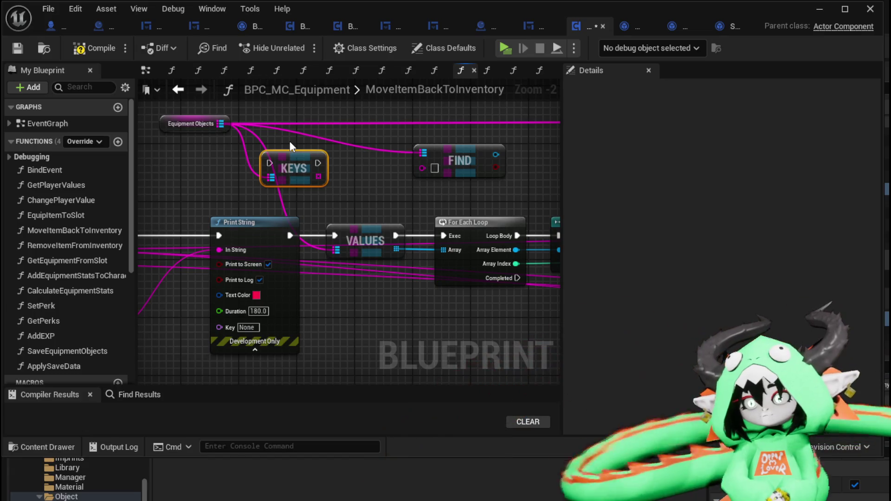
Step: Rearrange the KEYS, VALUES and For Each Loop nodes, putting KEYS on the execution line
{"action": "left_click_drag", "start_coordinate": [292, 153], "coordinate": [339, 160]}
{"action": "left_click_drag", "start_coordinate": [290, 181], "coordinate": [487, 154]}
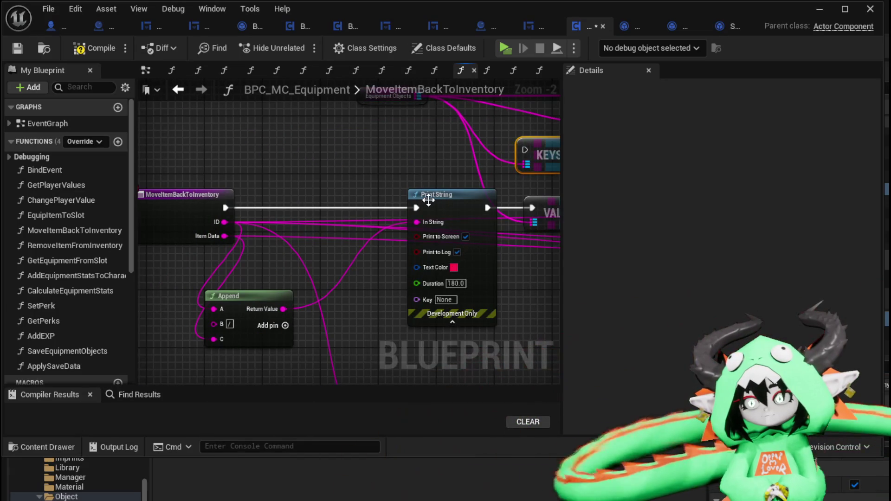
{"action": "left_click_drag", "start_coordinate": [428, 199], "coordinate": [383, 200]}
{"action": "left_click_drag", "start_coordinate": [522, 207], "coordinate": [230, 208]}
{"action": "left_click", "coordinate": [230, 208]}
{"action": "mouse_move", "coordinate": [301, 224]}
{"action": "left_mouse_down"}
{"action": "mouse_move", "coordinate": [218, 244]}
{"action": "mouse_move", "coordinate": [252, 243]}
{"action": "left_mouse_up"}
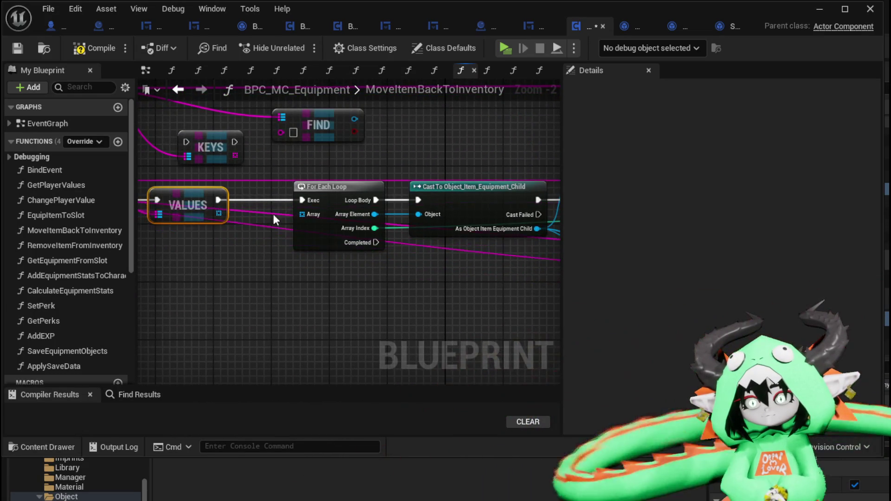
{"action": "left_click_drag", "start_coordinate": [196, 205], "coordinate": [295, 214]}
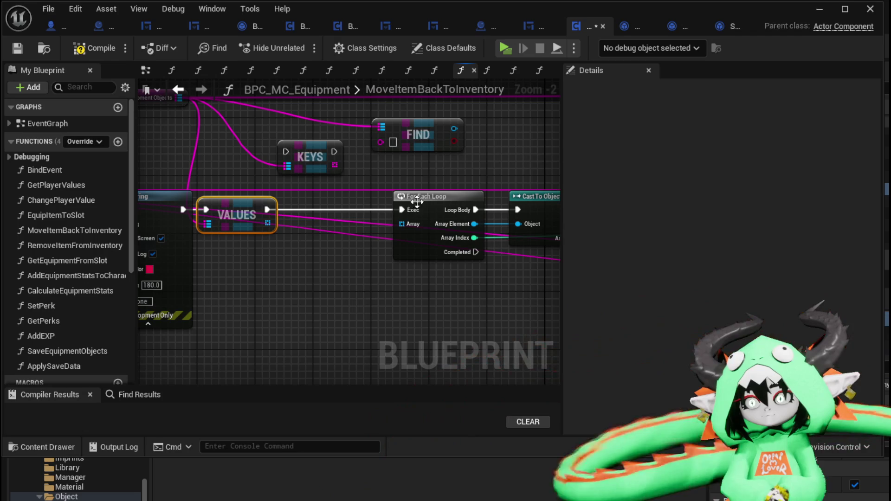
{"action": "left_click", "coordinate": [474, 225], "text": "alt"}
{"action": "left_click_drag", "start_coordinate": [462, 200], "coordinate": [411, 200]}
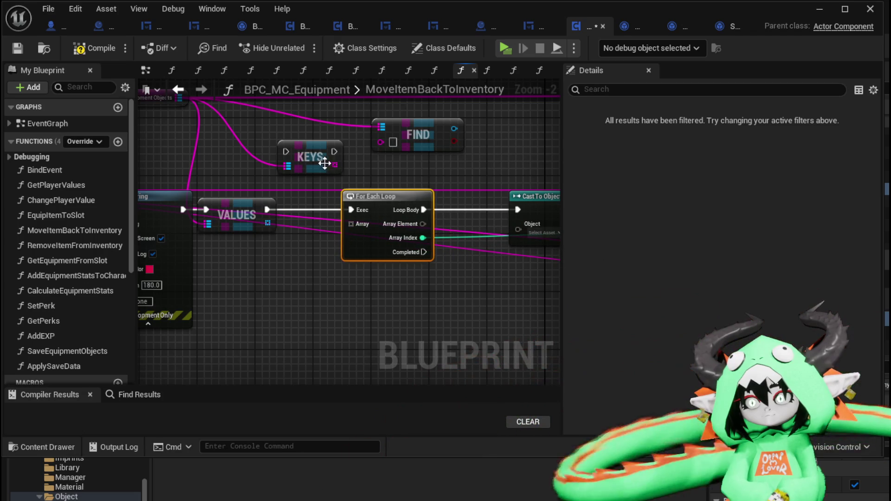
{"action": "left_click_drag", "start_coordinate": [324, 163], "coordinate": [309, 195]}
{"action": "left_click_drag", "start_coordinate": [390, 206], "coordinate": [404, 205]}
{"action": "mouse_move", "coordinate": [301, 214]}
{"action": "left_mouse_down"}
{"action": "mouse_move", "coordinate": [316, 214]}
{"action": "mouse_move", "coordinate": [294, 207]}
{"action": "mouse_move", "coordinate": [366, 210]}
{"action": "mouse_move", "coordinate": [302, 218]}
{"action": "mouse_move", "coordinate": [425, 236]}
{"action": "left_mouse_up"}
Step: Drive Print String from Loop Body with Array Element as its In String, then compile
{"action": "left_click_drag", "start_coordinate": [190, 204], "coordinate": [314, 208]}
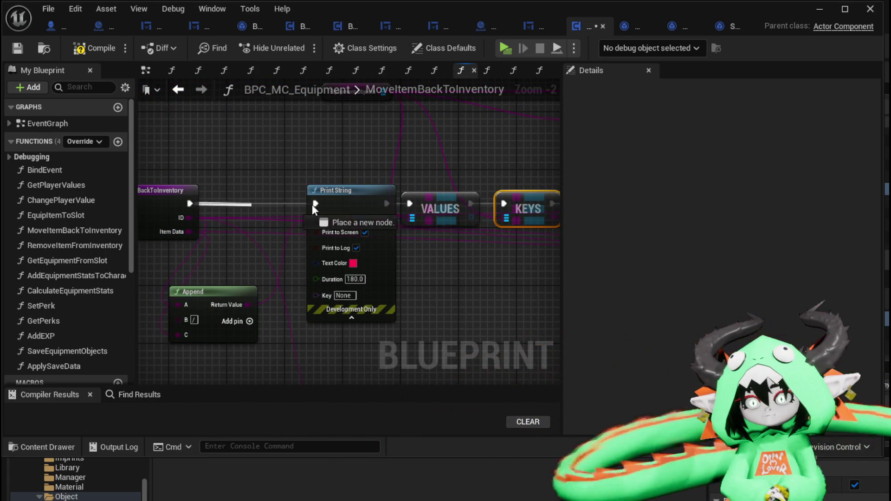
{"action": "mouse_move", "coordinate": [409, 204]}
{"action": "left_mouse_down"}
{"action": "mouse_move", "coordinate": [475, 264]}
{"action": "mouse_move", "coordinate": [272, 249]}
{"action": "mouse_move", "coordinate": [464, 176]}
{"action": "mouse_move", "coordinate": [367, 189]}
{"action": "mouse_move", "coordinate": [355, 266]}
{"action": "mouse_move", "coordinate": [314, 269]}
{"action": "mouse_move", "coordinate": [405, 169]}
{"action": "mouse_move", "coordinate": [413, 176]}
{"action": "left_mouse_up"}
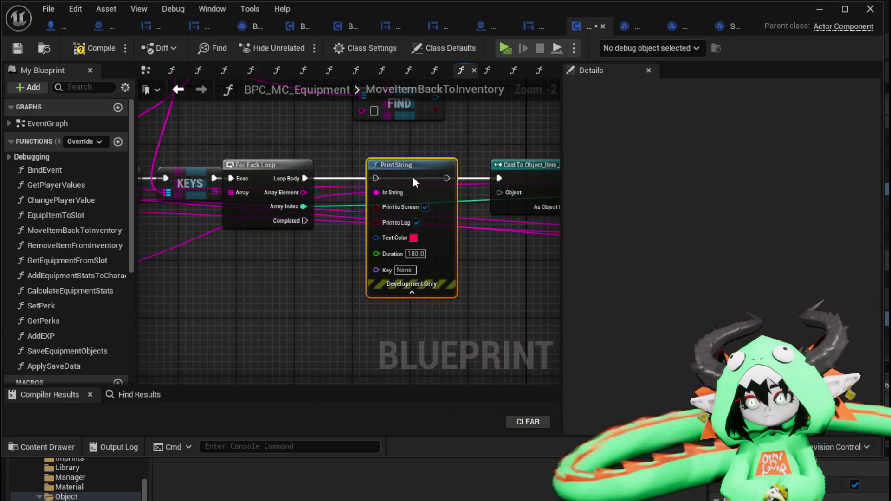
{"action": "left_click_drag", "start_coordinate": [310, 179], "coordinate": [376, 178]}
{"action": "left_click_drag", "start_coordinate": [303, 192], "coordinate": [373, 191]}
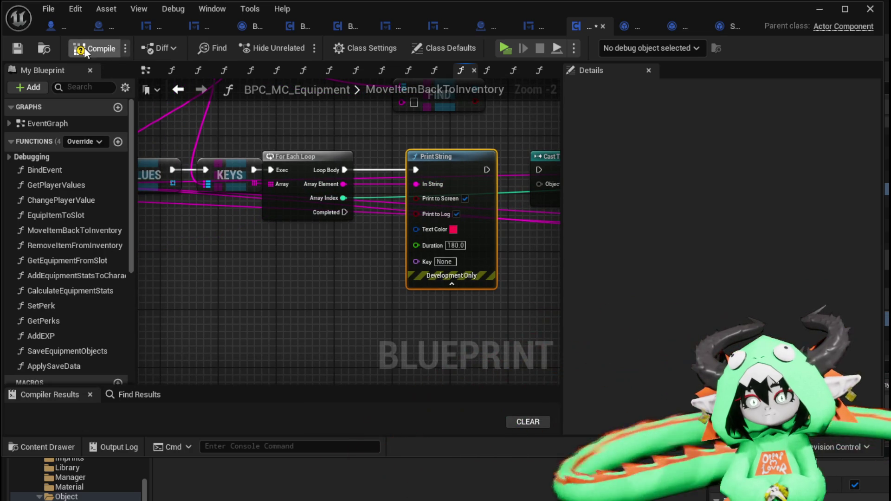
{"action": "left_click", "coordinate": [15, 52]}
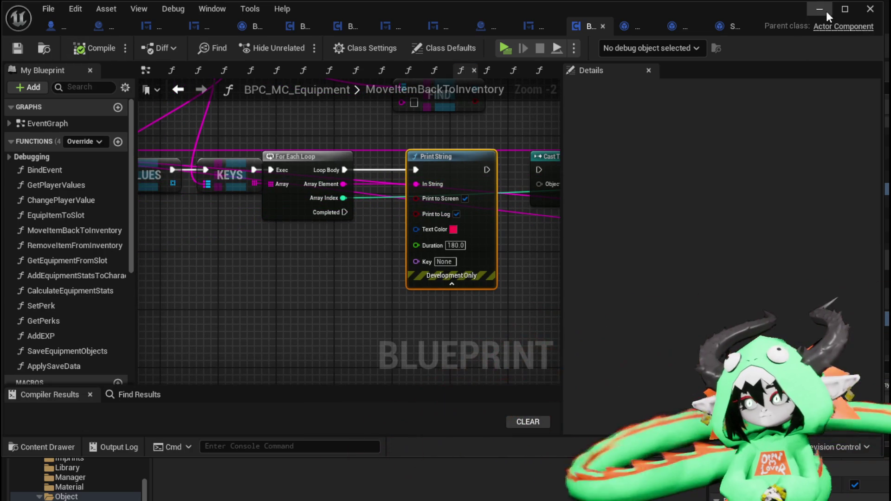
Step: Play-test the game and equip a helmet from the inventory
{"action": "left_click", "coordinate": [826, 12]}
{"action": "left_click", "coordinate": [304, 46]}
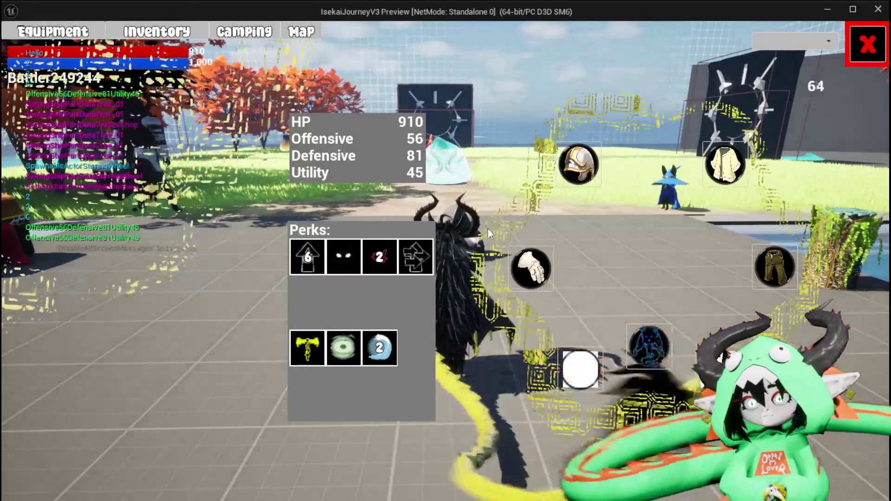
{"action": "left_click", "coordinate": [578, 165]}
{"action": "left_click", "coordinate": [201, 134]}
{"action": "left_click", "coordinate": [409, 149]}
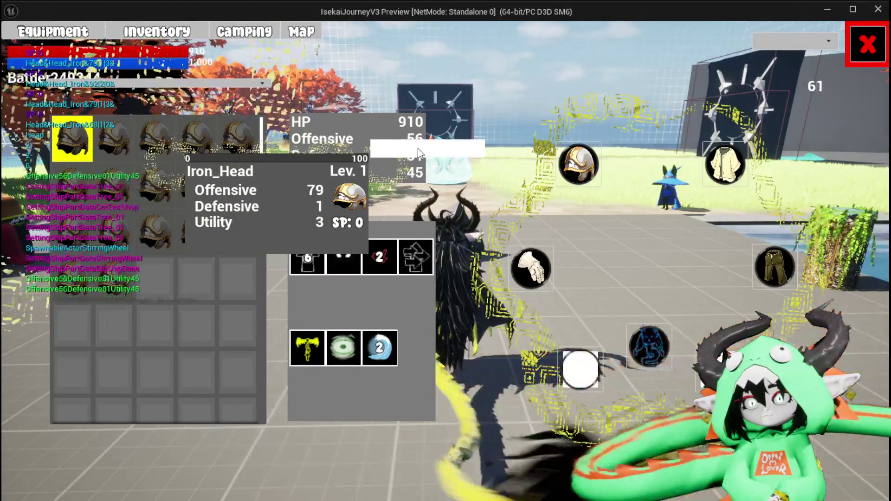
Step: Remove the breakpoint on the MoveItemBackToInventory entry node, resume, then stop the preview
{"action": "right_click", "coordinate": [328, 222]}
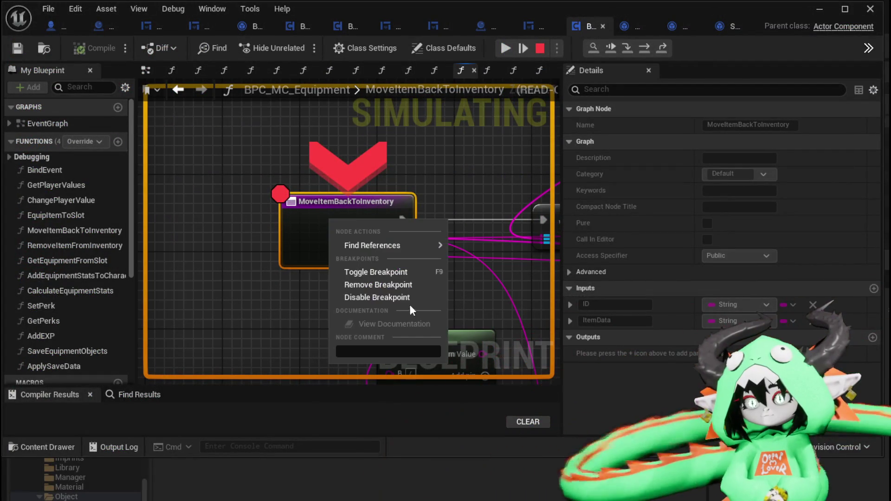
{"action": "left_click", "coordinate": [389, 276]}
{"action": "left_click", "coordinate": [505, 48]}
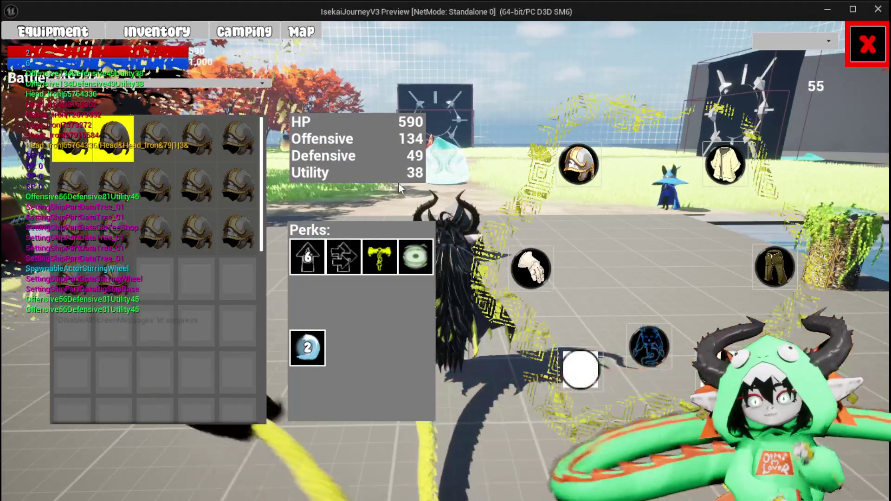
{"action": "mouse_move", "coordinate": [76, 240]}
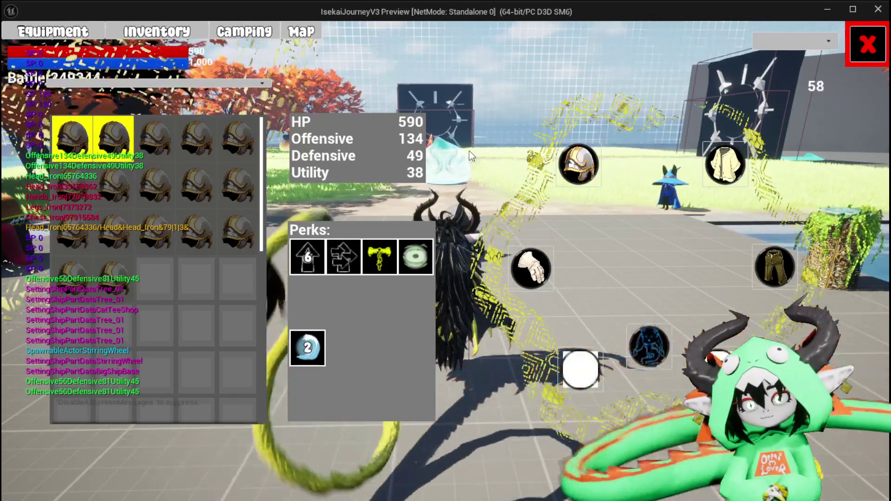
{"action": "key", "text": "Escape"}
{"action": "scroll", "coordinate": [308, 164], "scroll_direction": "down", "scroll_amount": 3}
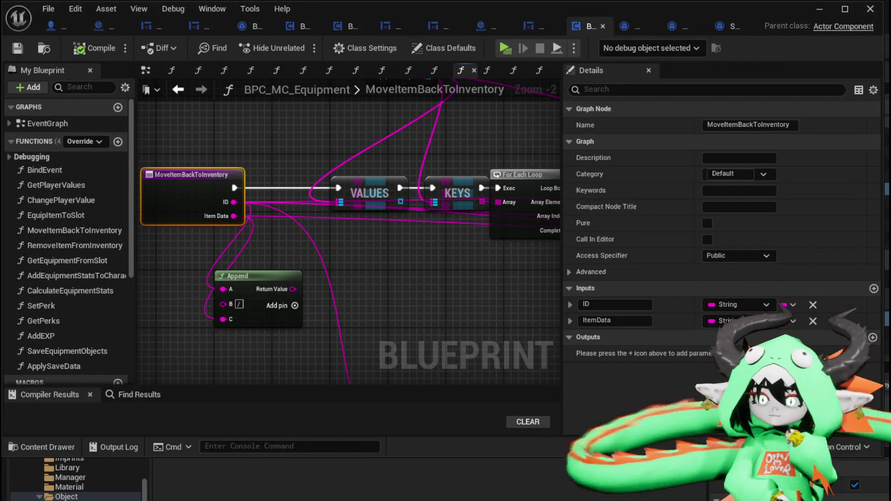
Step: Move VALUES out of the chain and connect the entry's execution directly to KEYS
{"action": "left_click_drag", "start_coordinate": [353, 185], "coordinate": [212, 214]}
{"action": "mouse_move", "coordinate": [336, 199]}
{"action": "left_mouse_down"}
{"action": "mouse_move", "coordinate": [348, 193]}
{"action": "mouse_move", "coordinate": [278, 193]}
{"action": "mouse_move", "coordinate": [485, 177]}
{"action": "left_mouse_up"}
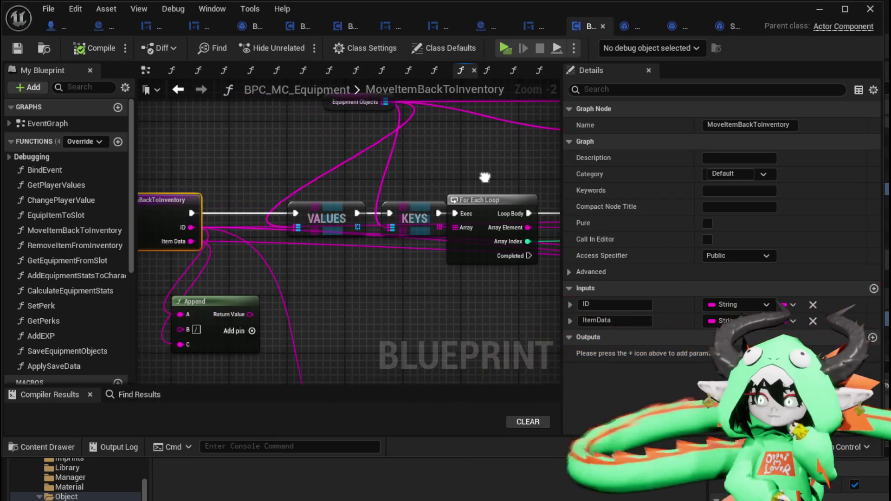
{"action": "left_click_drag", "start_coordinate": [194, 210], "coordinate": [70, 212]}
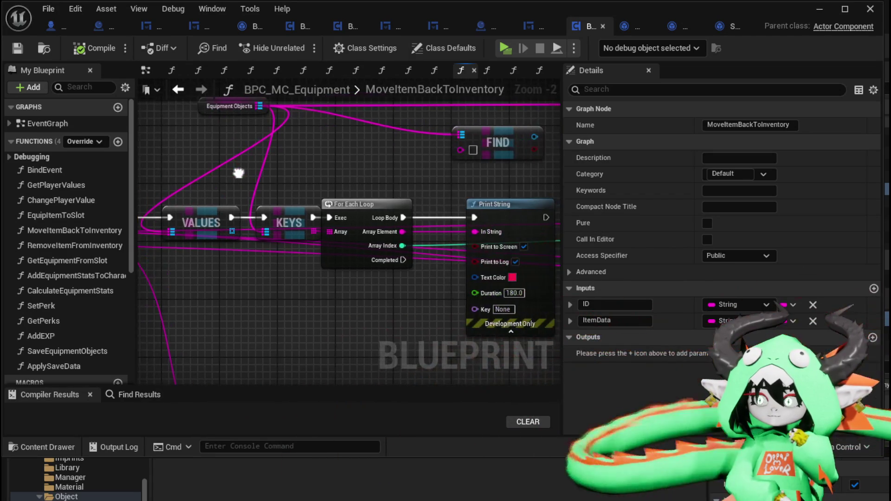
{"action": "mouse_move", "coordinate": [376, 168]}
{"action": "left_mouse_down"}
{"action": "mouse_move", "coordinate": [336, 175]}
{"action": "mouse_move", "coordinate": [240, 230]}
{"action": "mouse_move", "coordinate": [79, 210]}
{"action": "left_mouse_up"}
{"action": "left_click_drag", "start_coordinate": [228, 247], "coordinate": [246, 255]}
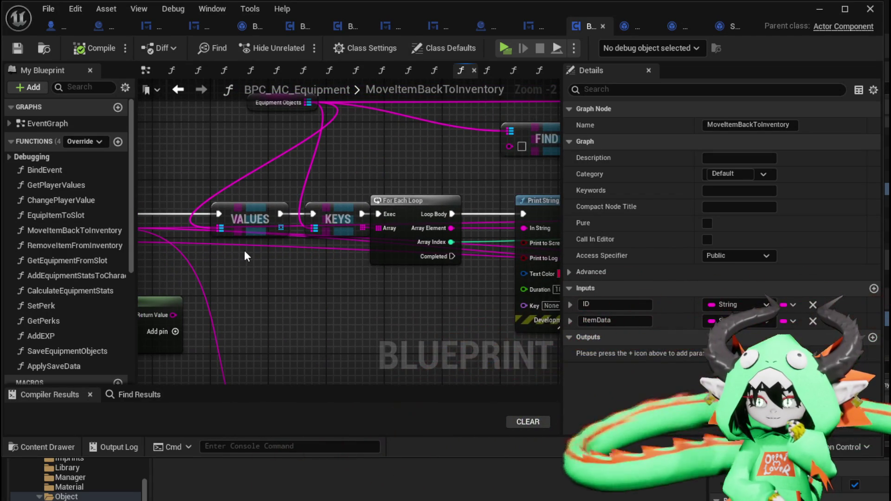
{"action": "mouse_move", "coordinate": [244, 219]}
{"action": "left_mouse_down"}
{"action": "mouse_move", "coordinate": [227, 163]}
{"action": "mouse_move", "coordinate": [295, 226]}
{"action": "left_mouse_up"}
{"action": "mouse_move", "coordinate": [192, 236]}
{"action": "left_mouse_down"}
{"action": "mouse_move", "coordinate": [399, 244]}
{"action": "mouse_move", "coordinate": [394, 239]}
{"action": "left_mouse_up"}
{"action": "mouse_move", "coordinate": [428, 208]}
{"action": "left_mouse_down"}
{"action": "mouse_move", "coordinate": [384, 192]}
{"action": "mouse_move", "coordinate": [196, 259]}
{"action": "mouse_move", "coordinate": [226, 250]}
{"action": "mouse_move", "coordinate": [348, 312]}
{"action": "mouse_move", "coordinate": [251, 272]}
{"action": "mouse_move", "coordinate": [322, 263]}
{"action": "mouse_move", "coordinate": [240, 236]}
{"action": "left_mouse_up"}
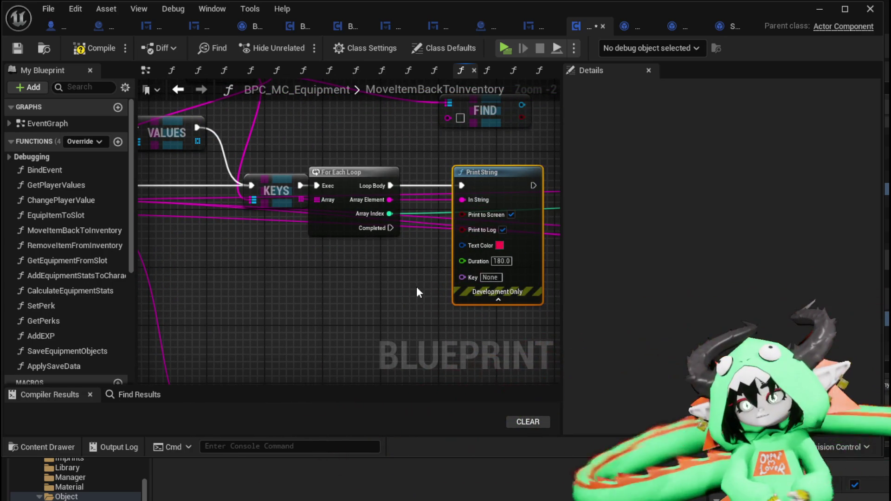
Step: Feed Print String from an Append node joining each array element with the item ID
{"action": "left_click_drag", "start_coordinate": [469, 197], "coordinate": [312, 279]}
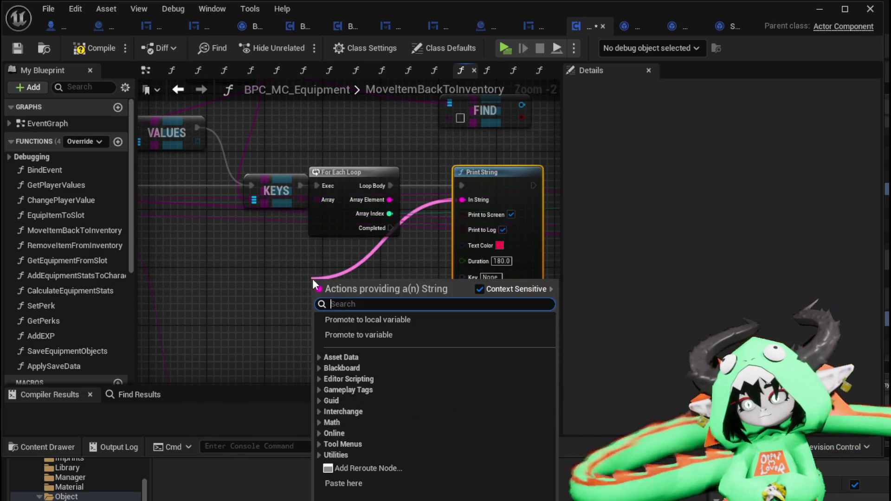
{"action": "type", "text": "Appe"}
{"action": "key", "text": "Return"}
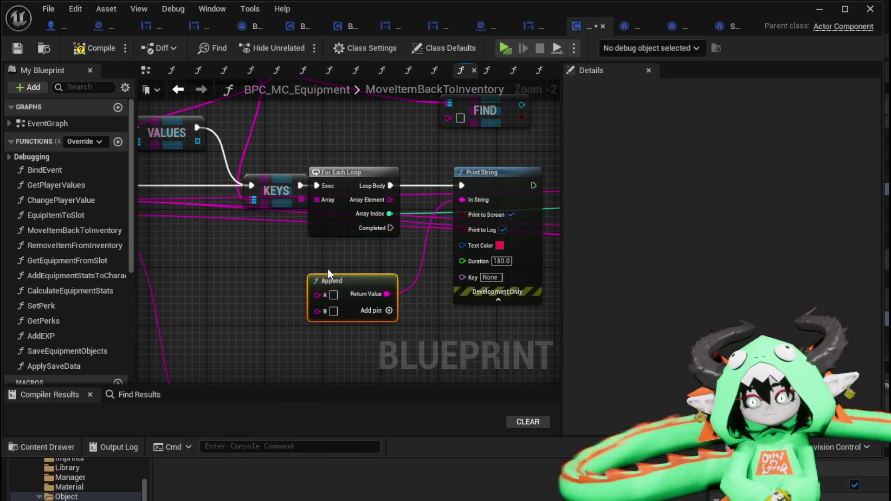
{"action": "left_click_drag", "start_coordinate": [389, 199], "coordinate": [318, 294]}
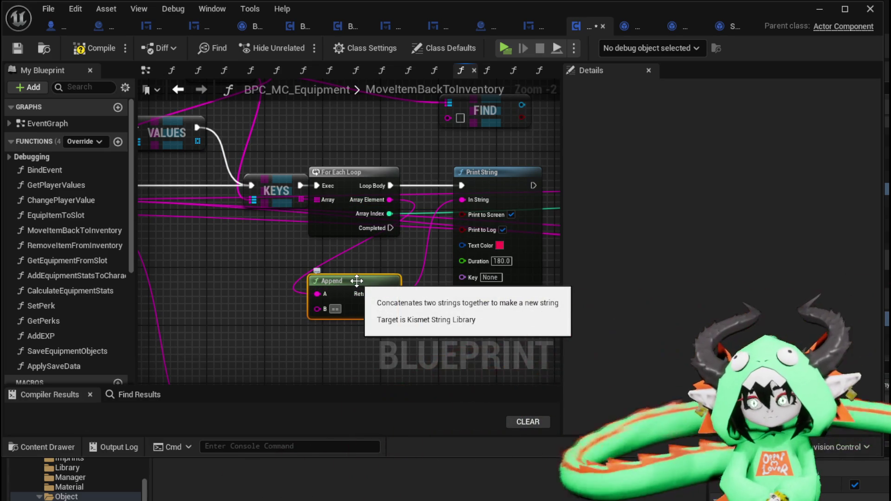
{"action": "left_click", "coordinate": [393, 311]}
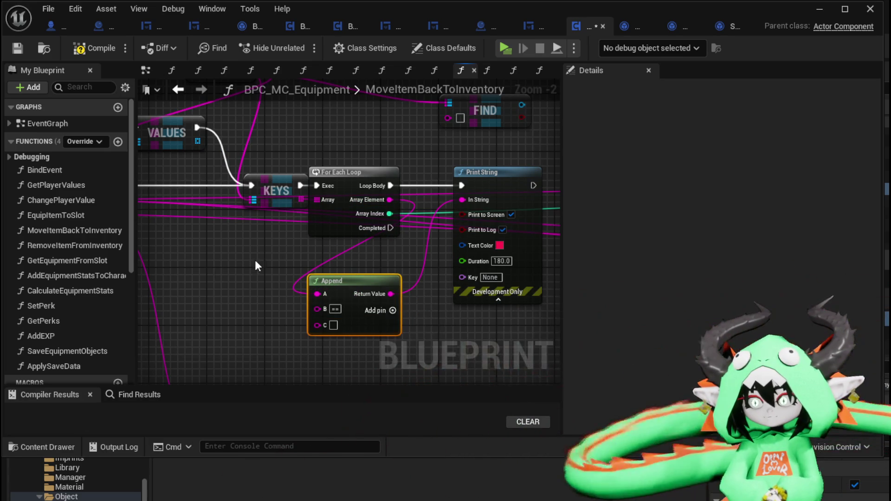
{"action": "mouse_move", "coordinate": [170, 196]}
{"action": "left_mouse_down"}
{"action": "mouse_move", "coordinate": [426, 324]}
{"action": "mouse_move", "coordinate": [435, 320]}
{"action": "left_mouse_up"}
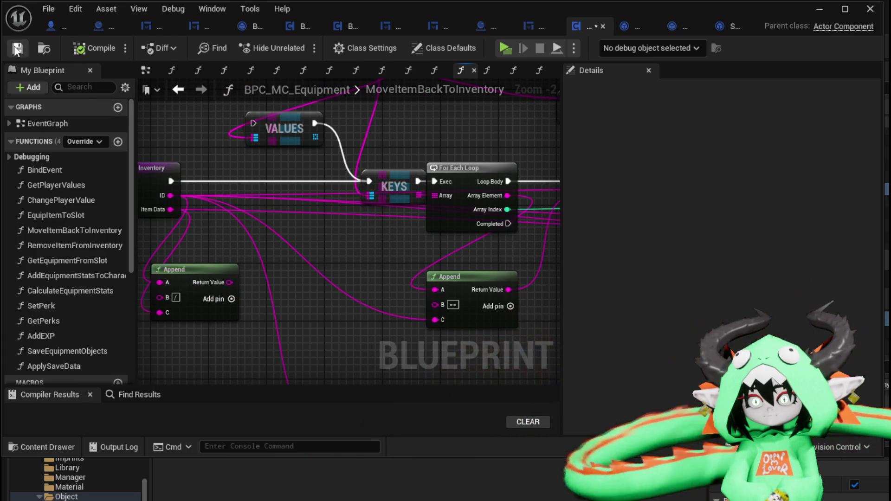
{"action": "left_click", "coordinate": [817, 8]}
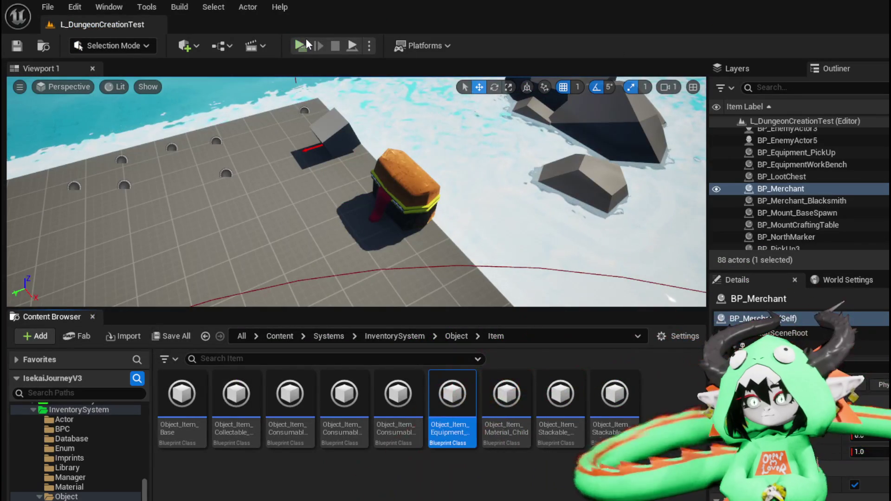
Step: Play-test again equipping the Iron_Head helmet, then end the session and return to the Blueprint
{"action": "key", "text": "alt+p"}
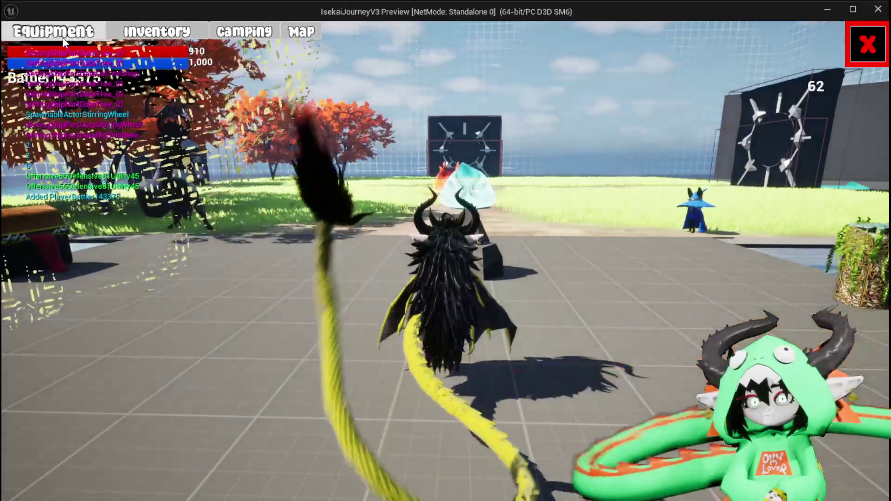
{"action": "mouse_move", "coordinate": [117, 147]}
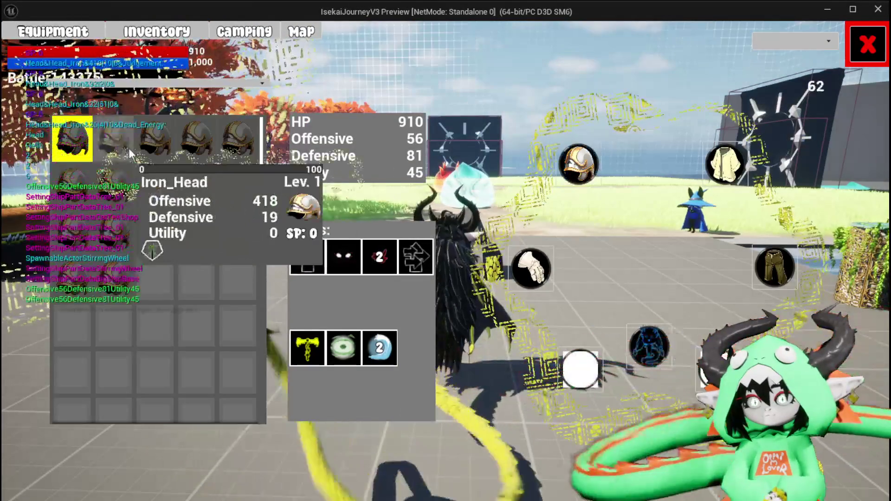
{"action": "left_click_drag", "start_coordinate": [117, 147], "coordinate": [372, 159]}
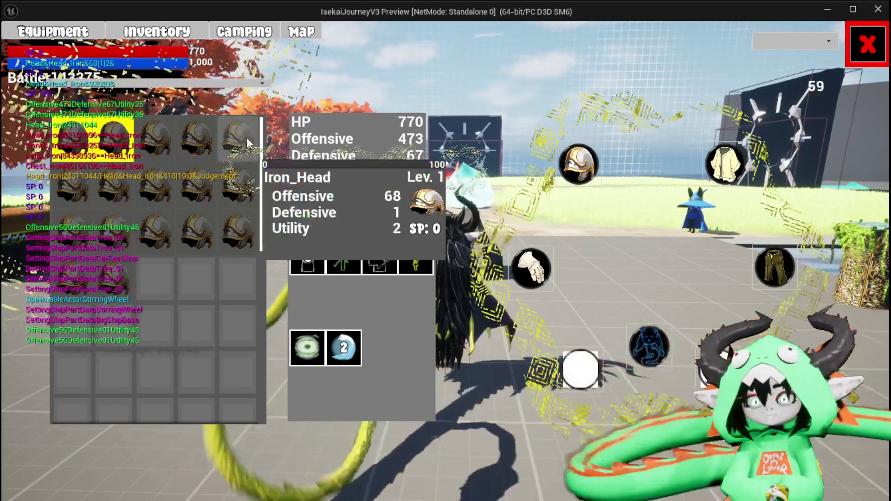
{"action": "left_click", "coordinate": [247, 137]}
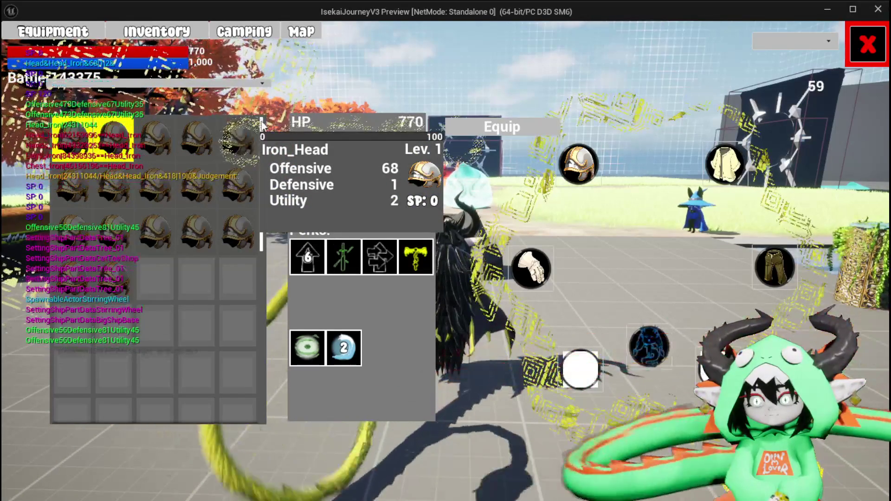
{"action": "left_click", "coordinate": [498, 129]}
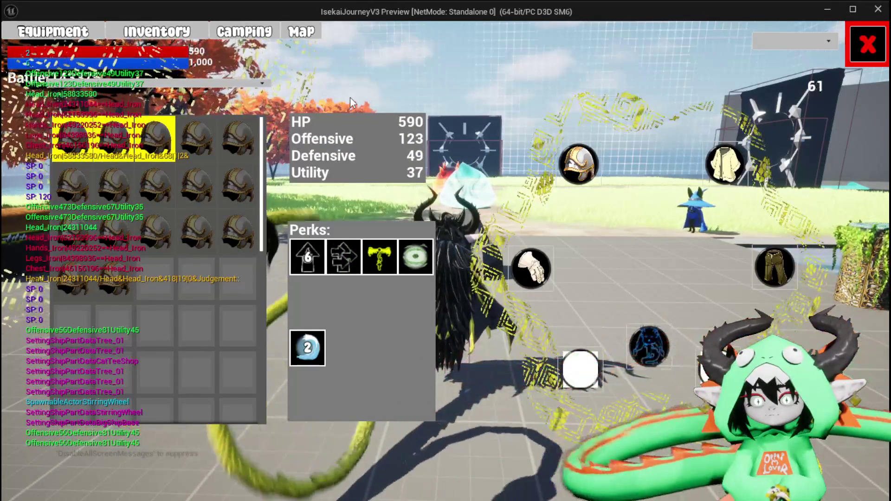
{"action": "key", "text": "alt+Tab"}
{"action": "key", "text": "Escape"}
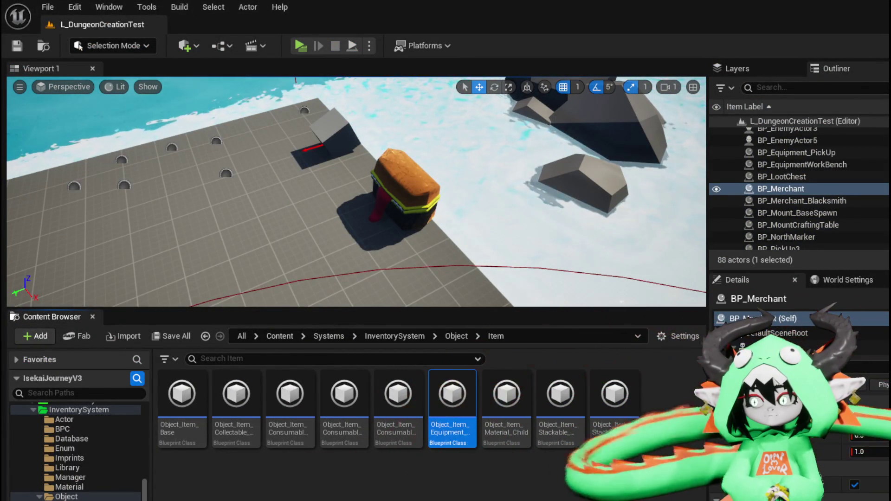
{"action": "key", "text": "alt+Tab"}
Step: Shift KEYS left and pan toward the FIND and Print String nodes beside the loop
{"action": "mouse_move", "coordinate": [376, 278]}
{"action": "left_mouse_down"}
{"action": "mouse_move", "coordinate": [352, 245]}
{"action": "mouse_move", "coordinate": [363, 268]}
{"action": "left_mouse_up"}
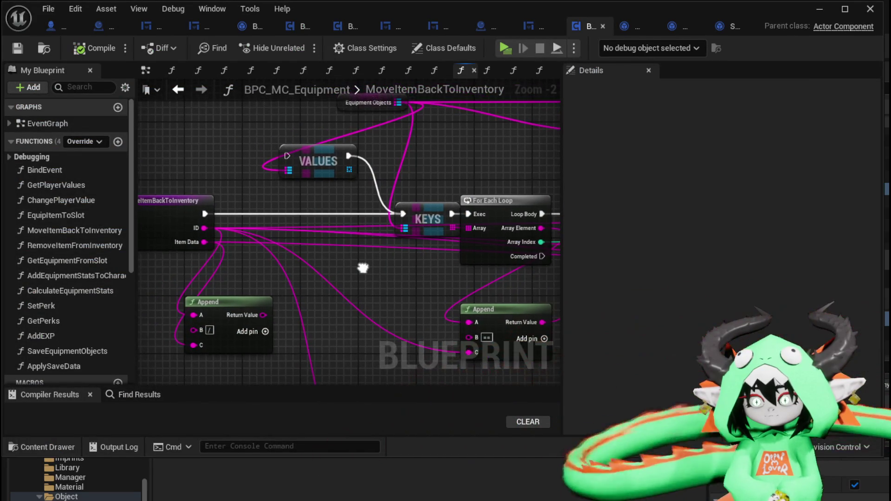
{"action": "left_click_drag", "start_coordinate": [406, 214], "coordinate": [342, 213]}
{"action": "left_click", "coordinate": [390, 172]}
{"action": "mouse_move", "coordinate": [408, 178]}
{"action": "left_mouse_down"}
{"action": "mouse_move", "coordinate": [500, 180]}
{"action": "mouse_move", "coordinate": [390, 172]}
{"action": "left_mouse_up"}
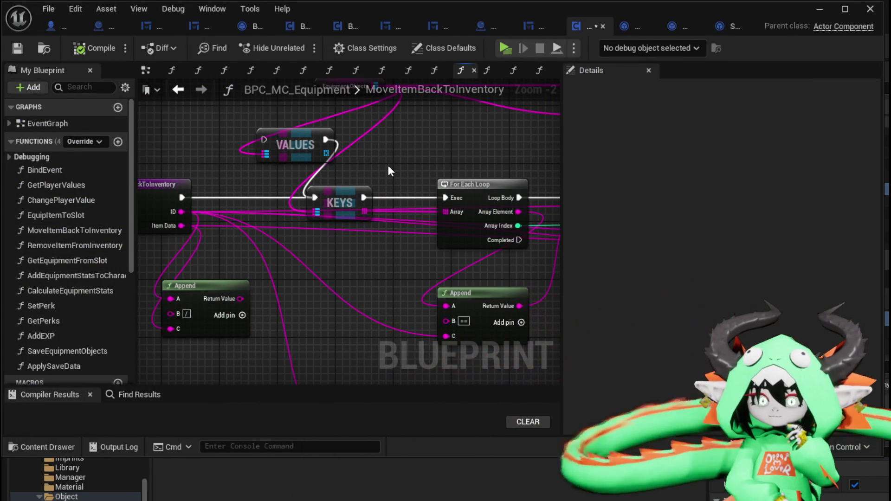
{"action": "mouse_move", "coordinate": [388, 172]}
{"action": "left_mouse_down"}
{"action": "mouse_move", "coordinate": [340, 255]}
{"action": "mouse_move", "coordinate": [208, 217]}
{"action": "mouse_move", "coordinate": [300, 212]}
{"action": "left_mouse_up"}
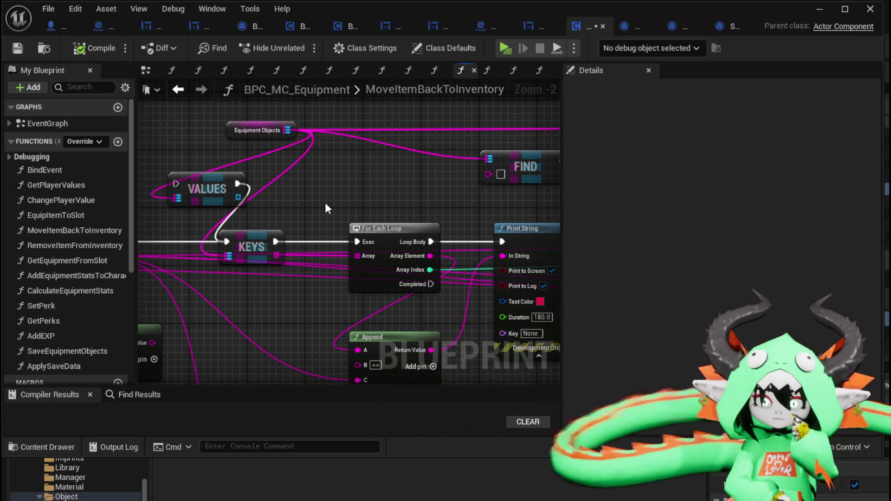
{"action": "mouse_move", "coordinate": [326, 204]}
{"action": "left_mouse_down"}
{"action": "mouse_move", "coordinate": [423, 190]}
{"action": "mouse_move", "coordinate": [158, 205]}
{"action": "mouse_move", "coordinate": [240, 216]}
{"action": "mouse_move", "coordinate": [298, 197]}
{"action": "mouse_move", "coordinate": [191, 165]}
{"action": "left_mouse_up"}
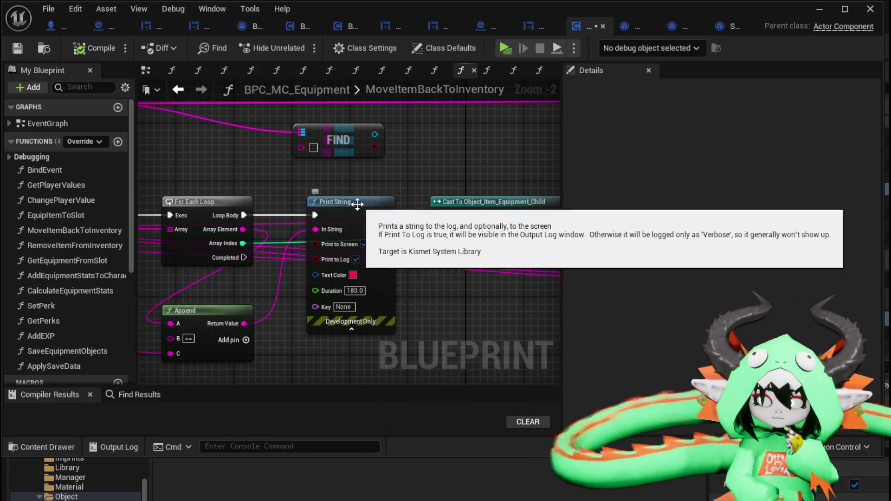
{"action": "left_click_drag", "start_coordinate": [243, 230], "coordinate": [258, 174]}
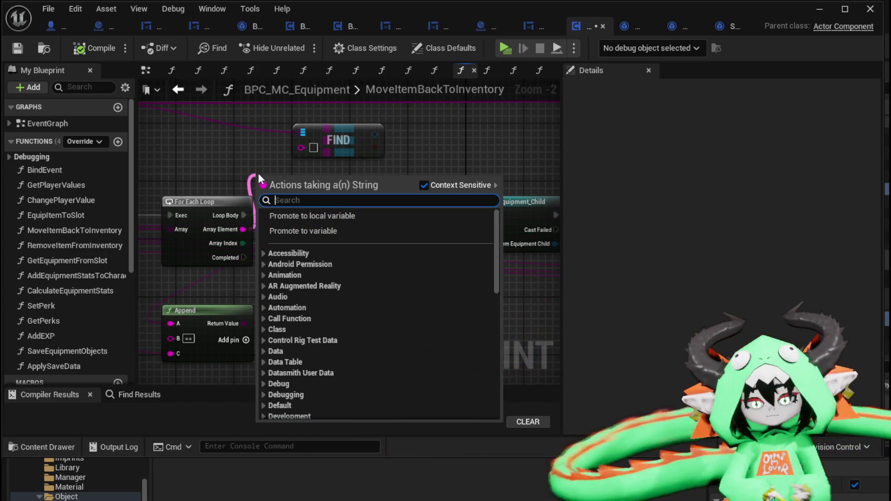
Step: Add a Parse Into Array on each loop element with '/' as the delimiter
{"action": "type", "text": "Parse"}
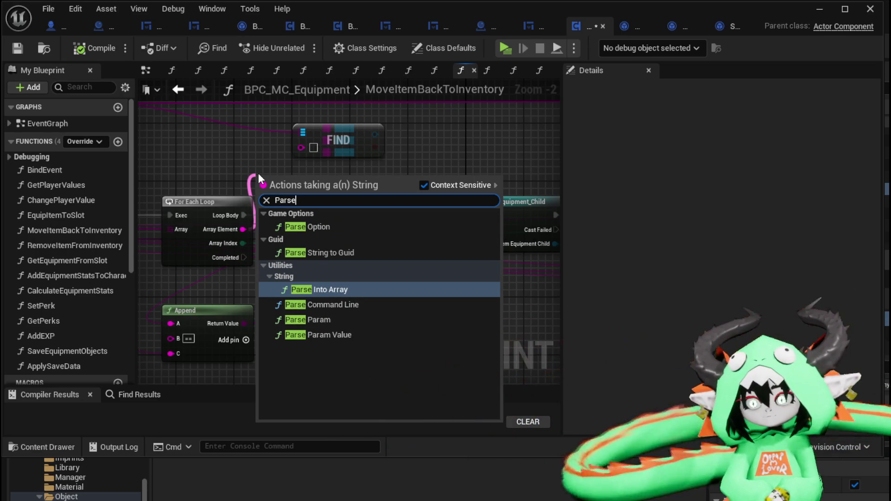
{"action": "left_click", "coordinate": [368, 290]}
{"action": "left_click_drag", "start_coordinate": [310, 175], "coordinate": [259, 216]}
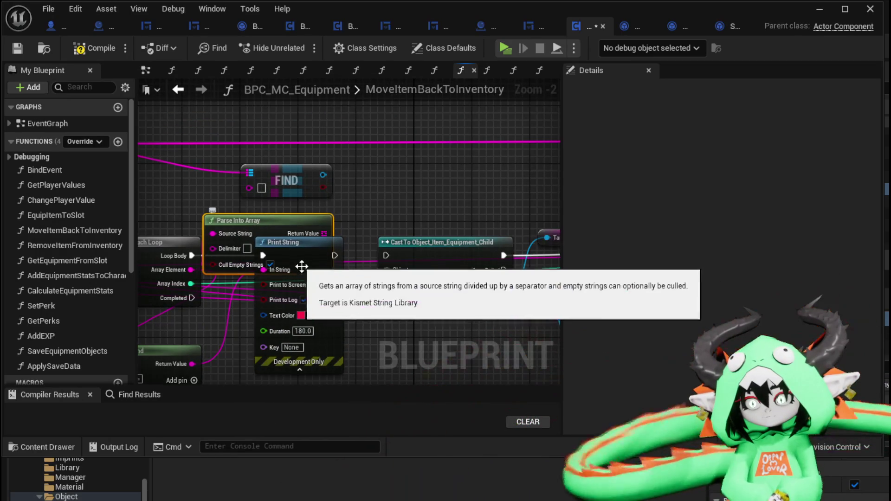
{"action": "left_click_drag", "start_coordinate": [325, 290], "coordinate": [342, 369]}
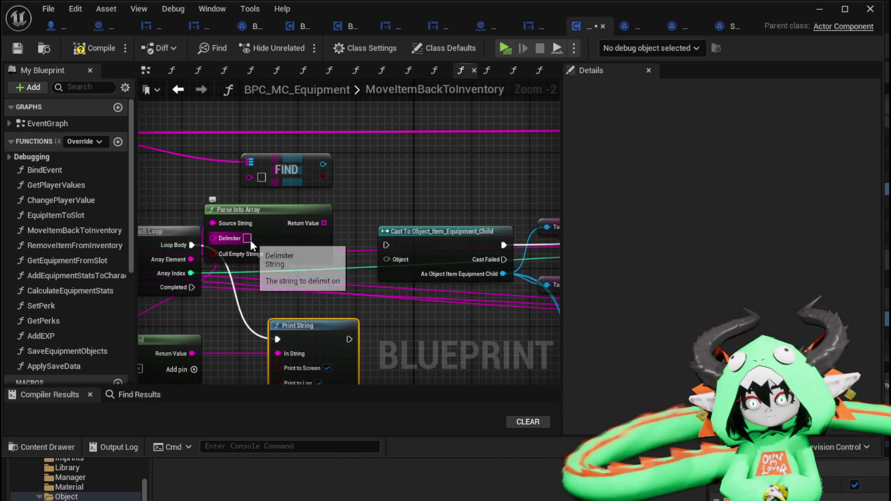
{"action": "left_click", "coordinate": [255, 239]}
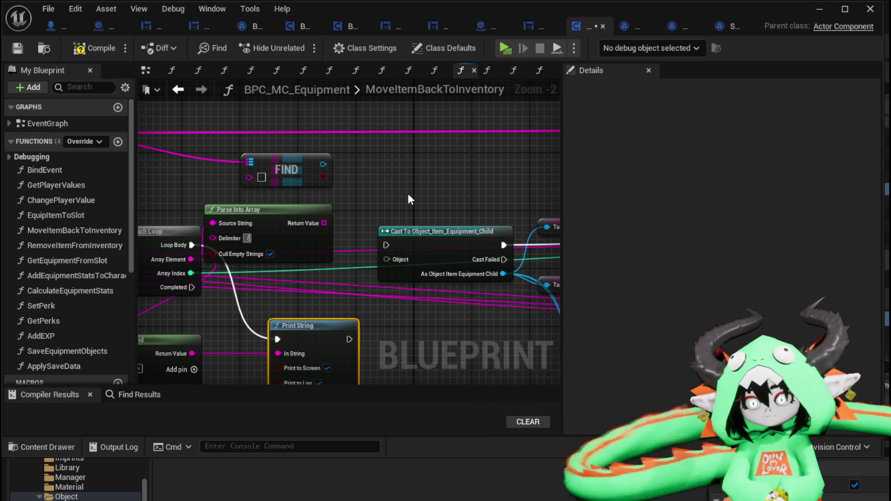
Step: Take index 0 of the parsed array with a GET node and turn off Cull Empty Strings
{"action": "left_click_drag", "start_coordinate": [324, 222], "coordinate": [350, 198]}
{"action": "type", "text": "get"}
{"action": "left_click", "coordinate": [408, 272]}
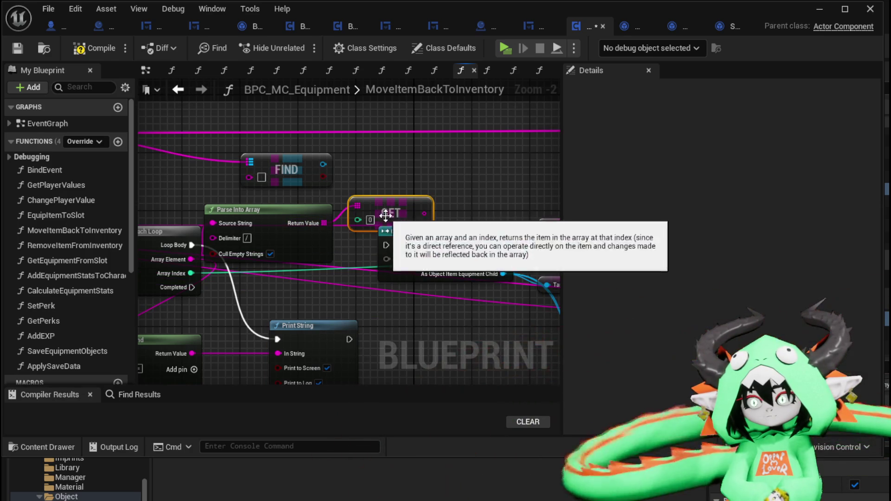
{"action": "left_click", "coordinate": [270, 254]}
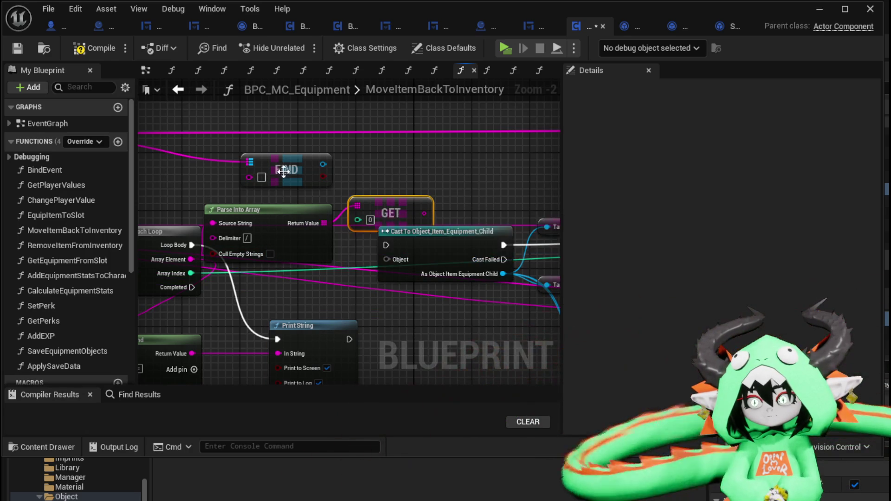
{"action": "left_click_drag", "start_coordinate": [286, 170], "coordinate": [301, 106]}
{"action": "mouse_move", "coordinate": [261, 218]}
{"action": "left_mouse_down"}
{"action": "mouse_move", "coordinate": [235, 158]}
{"action": "mouse_move", "coordinate": [209, 153]}
{"action": "left_mouse_up"}
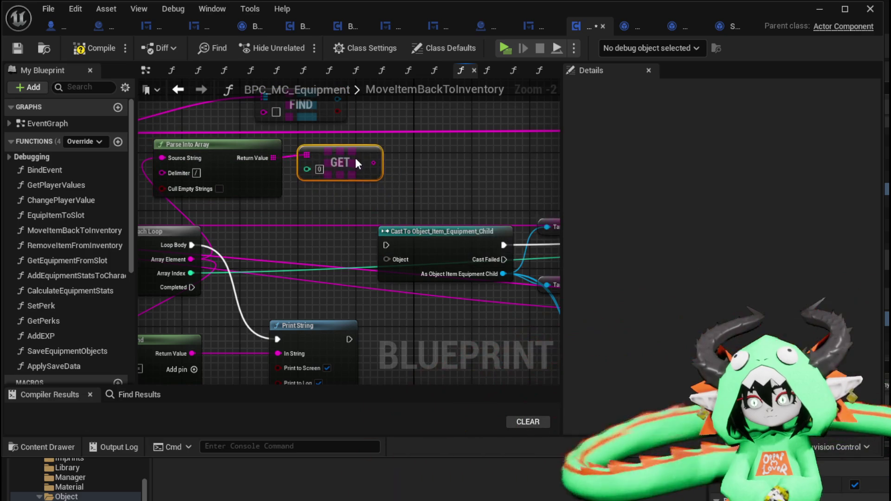
Step: Add an == comparison on the GET node's result
{"action": "left_click_drag", "start_coordinate": [324, 212], "coordinate": [420, 164]}
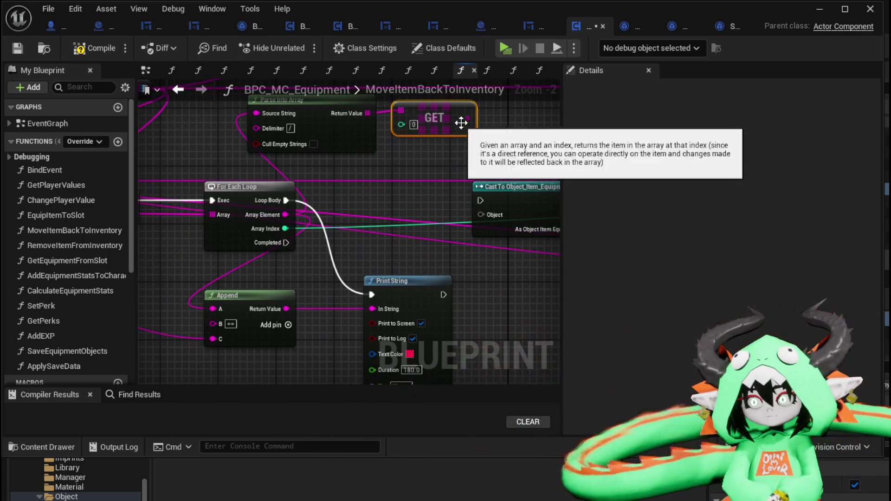
{"action": "left_click_drag", "start_coordinate": [468, 118], "coordinate": [457, 141]}
{"action": "left_click_drag", "start_coordinate": [386, 175], "coordinate": [385, 175]}
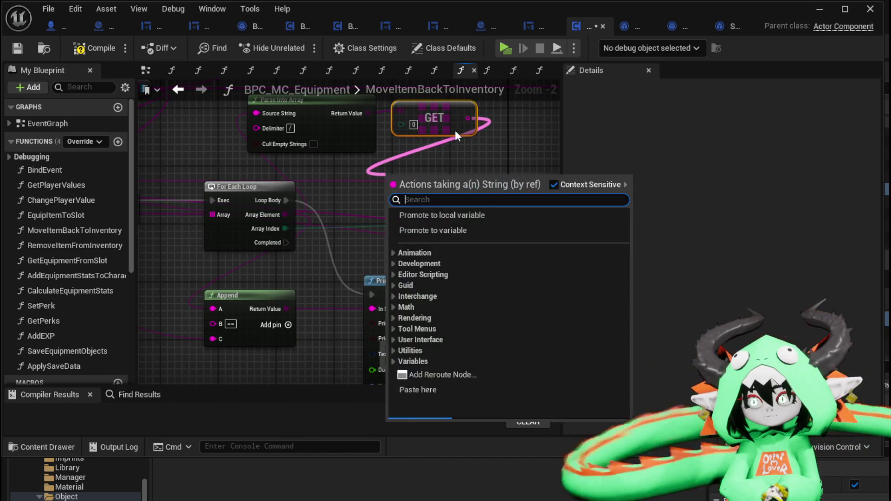
{"action": "left_click_drag", "start_coordinate": [467, 119], "coordinate": [521, 138]}
{"action": "type", "text": "=="}
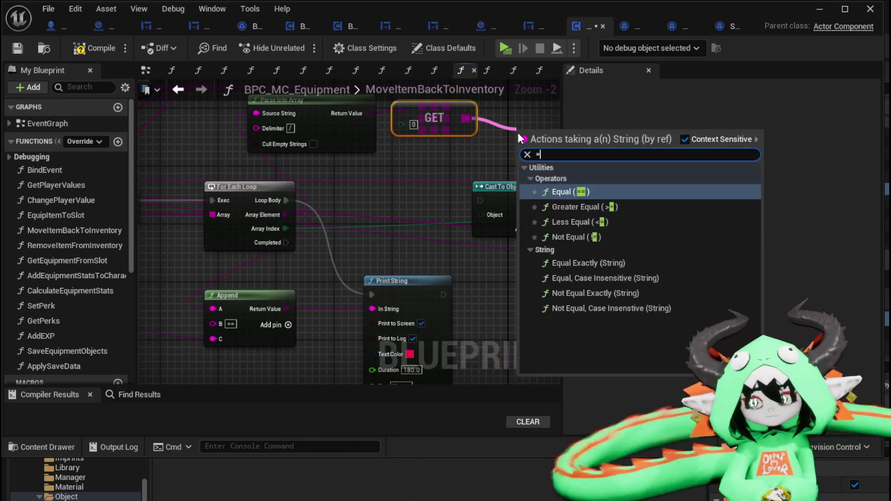
{"action": "left_click", "coordinate": [591, 222]}
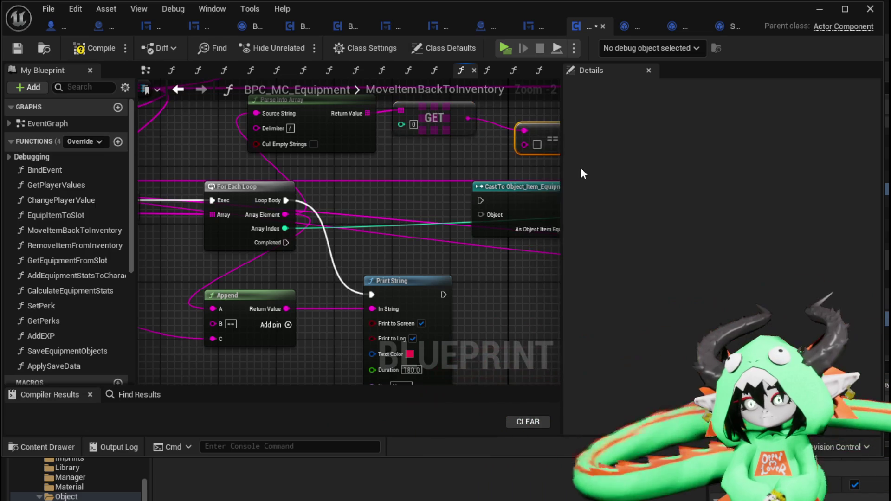
Step: Gate Print String with a Branch comparing against the function input, then save the Blueprint
{"action": "mouse_move", "coordinate": [353, 181]}
{"action": "left_mouse_down"}
{"action": "mouse_move", "coordinate": [340, 212]}
{"action": "mouse_move", "coordinate": [407, 178]}
{"action": "mouse_move", "coordinate": [381, 199]}
{"action": "left_mouse_up"}
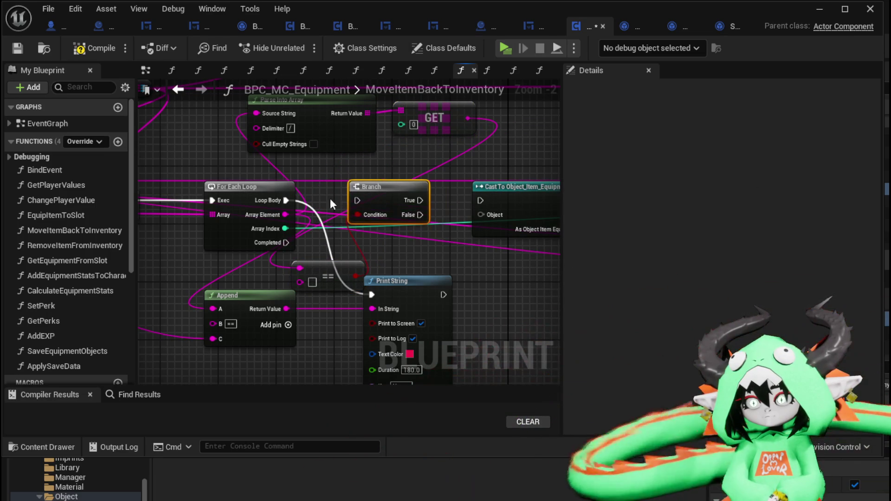
{"action": "mouse_move", "coordinate": [287, 201]}
{"action": "left_mouse_down"}
{"action": "mouse_move", "coordinate": [355, 200]}
{"action": "mouse_move", "coordinate": [279, 289]}
{"action": "left_mouse_up"}
{"action": "left_click_drag", "start_coordinate": [312, 277], "coordinate": [556, 263]}
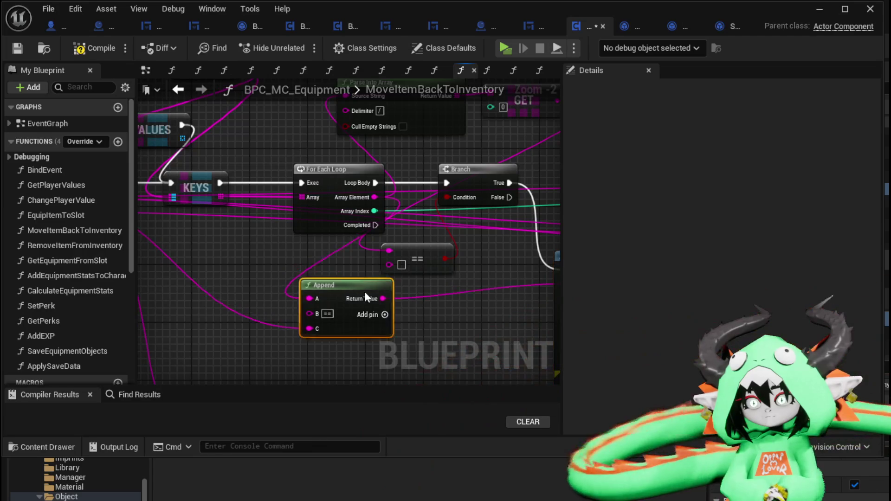
{"action": "left_click_drag", "start_coordinate": [364, 291], "coordinate": [430, 320]}
{"action": "mouse_move", "coordinate": [230, 222]}
{"action": "left_mouse_down"}
{"action": "mouse_move", "coordinate": [609, 277]}
{"action": "mouse_move", "coordinate": [433, 293]}
{"action": "mouse_move", "coordinate": [538, 271]}
{"action": "left_mouse_up"}
{"action": "left_click_drag", "start_coordinate": [445, 225], "coordinate": [271, 224]}
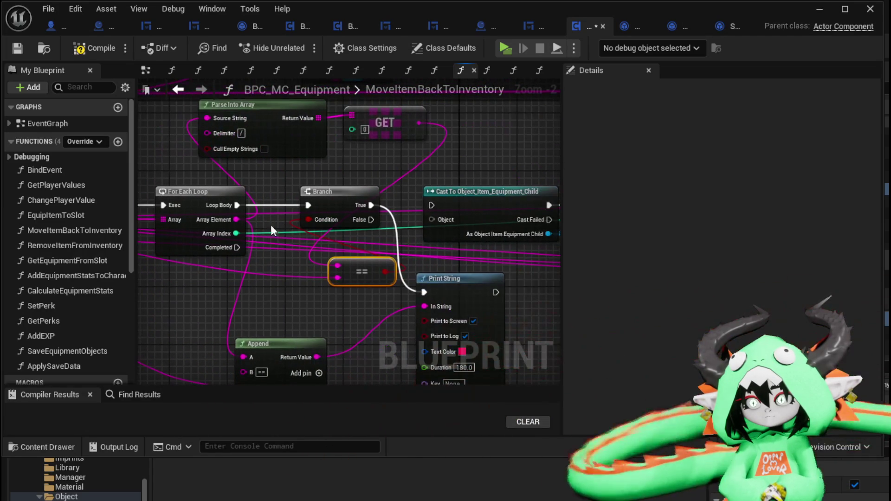
{"action": "left_click", "coordinate": [15, 51]}
Step: Equip two Iron_Head helmets in a play session, then stop, save the level and return to the Blueprint
{"action": "left_click", "coordinate": [826, 16]}
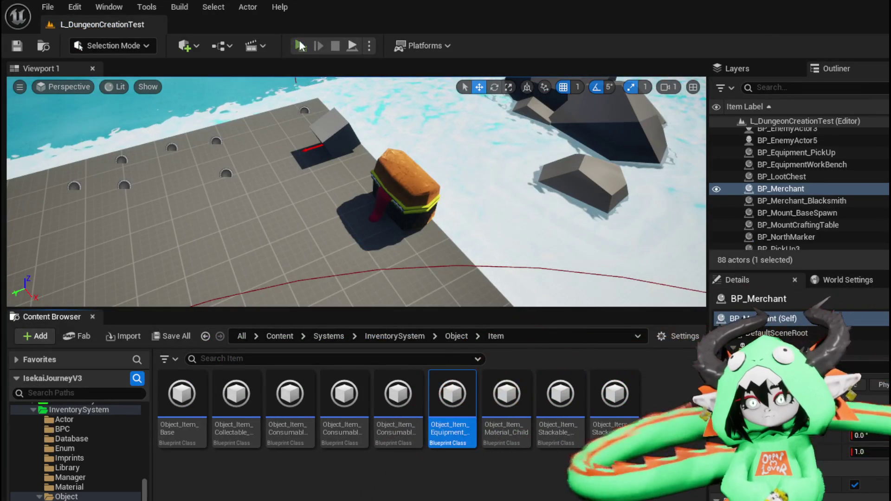
{"action": "left_click", "coordinate": [299, 44]}
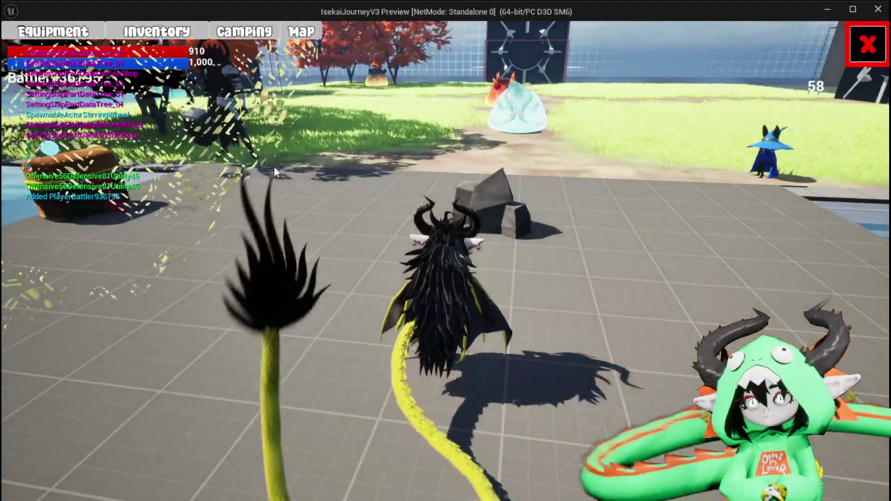
{"action": "key", "text": "e"}
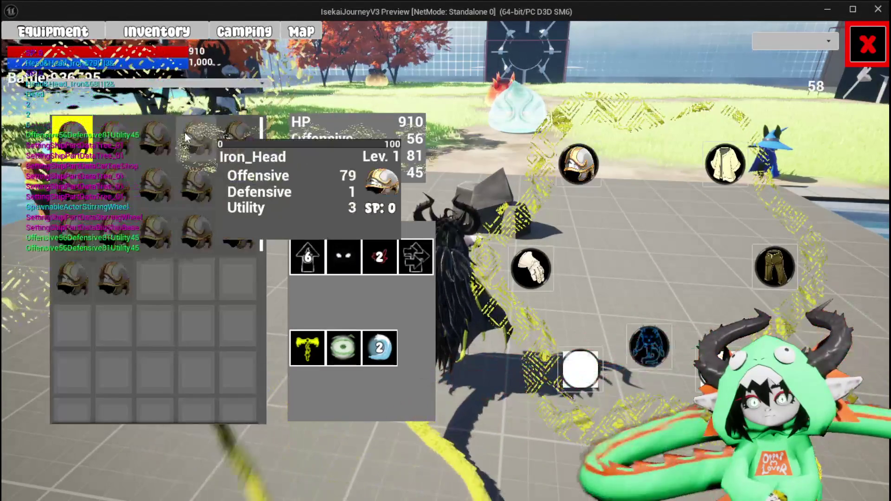
{"action": "left_click", "coordinate": [185, 137]}
{"action": "left_click", "coordinate": [453, 137]}
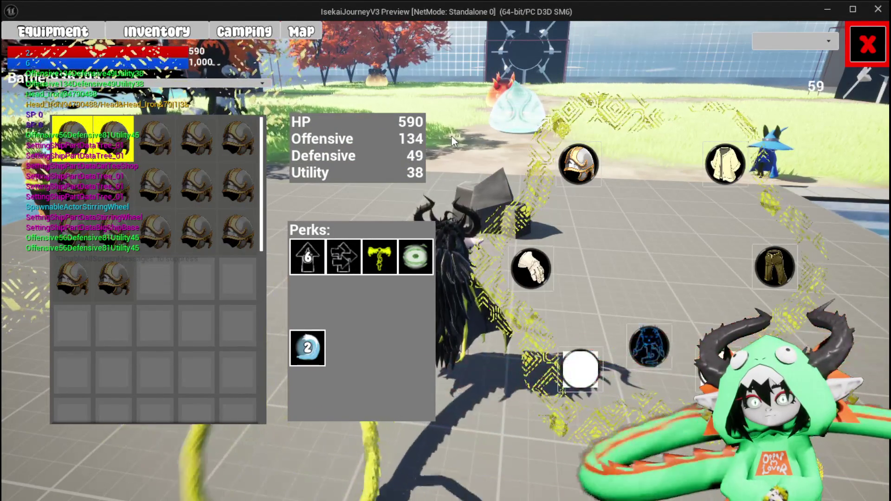
{"action": "left_click", "coordinate": [466, 144]}
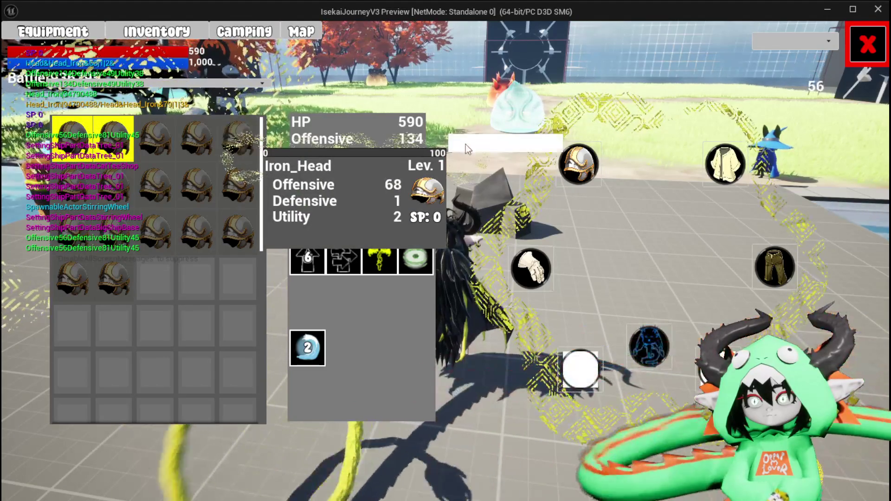
{"action": "left_click", "coordinate": [466, 144]}
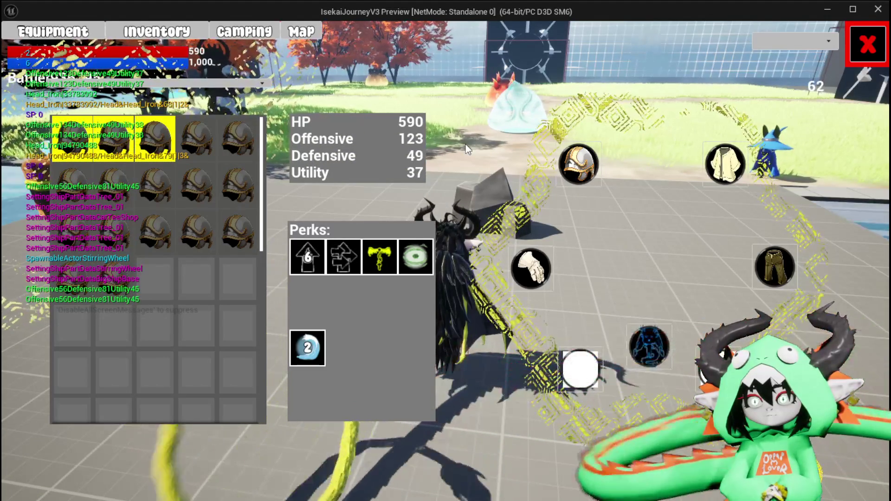
{"action": "key", "text": "Escape"}
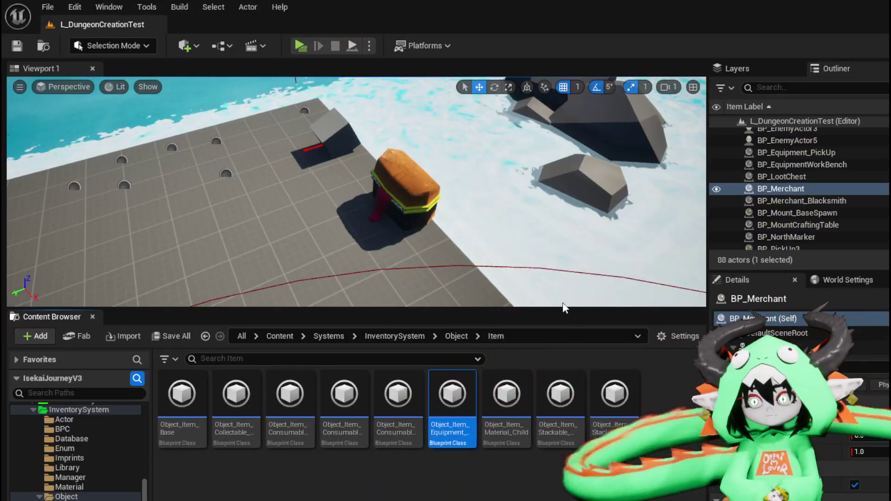
{"action": "key", "text": "ctrl+s"}
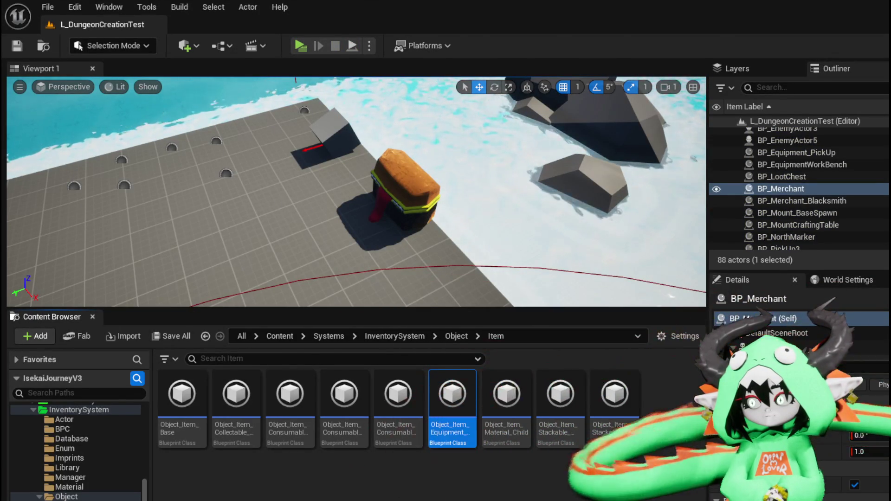
{"action": "key", "text": "alt+Tab"}
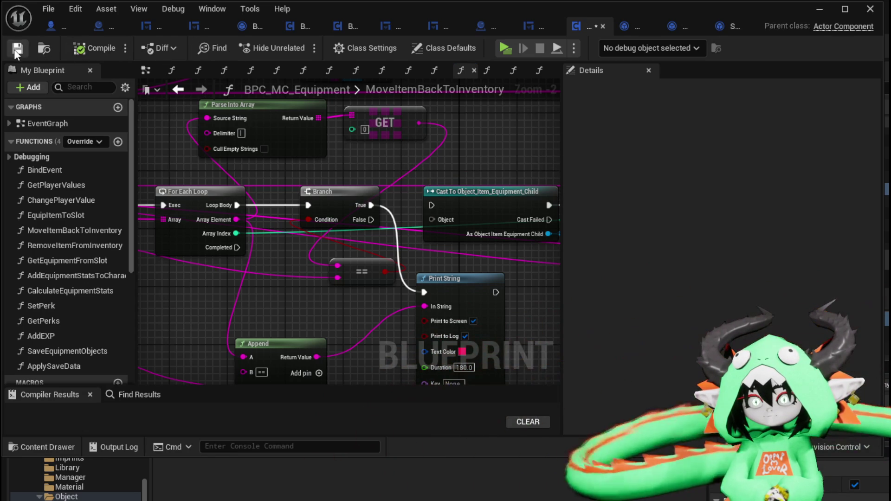
Step: Equip an Iron_Head helmet in another play session, reaching HP 590 and Offensive 123, then return to the graph
{"action": "left_click", "coordinate": [820, 8]}
{"action": "left_click", "coordinate": [300, 46]}
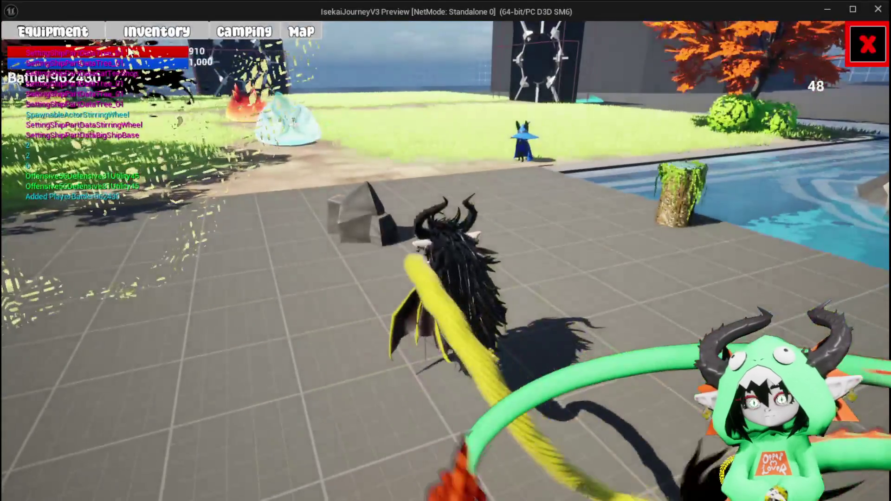
{"action": "left_click", "coordinate": [52, 32]}
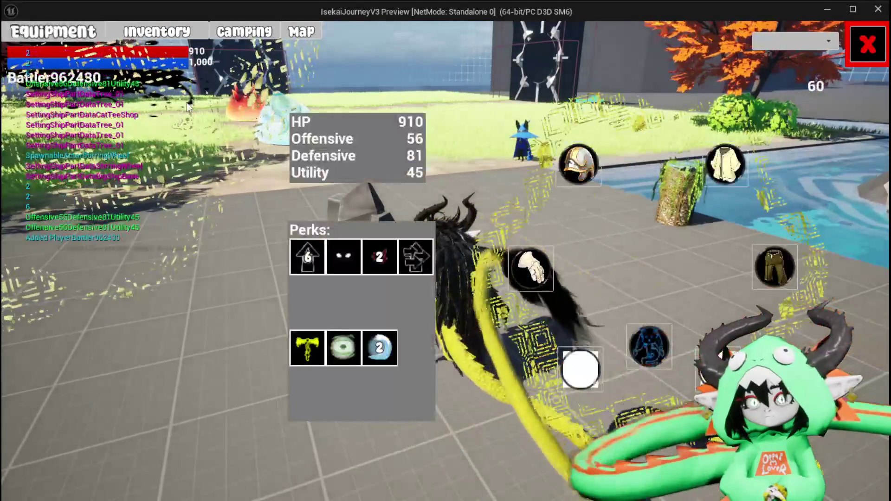
{"action": "left_click", "coordinate": [578, 165]}
{"action": "left_click", "coordinate": [244, 149]}
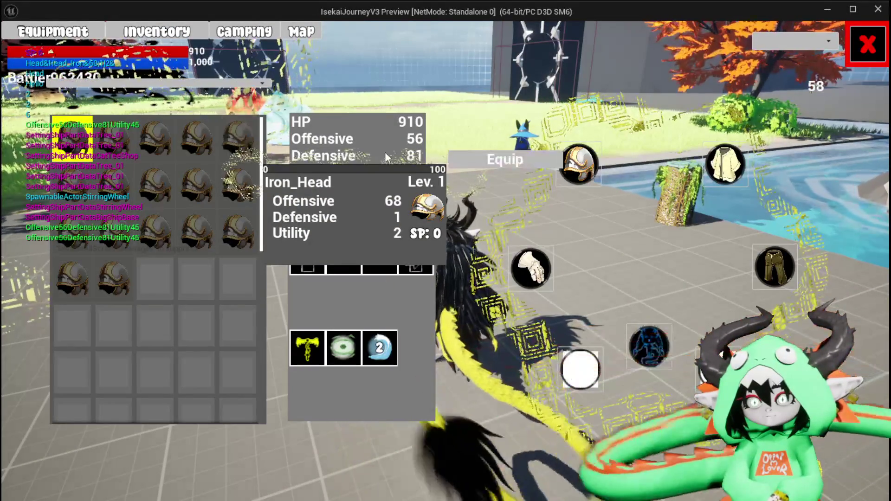
{"action": "left_click", "coordinate": [473, 157]}
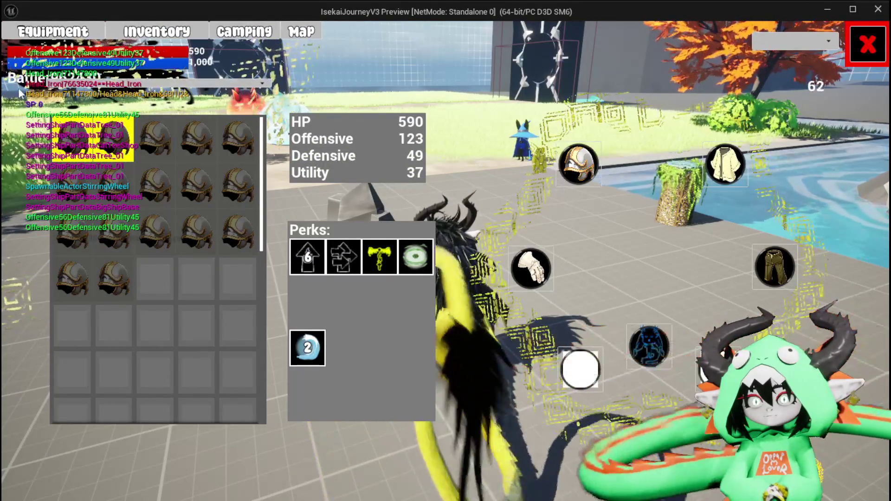
{"action": "key", "text": "Escape"}
{"action": "key", "text": "Escape"}
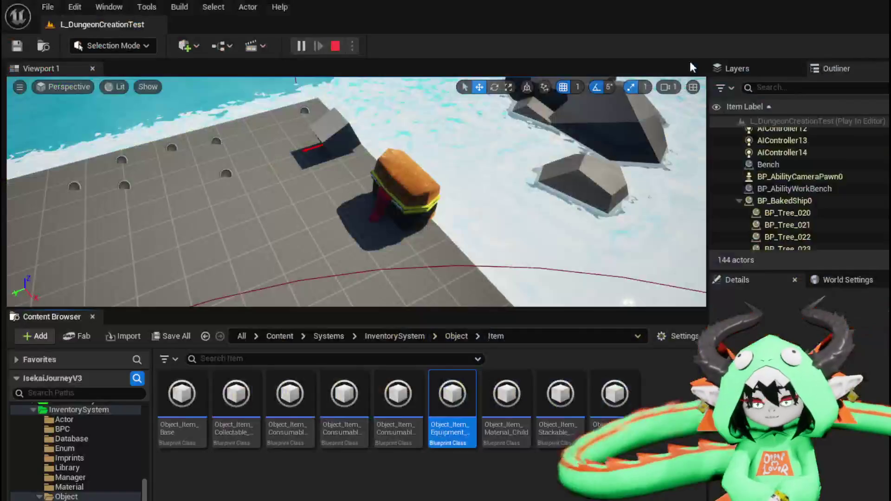
{"action": "key", "text": "ctrl+s"}
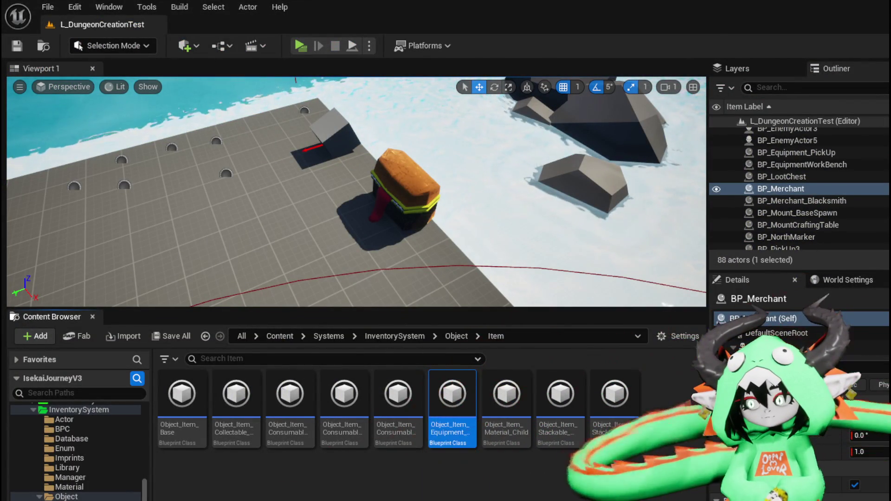
{"action": "key", "text": "alt+Tab"}
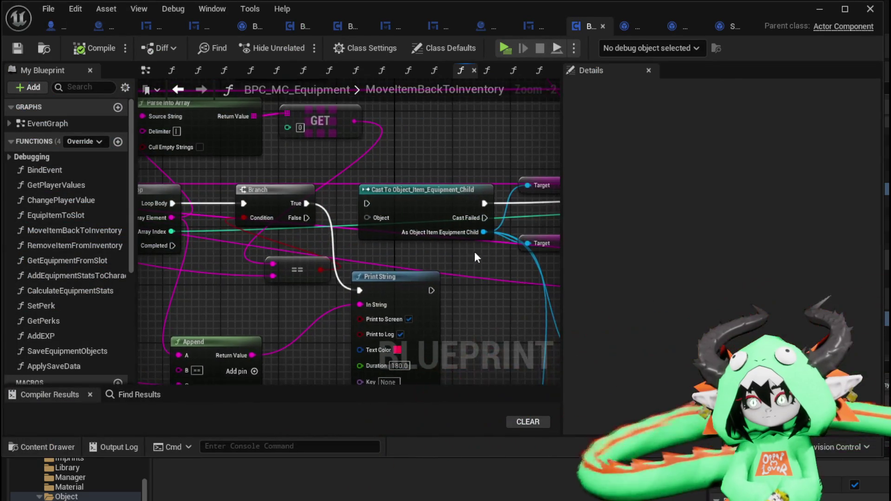
Step: Connect the Branch's True output to the Cast node's execution input
{"action": "scroll", "coordinate": [338, 253], "scroll_direction": "down", "scroll_amount": 2}
{"action": "scroll", "coordinate": [338, 254], "scroll_direction": "up", "scroll_amount": 1}
{"action": "left_click_drag", "start_coordinate": [219, 210], "coordinate": [272, 210]}
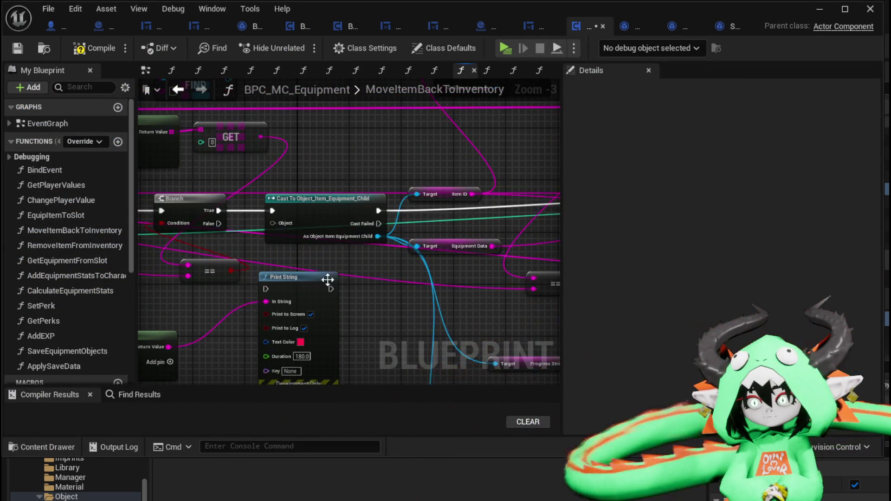
{"action": "left_click_drag", "start_coordinate": [283, 292], "coordinate": [389, 266]}
Step: Wire FIND's Value output into the Cast to Object_Item_Equipment_Child Object pin
{"action": "left_click_drag", "start_coordinate": [248, 253], "coordinate": [414, 295]}
{"action": "mouse_move", "coordinate": [364, 224]}
{"action": "left_mouse_down"}
{"action": "mouse_move", "coordinate": [317, 215]}
{"action": "mouse_move", "coordinate": [210, 256]}
{"action": "mouse_move", "coordinate": [361, 149]}
{"action": "mouse_move", "coordinate": [349, 145]}
{"action": "left_mouse_up"}
{"action": "mouse_move", "coordinate": [433, 154]}
{"action": "left_mouse_down"}
{"action": "mouse_move", "coordinate": [296, 144]}
{"action": "mouse_move", "coordinate": [292, 129]}
{"action": "left_mouse_up"}
{"action": "left_click", "coordinate": [296, 143]}
{"action": "mouse_move", "coordinate": [427, 279]}
{"action": "left_mouse_down"}
{"action": "mouse_move", "coordinate": [460, 254]}
{"action": "mouse_move", "coordinate": [300, 121]}
{"action": "mouse_move", "coordinate": [343, 134]}
{"action": "mouse_move", "coordinate": [342, 268]}
{"action": "mouse_move", "coordinate": [329, 268]}
{"action": "left_mouse_up"}
Step: Inspect the Print String, Parse Into Array and GET nodes around the loop
{"action": "scroll", "coordinate": [392, 194], "scroll_direction": "down", "scroll_amount": 1}
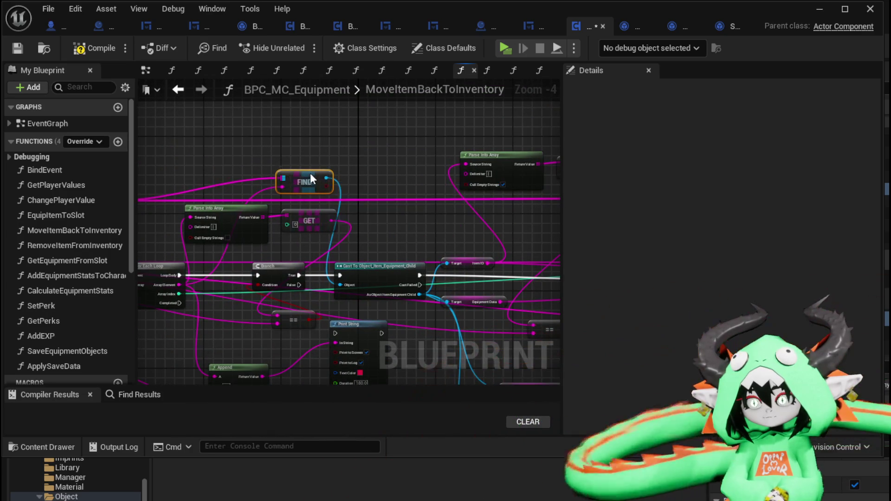
{"action": "mouse_move", "coordinate": [417, 213]}
{"action": "left_mouse_down"}
{"action": "mouse_move", "coordinate": [273, 178]}
{"action": "mouse_move", "coordinate": [299, 159]}
{"action": "mouse_move", "coordinate": [382, 192]}
{"action": "mouse_move", "coordinate": [343, 172]}
{"action": "mouse_move", "coordinate": [296, 166]}
{"action": "mouse_move", "coordinate": [342, 165]}
{"action": "mouse_move", "coordinate": [410, 238]}
{"action": "left_mouse_up"}
{"action": "mouse_move", "coordinate": [366, 217]}
{"action": "left_mouse_down"}
{"action": "mouse_move", "coordinate": [332, 298]}
{"action": "mouse_move", "coordinate": [398, 187]}
{"action": "left_mouse_up"}
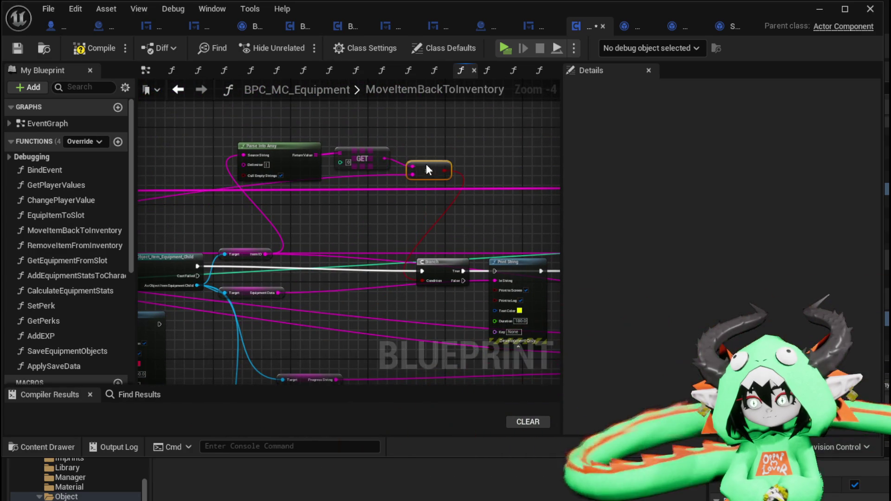
{"action": "mouse_move", "coordinate": [367, 244]}
{"action": "left_mouse_down"}
{"action": "mouse_move", "coordinate": [457, 175]}
{"action": "mouse_move", "coordinate": [334, 193]}
{"action": "mouse_move", "coordinate": [345, 167]}
{"action": "left_mouse_up"}
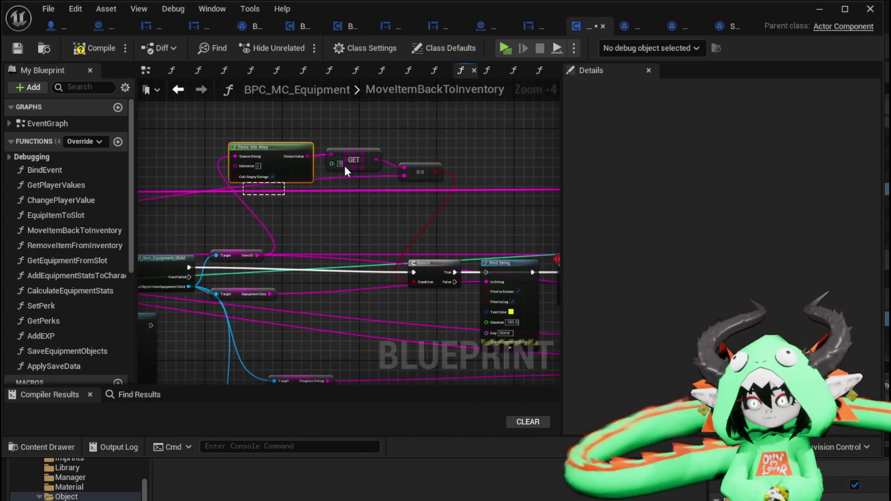
{"action": "left_click_drag", "start_coordinate": [395, 212], "coordinate": [400, 161]}
{"action": "scroll", "coordinate": [294, 231], "scroll_direction": "up", "scroll_amount": 1}
{"action": "mouse_move", "coordinate": [417, 221]}
{"action": "left_mouse_down"}
{"action": "mouse_move", "coordinate": [558, 194]}
{"action": "mouse_move", "coordinate": [432, 203]}
{"action": "left_mouse_up"}
{"action": "left_click_drag", "start_coordinate": [310, 234], "coordinate": [332, 235]}
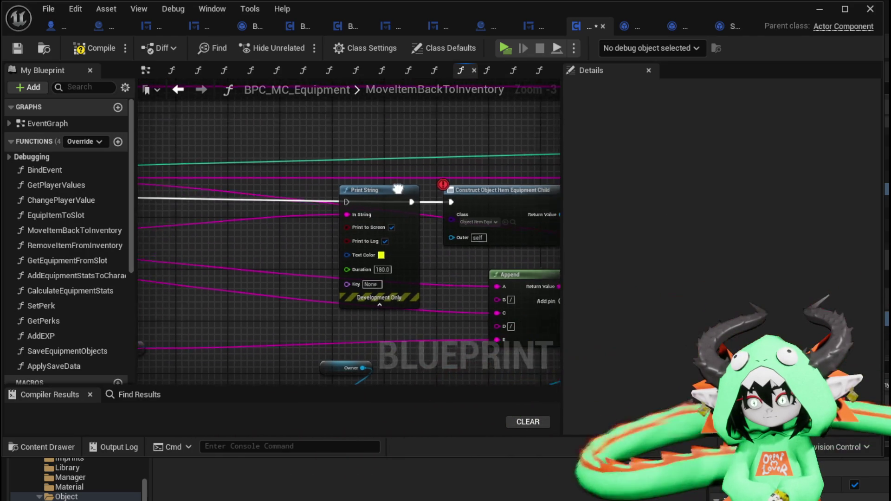
{"action": "scroll", "coordinate": [337, 183], "scroll_direction": "down", "scroll_amount": 2}
{"action": "scroll", "coordinate": [432, 224], "scroll_direction": "up", "scroll_amount": 1}
{"action": "scroll", "coordinate": [432, 224], "scroll_direction": "up", "scroll_amount": 1}
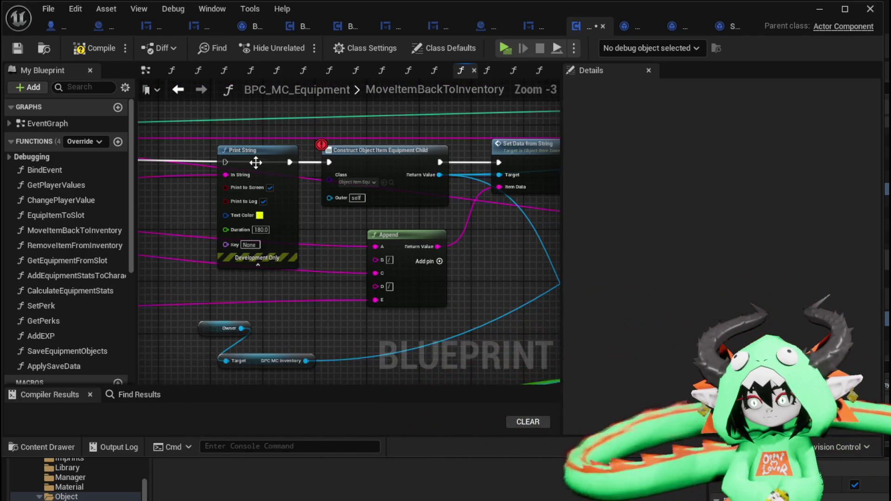
Step: Connect the Cast's execution output to Set Data from String, then inspect Add Item
{"action": "left_click_drag", "start_coordinate": [255, 165], "coordinate": [537, 195]}
{"action": "mouse_move", "coordinate": [287, 207]}
{"action": "left_mouse_down"}
{"action": "mouse_move", "coordinate": [857, 233]}
{"action": "mouse_move", "coordinate": [295, 234]}
{"action": "mouse_move", "coordinate": [465, 215]}
{"action": "mouse_move", "coordinate": [403, 132]}
{"action": "mouse_move", "coordinate": [401, 140]}
{"action": "left_mouse_up"}
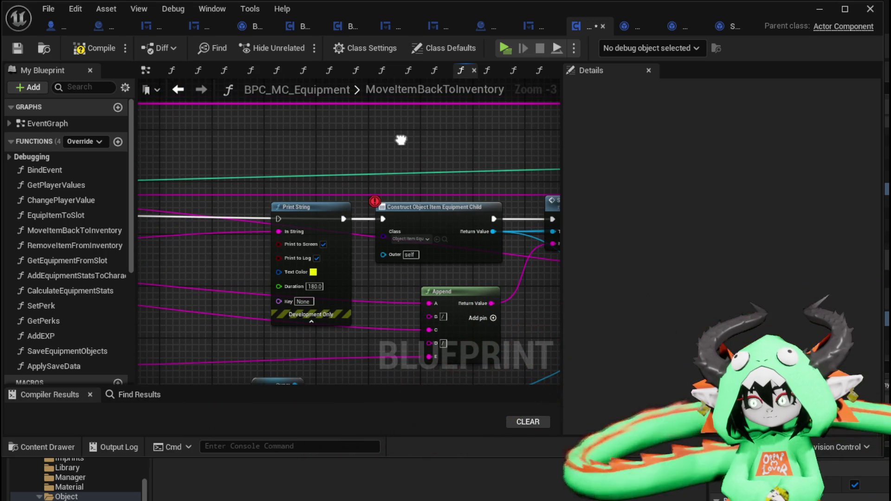
{"action": "left_click_drag", "start_coordinate": [401, 140], "coordinate": [260, 136]}
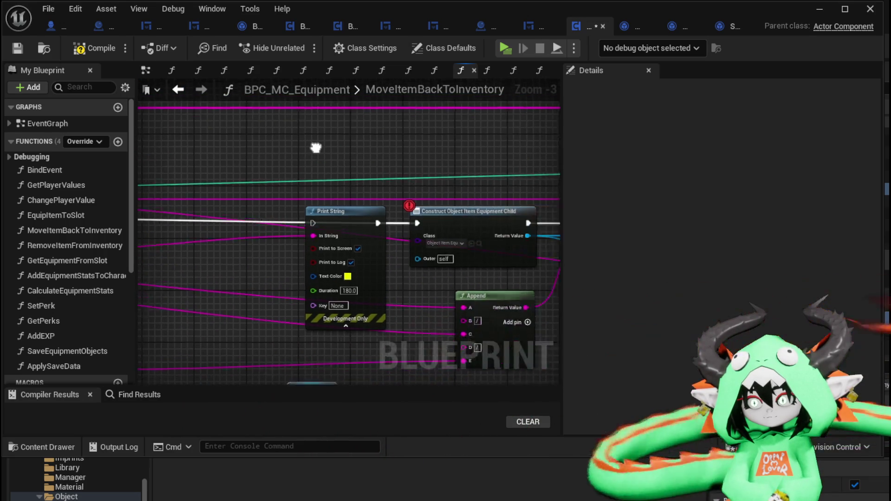
{"action": "scroll", "coordinate": [279, 186], "scroll_direction": "down", "scroll_amount": 3}
{"action": "scroll", "coordinate": [348, 148], "scroll_direction": "up", "scroll_amount": 2}
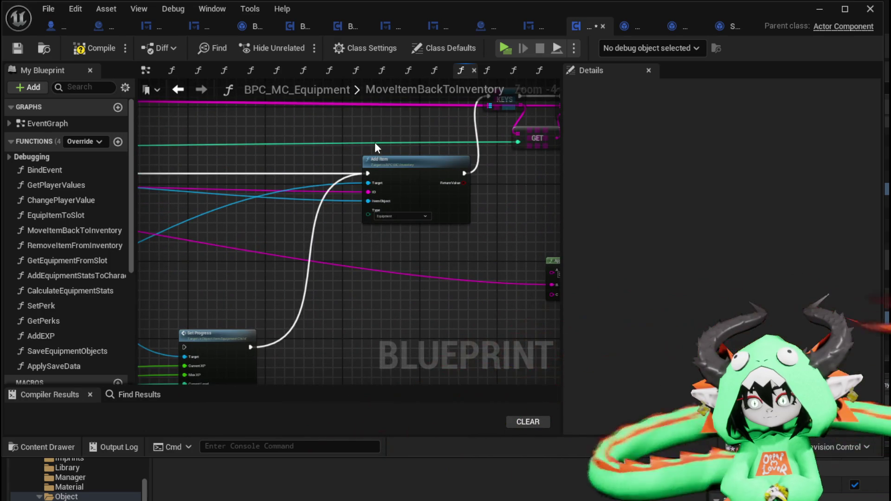
{"action": "scroll", "coordinate": [371, 144], "scroll_direction": "up", "scroll_amount": 2}
Step: Add an Add Item Object node from Add Item's Target pin and wire its execution output onward
{"action": "left_click_drag", "start_coordinate": [380, 205], "coordinate": [242, 140]}
{"action": "type", "text": "add item"}
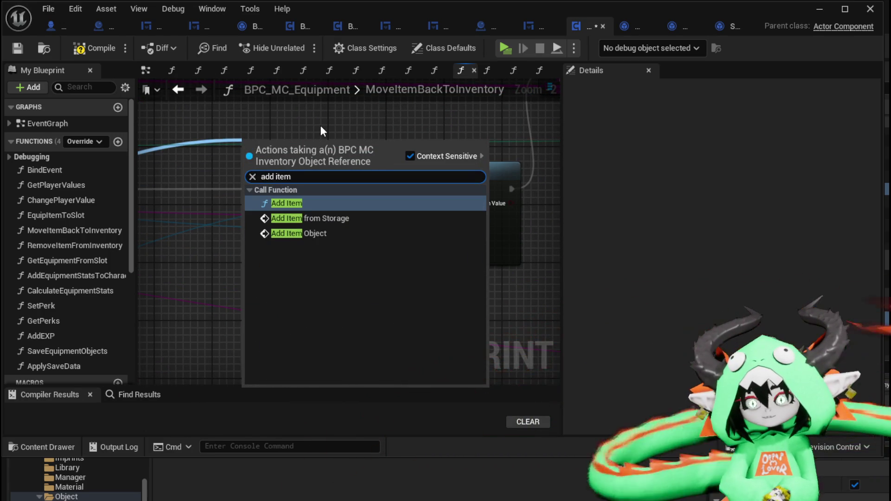
{"action": "left_click", "coordinate": [316, 235]}
{"action": "scroll", "coordinate": [302, 213], "scroll_direction": "down", "scroll_amount": 2}
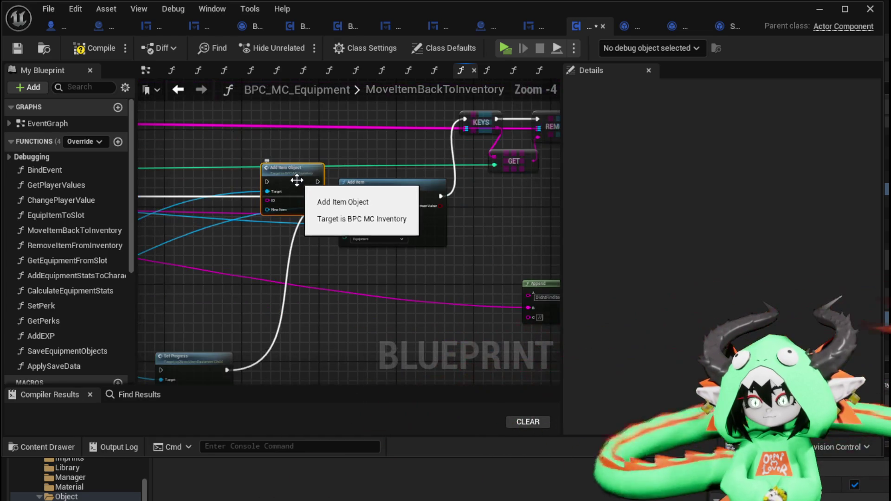
{"action": "mouse_move", "coordinate": [380, 148]}
{"action": "left_mouse_down"}
{"action": "mouse_move", "coordinate": [315, 218]}
{"action": "mouse_move", "coordinate": [211, 223]}
{"action": "mouse_move", "coordinate": [360, 197]}
{"action": "left_mouse_up"}
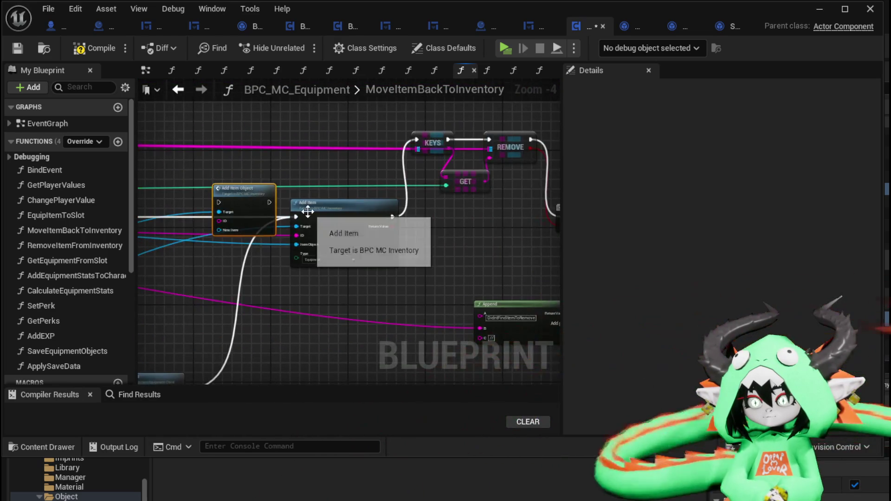
{"action": "left_click_drag", "start_coordinate": [272, 201], "coordinate": [408, 143]}
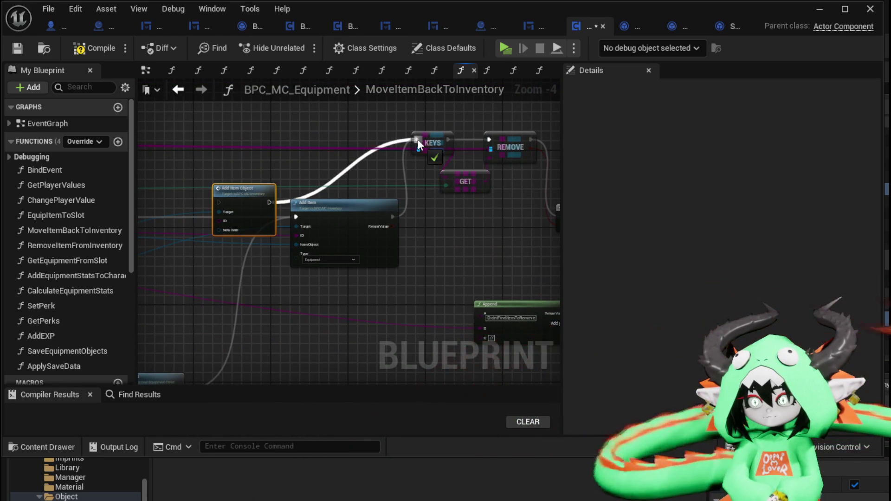
{"action": "left_click_drag", "start_coordinate": [281, 159], "coordinate": [511, 168]}
Step: Connect the loop's Array Element, FIND's Value and Branch True into the Add Item Object node
{"action": "mouse_move", "coordinate": [455, 202]}
{"action": "left_mouse_down"}
{"action": "mouse_move", "coordinate": [205, 161]}
{"action": "mouse_move", "coordinate": [197, 144]}
{"action": "mouse_move", "coordinate": [448, 149]}
{"action": "mouse_move", "coordinate": [418, 219]}
{"action": "left_mouse_up"}
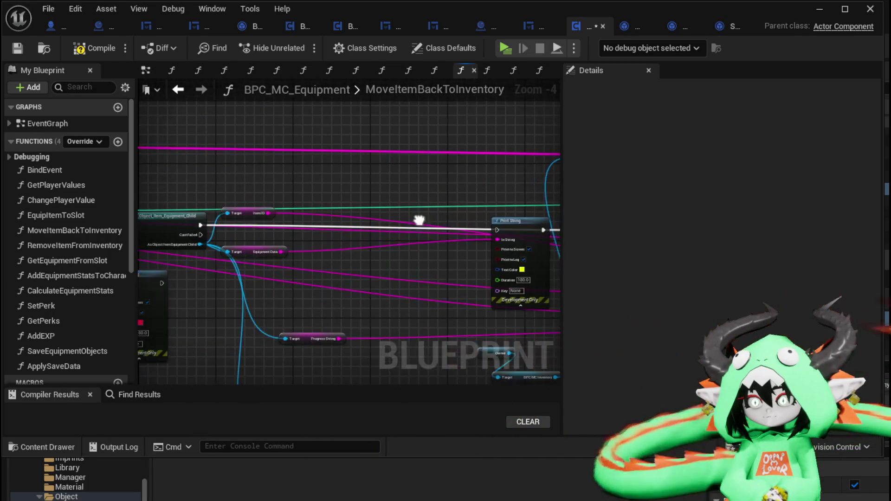
{"action": "mouse_move", "coordinate": [209, 222]}
{"action": "left_mouse_down"}
{"action": "mouse_move", "coordinate": [175, 227]}
{"action": "mouse_move", "coordinate": [543, 152]}
{"action": "mouse_move", "coordinate": [506, 149]}
{"action": "left_mouse_up"}
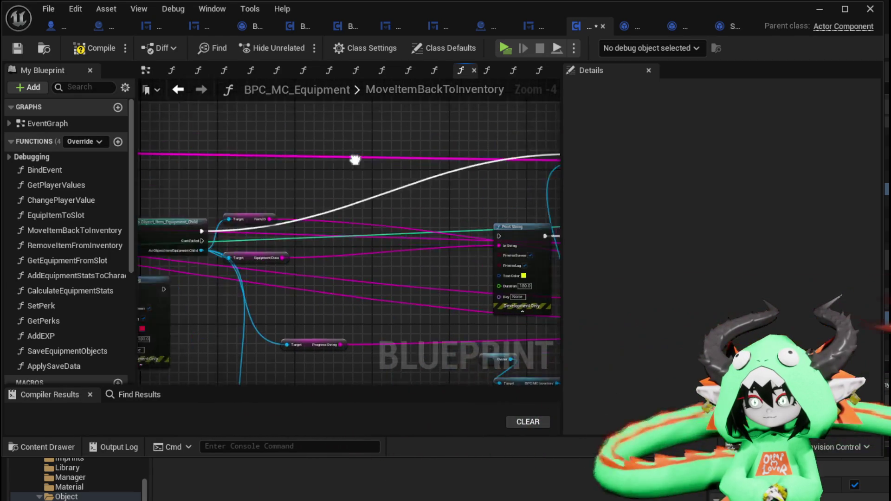
{"action": "left_click_drag", "start_coordinate": [355, 160], "coordinate": [557, 139]}
{"action": "mouse_move", "coordinate": [409, 150]}
{"action": "left_mouse_down"}
{"action": "mouse_move", "coordinate": [436, 122]}
{"action": "mouse_move", "coordinate": [411, 129]}
{"action": "mouse_move", "coordinate": [433, 147]}
{"action": "left_mouse_up"}
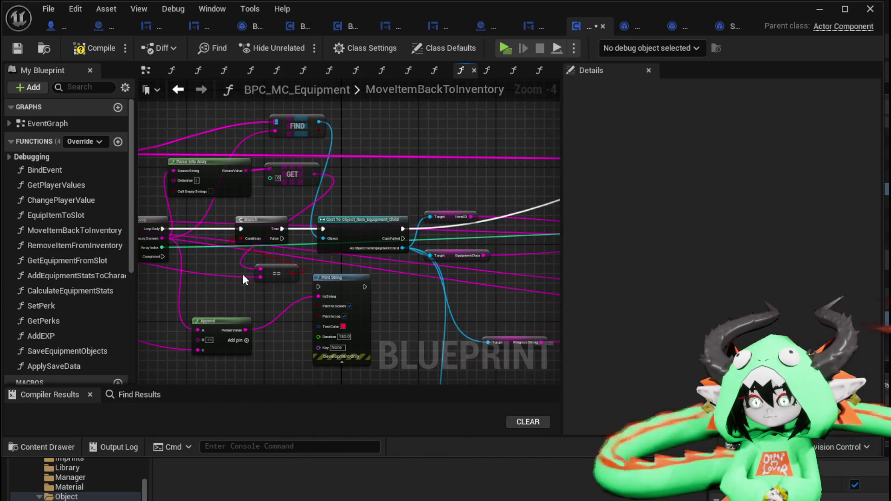
{"action": "left_click_drag", "start_coordinate": [162, 238], "coordinate": [334, 208]}
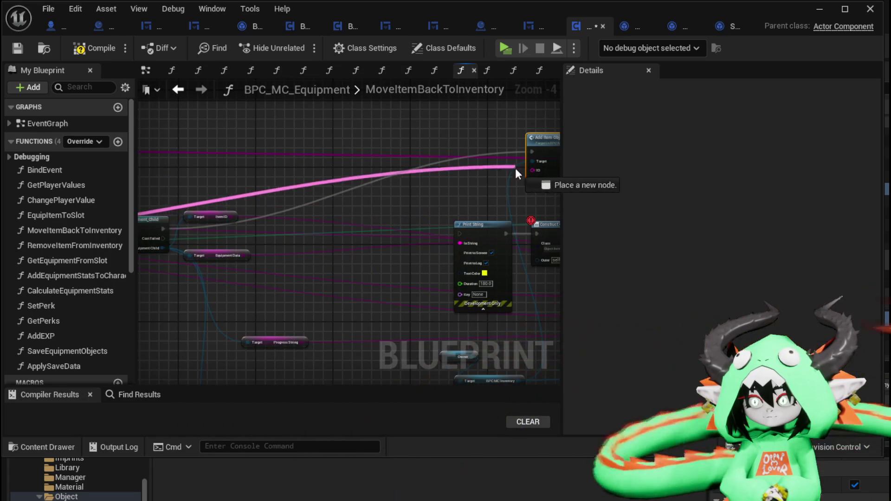
{"action": "left_click_drag", "start_coordinate": [516, 173], "coordinate": [516, 171]}
{"action": "mouse_move", "coordinate": [219, 130]}
{"action": "left_mouse_down"}
{"action": "mouse_move", "coordinate": [436, 196]}
{"action": "mouse_move", "coordinate": [472, 184]}
{"action": "left_mouse_up"}
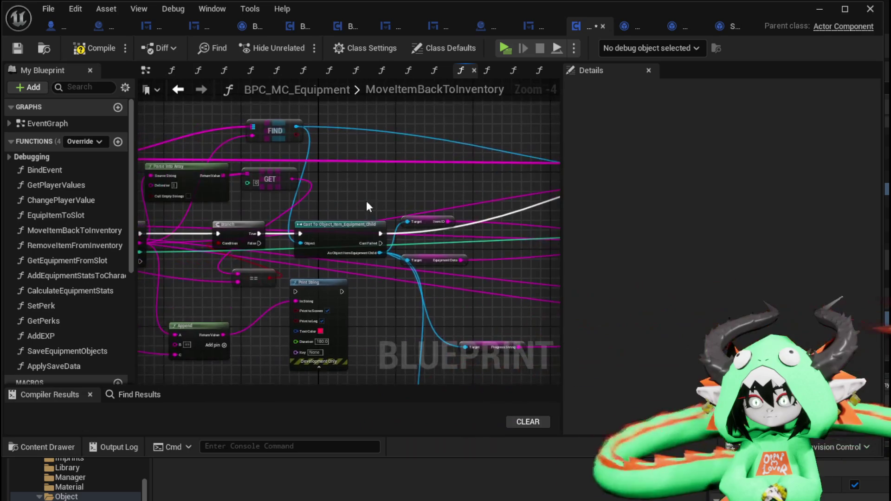
{"action": "mouse_move", "coordinate": [256, 234]}
{"action": "left_mouse_down"}
{"action": "mouse_move", "coordinate": [564, 136]}
{"action": "mouse_move", "coordinate": [505, 155]}
{"action": "left_mouse_up"}
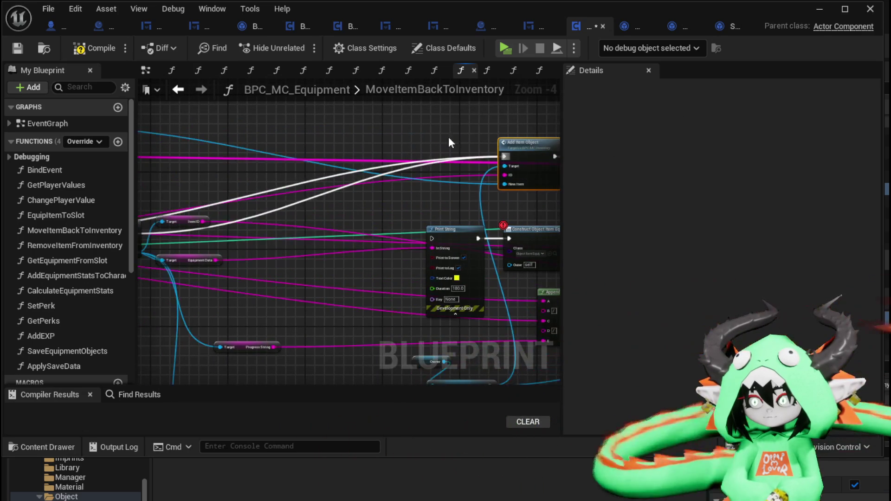
{"action": "mouse_move", "coordinate": [423, 144]}
{"action": "left_mouse_down"}
{"action": "mouse_move", "coordinate": [153, 148]}
{"action": "mouse_move", "coordinate": [406, 158]}
{"action": "mouse_move", "coordinate": [292, 144]}
{"action": "mouse_move", "coordinate": [411, 164]}
{"action": "mouse_move", "coordinate": [486, 160]}
{"action": "left_mouse_up"}
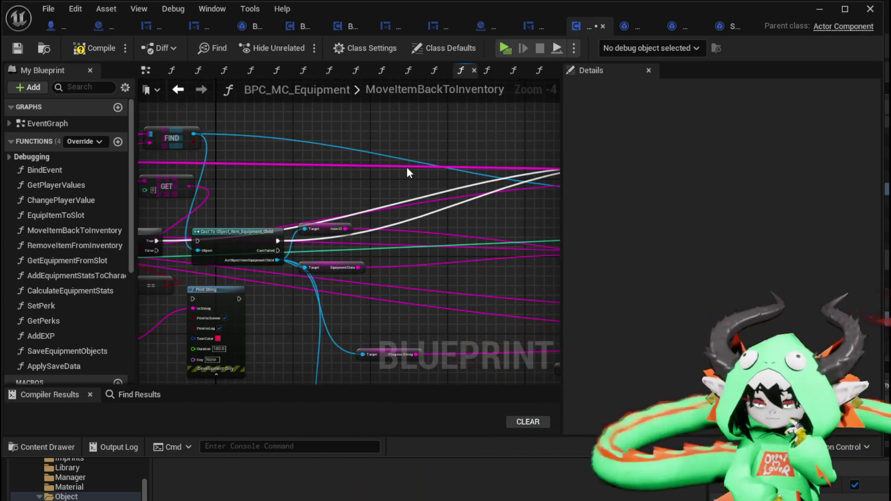
Step: Move the Equipment Objects node upward, check the ItemID and Cast nodes, and save
{"action": "scroll", "coordinate": [407, 177], "scroll_direction": "down", "scroll_amount": 2}
{"action": "scroll", "coordinate": [380, 176], "scroll_direction": "up", "scroll_amount": 2}
{"action": "mouse_move", "coordinate": [252, 153]}
{"action": "left_mouse_down"}
{"action": "mouse_move", "coordinate": [371, 189]}
{"action": "mouse_move", "coordinate": [376, 167]}
{"action": "left_mouse_up"}
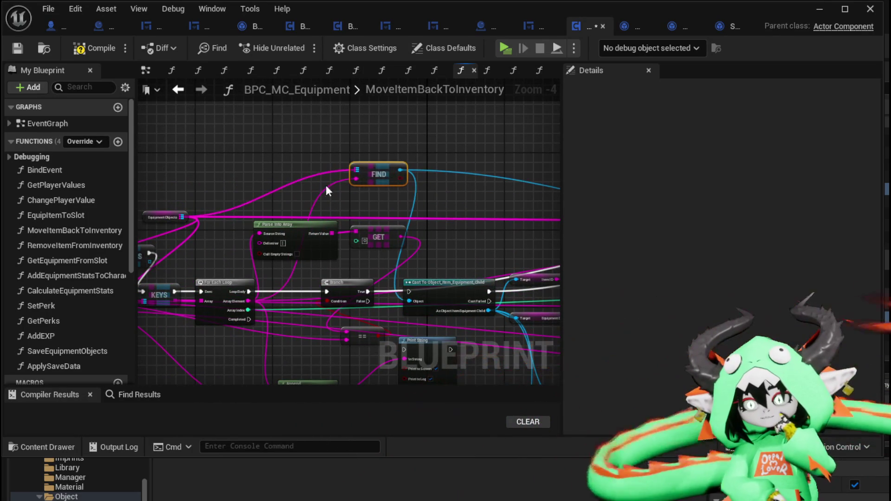
{"action": "left_click_drag", "start_coordinate": [155, 220], "coordinate": [163, 170]}
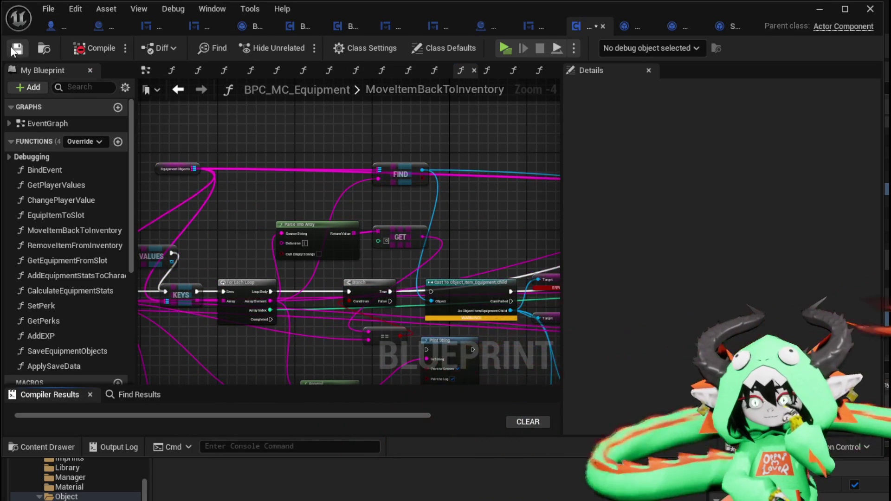
{"action": "mouse_move", "coordinate": [455, 189]}
{"action": "left_mouse_down"}
{"action": "mouse_move", "coordinate": [233, 155]}
{"action": "mouse_move", "coordinate": [285, 222]}
{"action": "mouse_move", "coordinate": [227, 185]}
{"action": "mouse_move", "coordinate": [424, 189]}
{"action": "mouse_move", "coordinate": [404, 211]}
{"action": "mouse_move", "coordinate": [318, 207]}
{"action": "mouse_move", "coordinate": [320, 227]}
{"action": "left_mouse_up"}
{"action": "left_click", "coordinate": [374, 256]}
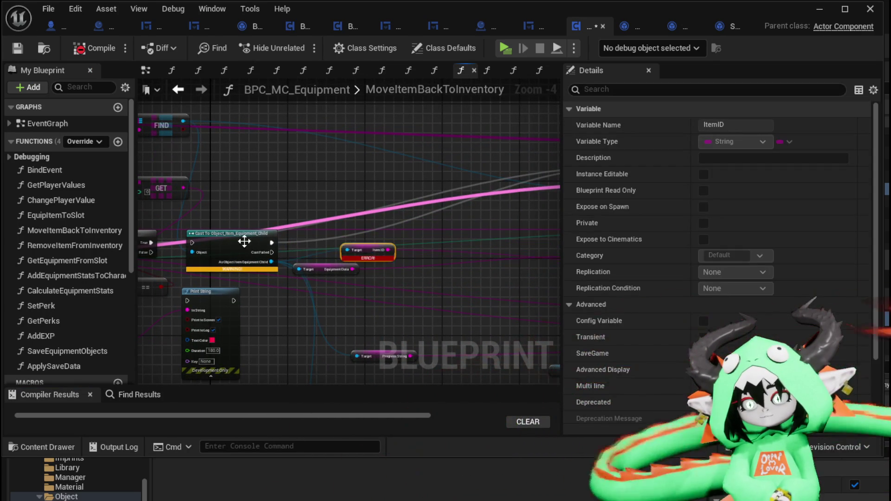
{"action": "left_click", "coordinate": [244, 241]}
{"action": "left_click_drag", "start_coordinate": [240, 246], "coordinate": [258, 255]}
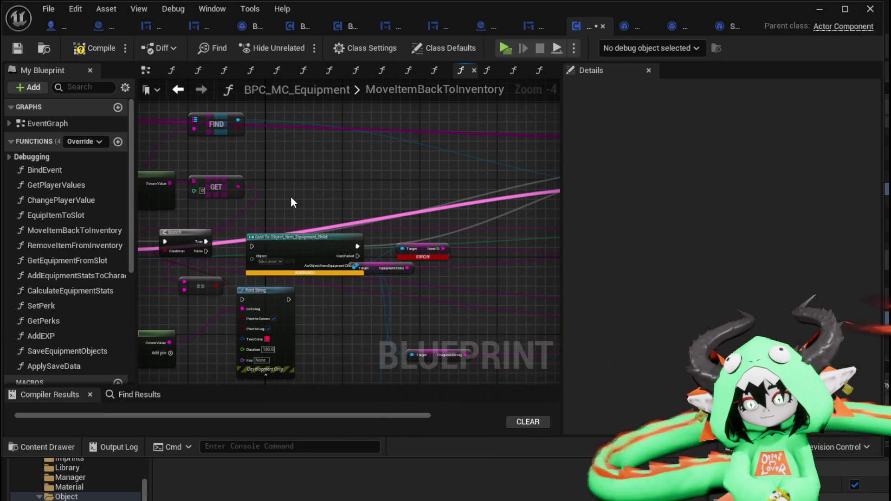
{"action": "left_click", "coordinate": [19, 51]}
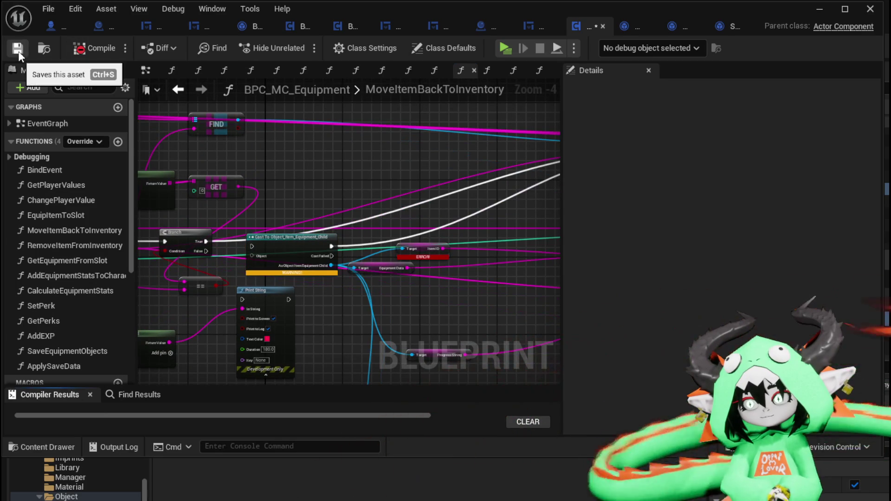
Step: Compile BPC_MC_Equipment to clear the Cast errors, then save it
{"action": "mouse_move", "coordinate": [361, 218]}
{"action": "left_mouse_down"}
{"action": "mouse_move", "coordinate": [489, 259]}
{"action": "mouse_move", "coordinate": [222, 268]}
{"action": "mouse_move", "coordinate": [302, 201]}
{"action": "mouse_move", "coordinate": [243, 201]}
{"action": "mouse_move", "coordinate": [365, 212]}
{"action": "mouse_move", "coordinate": [278, 205]}
{"action": "mouse_move", "coordinate": [316, 225]}
{"action": "left_mouse_up"}
{"action": "scroll", "coordinate": [399, 243], "scroll_direction": "up", "scroll_amount": 2}
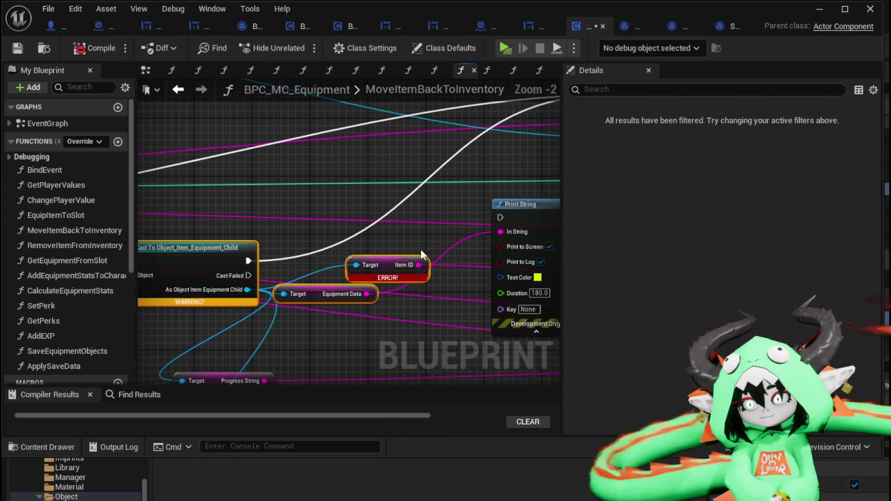
{"action": "right_click", "coordinate": [370, 237]}
{"action": "left_click", "coordinate": [370, 237]}
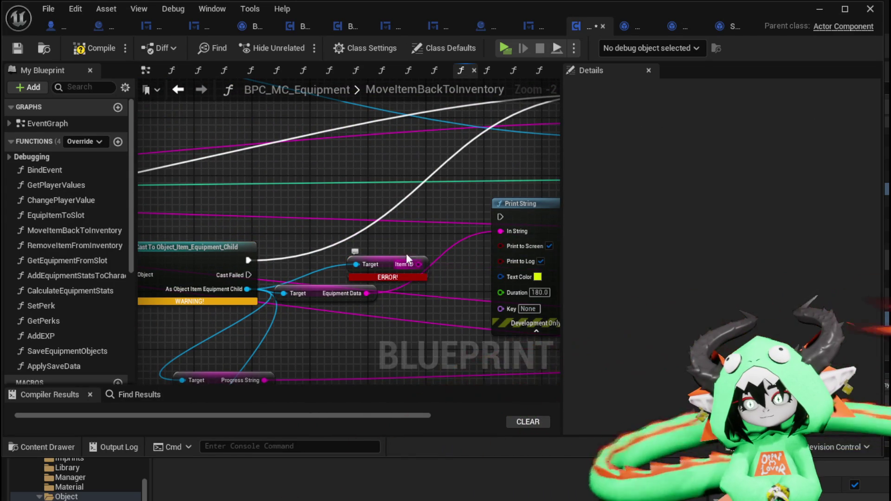
{"action": "left_click_drag", "start_coordinate": [403, 244], "coordinate": [447, 160]}
{"action": "left_click", "coordinate": [79, 48]}
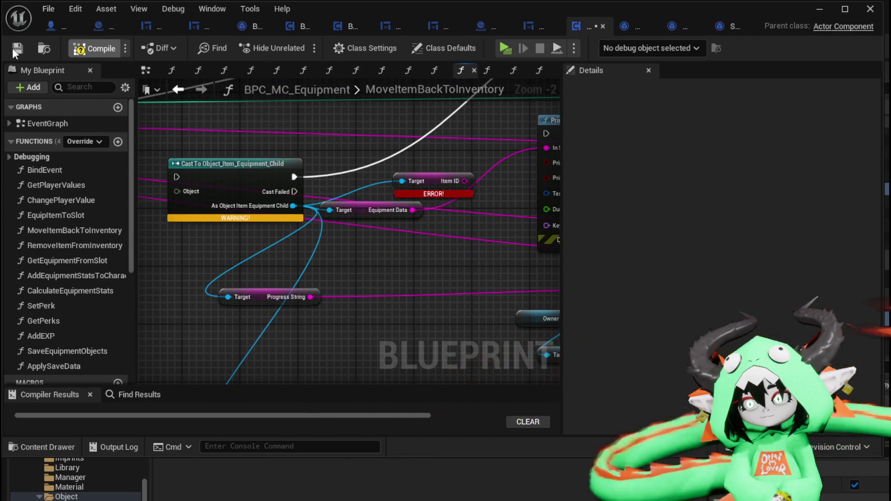
{"action": "left_click", "coordinate": [17, 48]}
Step: Look over the Construct, Append, Branch and Set Data from String nodes, then minimize the Blueprint editor
{"action": "scroll", "coordinate": [508, 162], "scroll_direction": "down", "scroll_amount": 2}
{"action": "mouse_move", "coordinate": [508, 162]}
{"action": "left_mouse_down"}
{"action": "mouse_move", "coordinate": [492, 219]}
{"action": "mouse_move", "coordinate": [162, 256]}
{"action": "left_mouse_up"}
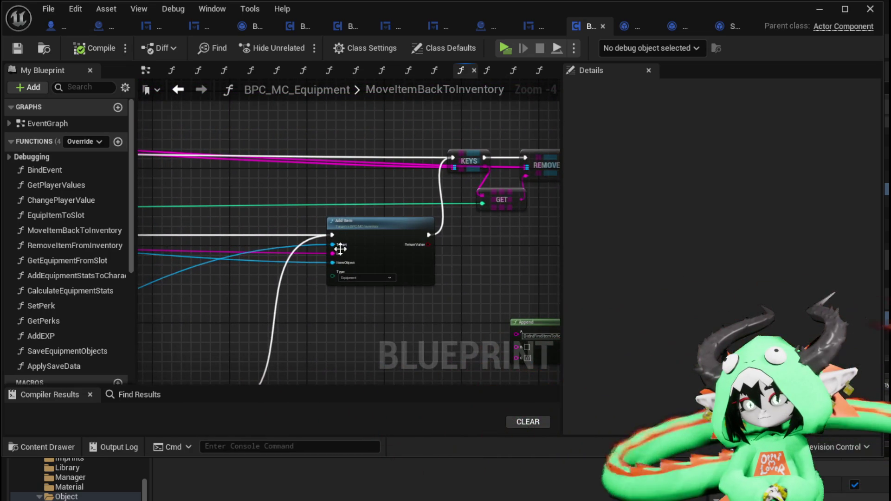
{"action": "mouse_move", "coordinate": [481, 243]}
{"action": "left_mouse_down"}
{"action": "mouse_move", "coordinate": [362, 235]}
{"action": "mouse_move", "coordinate": [251, 211]}
{"action": "left_mouse_up"}
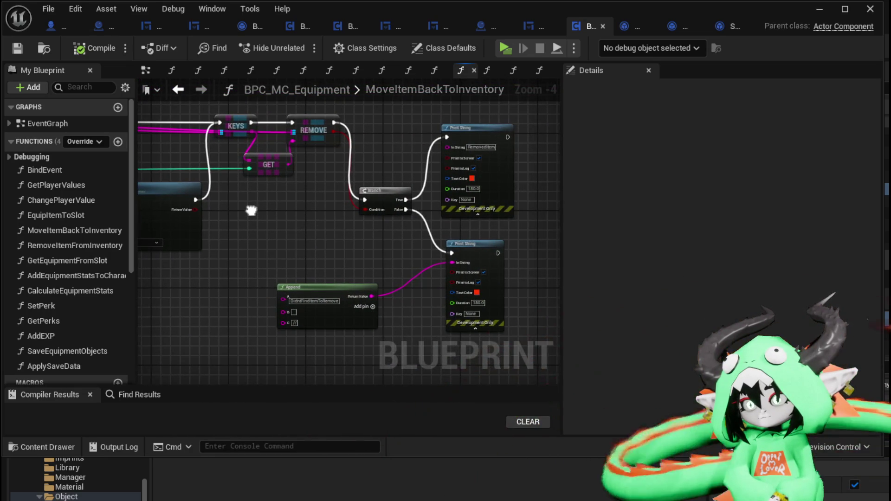
{"action": "mouse_move", "coordinate": [344, 300]}
{"action": "left_mouse_down"}
{"action": "mouse_move", "coordinate": [447, 302]}
{"action": "mouse_move", "coordinate": [447, 287]}
{"action": "mouse_move", "coordinate": [324, 177]}
{"action": "left_mouse_up"}
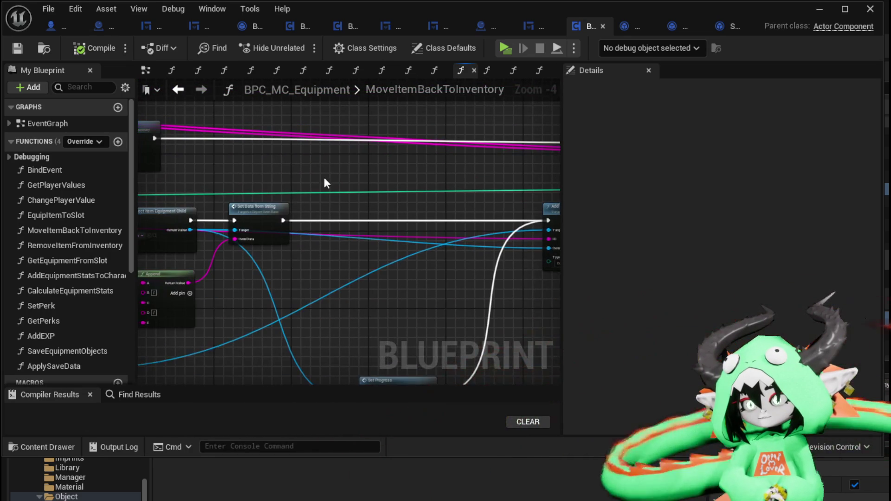
{"action": "left_click", "coordinate": [829, 7]}
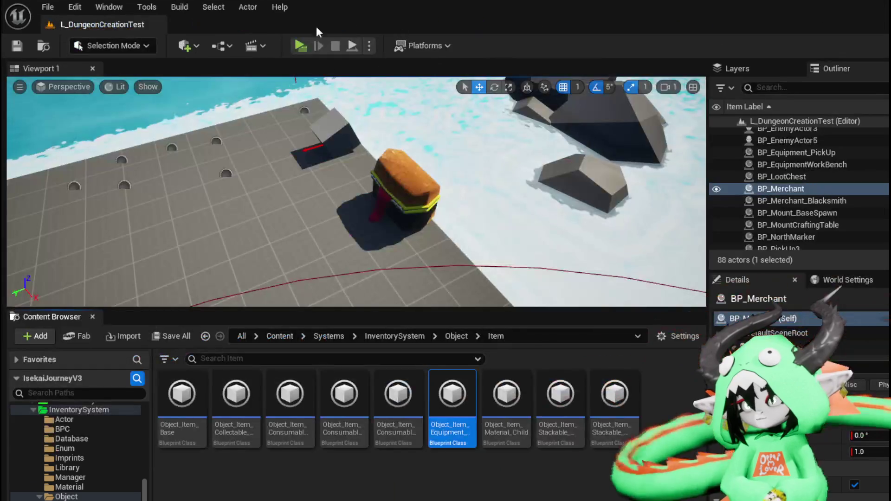
{"action": "left_click", "coordinate": [298, 44]}
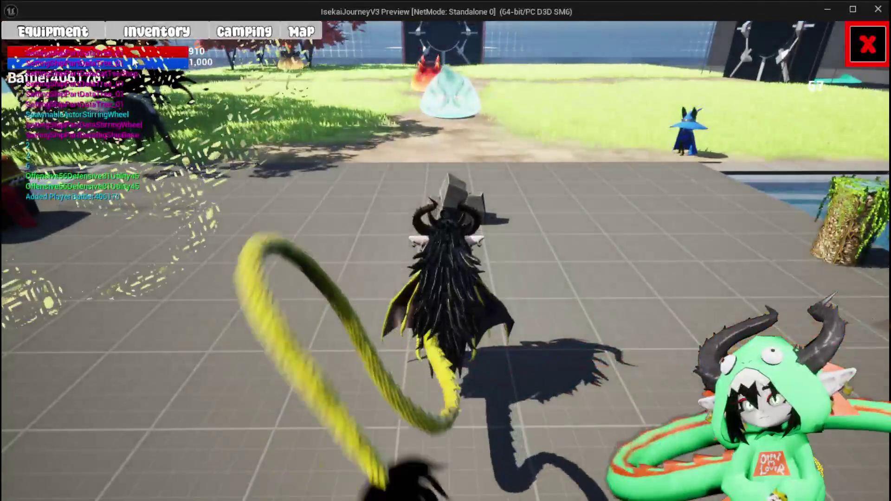
{"action": "left_click", "coordinate": [77, 32]}
{"action": "left_click", "coordinate": [577, 165]}
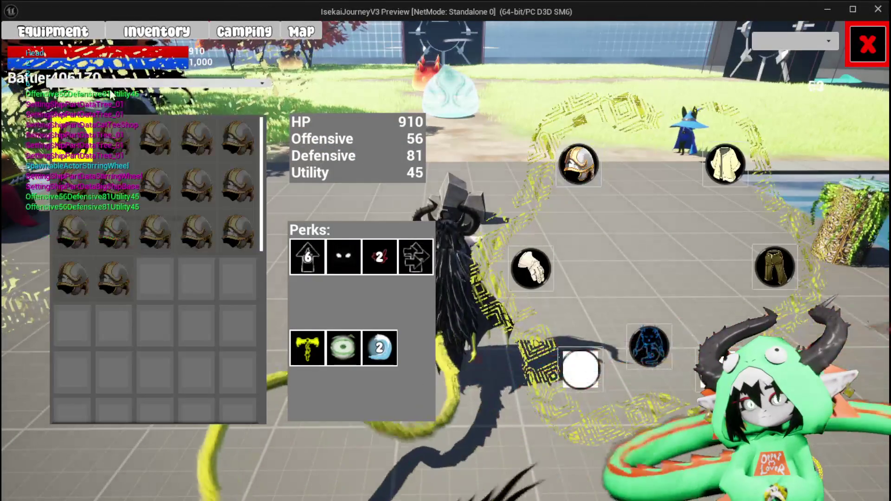
{"action": "left_click", "coordinate": [116, 139]}
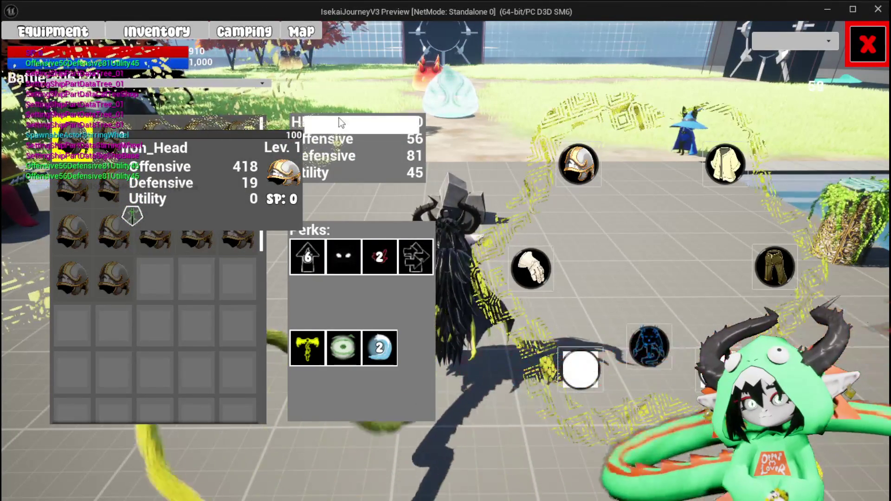
{"action": "left_click", "coordinate": [369, 123]}
{"action": "mouse_move", "coordinate": [117, 276]}
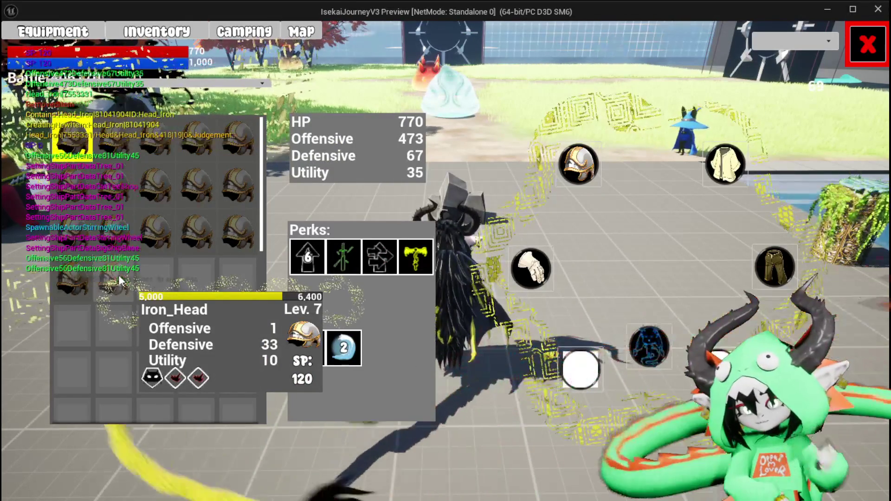
{"action": "left_click", "coordinate": [120, 281]}
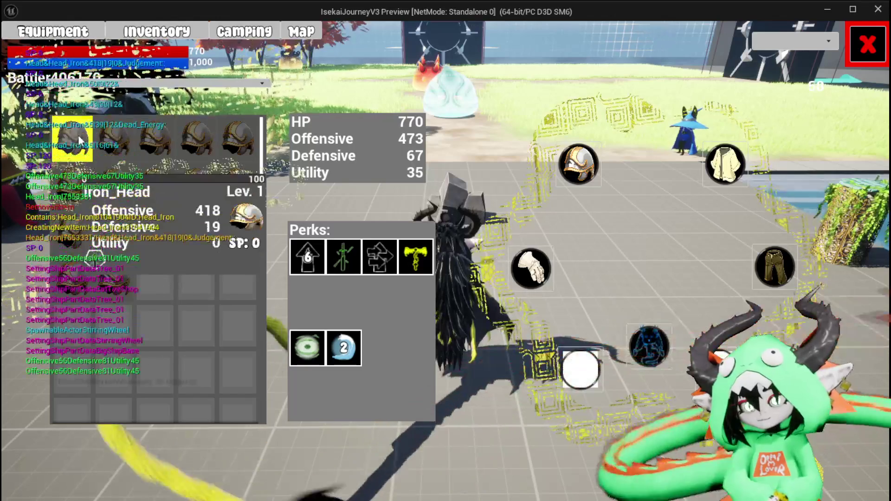
{"action": "left_click", "coordinate": [126, 294]}
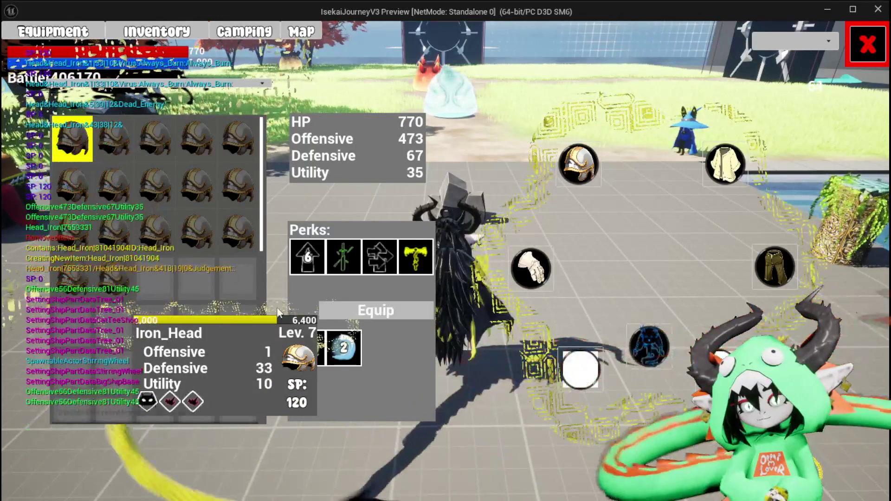
{"action": "left_click", "coordinate": [370, 365]}
{"action": "left_click", "coordinate": [65, 137]}
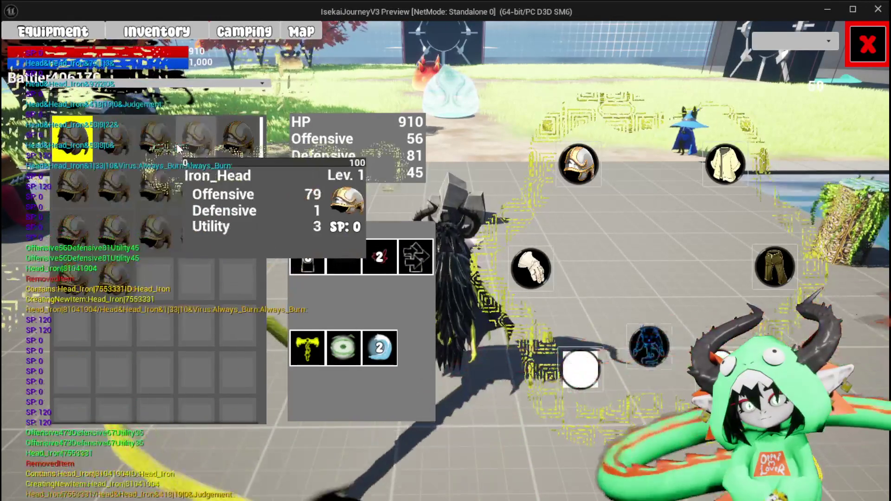
{"action": "left_click", "coordinate": [868, 44]}
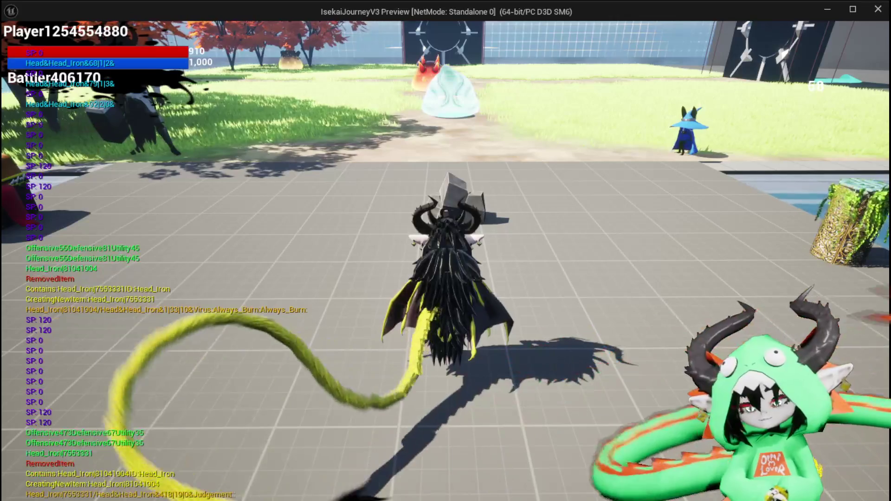
{"action": "key", "text": "alt+Tab"}
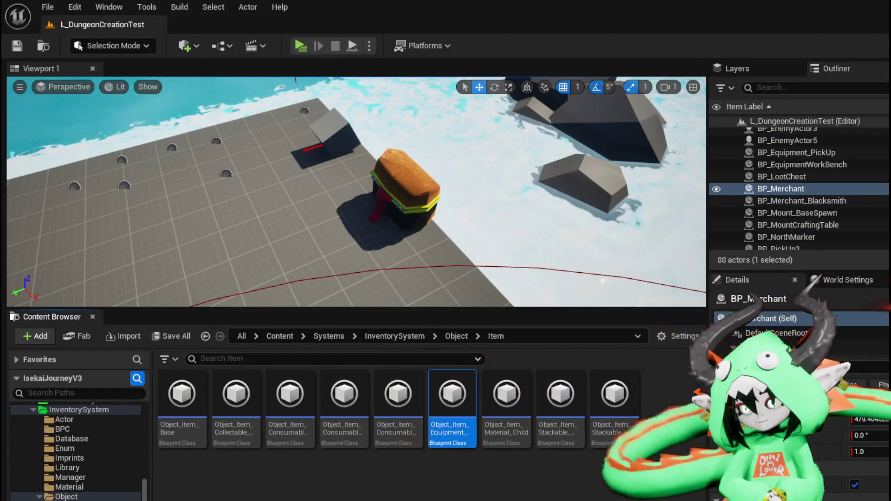
Step: Back in the equipment Blueprint graph, delete both Print String nodes
{"action": "key", "text": "alt+Tab"}
{"action": "scroll", "coordinate": [280, 225], "scroll_direction": "down", "scroll_amount": 3}
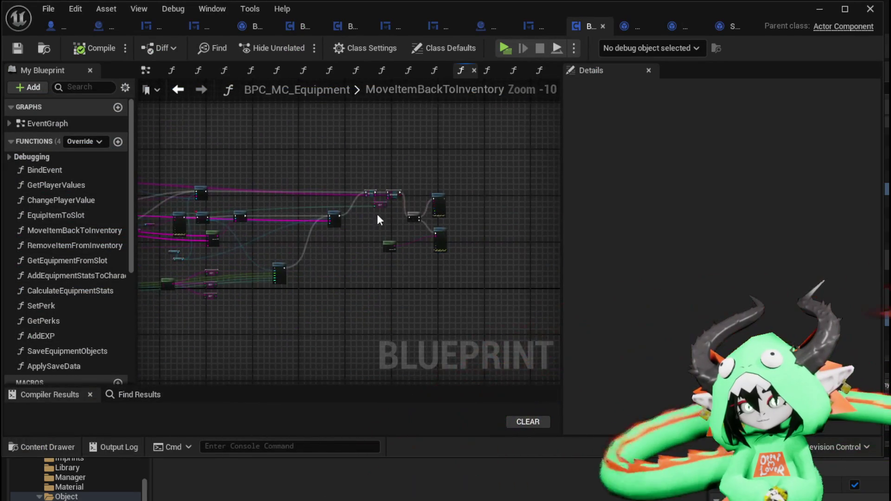
{"action": "scroll", "coordinate": [447, 280], "scroll_direction": "up", "scroll_amount": 3}
{"action": "scroll", "coordinate": [402, 246], "scroll_direction": "up", "scroll_amount": 4}
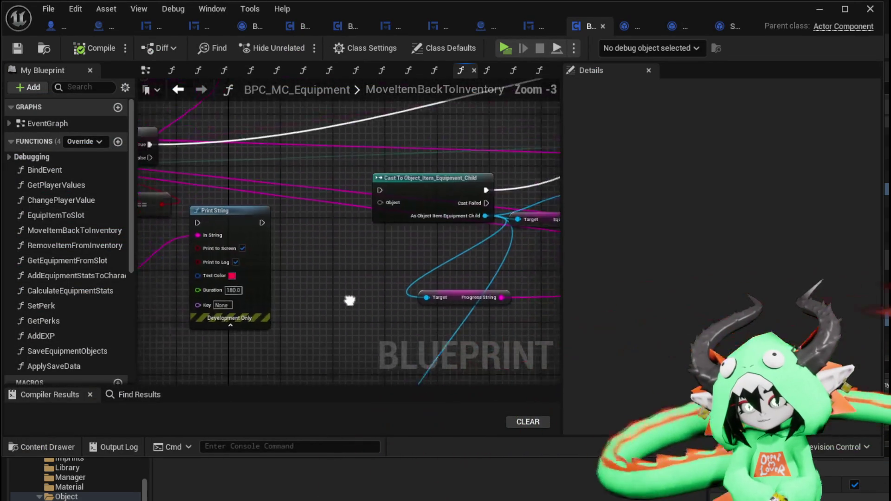
{"action": "key", "text": "Delete"}
{"action": "scroll", "coordinate": [298, 310], "scroll_direction": "down", "scroll_amount": 1}
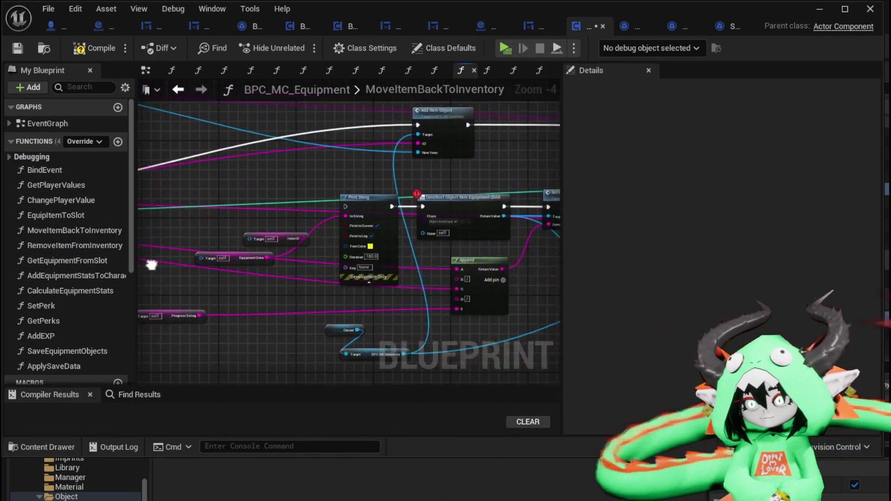
{"action": "left_click_drag", "start_coordinate": [222, 180], "coordinate": [361, 312]}
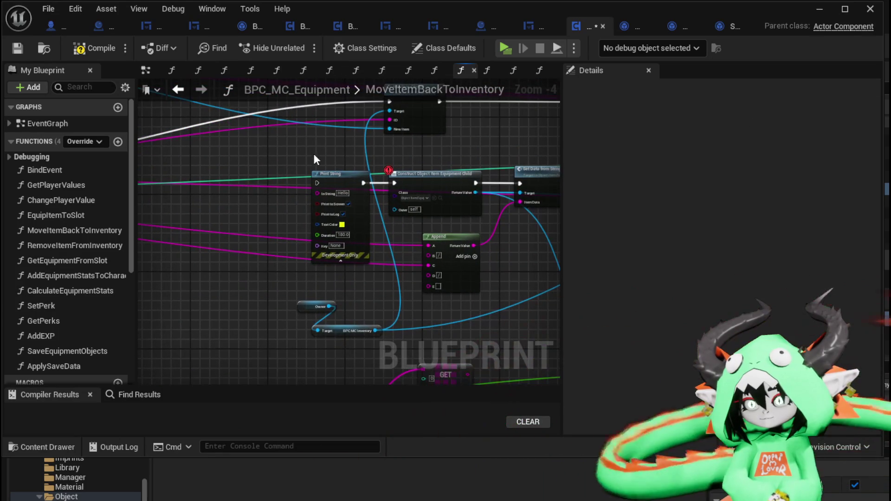
{"action": "left_click", "coordinate": [334, 175]}
{"action": "key", "text": "Delete"}
Step: Delete the Construct Object and Add Item nodes, moving the Owner and inventory nodes beside Append
{"action": "mouse_move", "coordinate": [241, 172]}
{"action": "left_mouse_down"}
{"action": "mouse_move", "coordinate": [323, 212]}
{"action": "mouse_move", "coordinate": [212, 198]}
{"action": "left_mouse_up"}
{"action": "key", "text": "Delete"}
{"action": "key", "text": "Delete"}
{"action": "left_click_drag", "start_coordinate": [303, 230], "coordinate": [466, 207]}
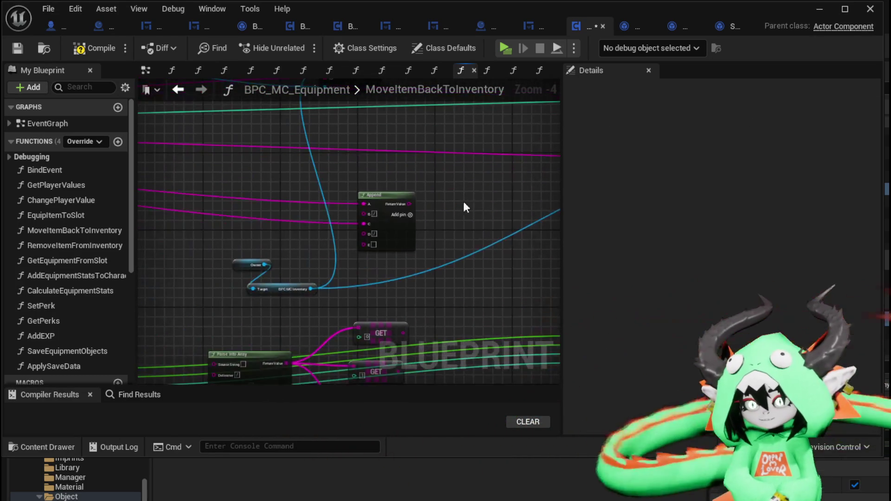
{"action": "mouse_move", "coordinate": [419, 300]}
{"action": "left_mouse_down"}
{"action": "mouse_move", "coordinate": [442, 301]}
{"action": "mouse_move", "coordinate": [244, 263]}
{"action": "mouse_move", "coordinate": [250, 269]}
{"action": "left_mouse_up"}
{"action": "left_click_drag", "start_coordinate": [321, 324], "coordinate": [306, 248]}
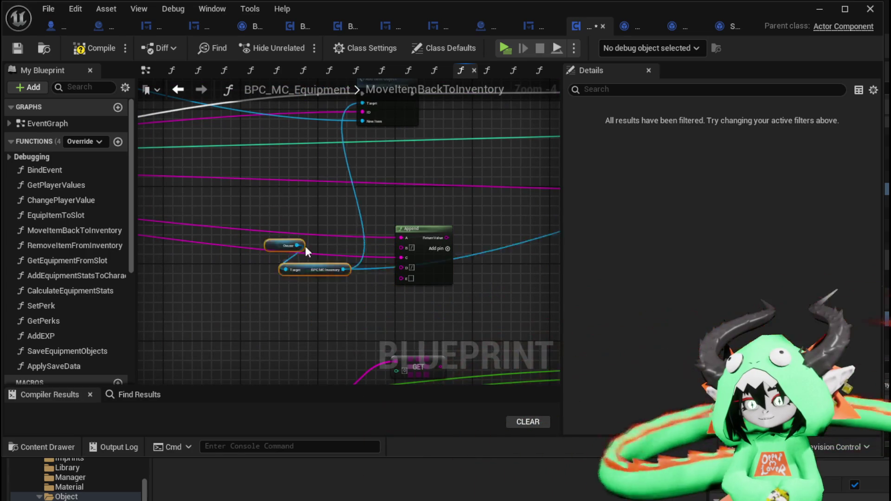
{"action": "mouse_move", "coordinate": [384, 176]}
{"action": "left_mouse_down"}
{"action": "mouse_move", "coordinate": [400, 224]}
{"action": "mouse_move", "coordinate": [222, 207]}
{"action": "left_mouse_up"}
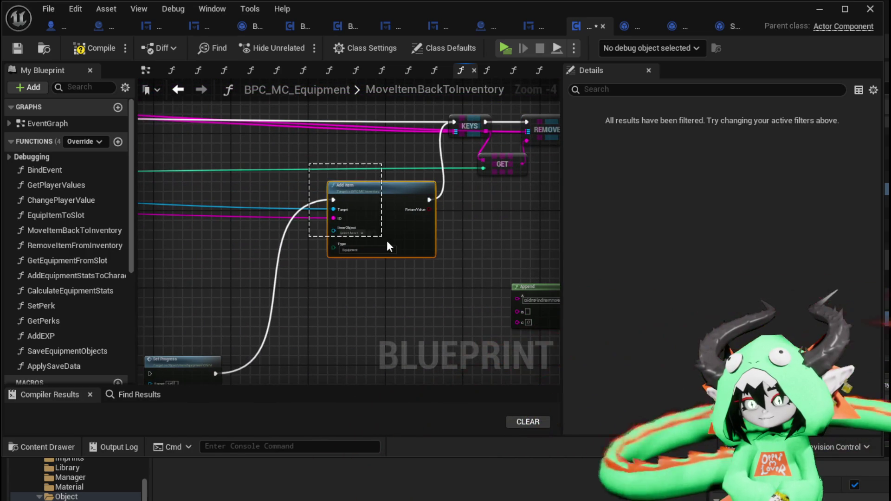
{"action": "key", "text": "Delete"}
Step: Compile the cleaned-up MoveItemBackToInventory function
{"action": "mouse_move", "coordinate": [462, 285]}
{"action": "left_mouse_down"}
{"action": "mouse_move", "coordinate": [279, 239]}
{"action": "mouse_move", "coordinate": [441, 219]}
{"action": "left_mouse_up"}
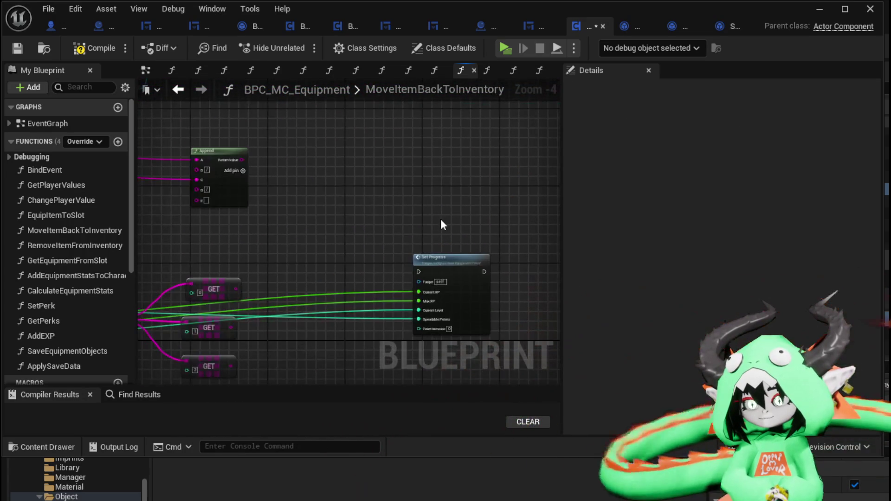
{"action": "scroll", "coordinate": [367, 214], "scroll_direction": "down", "scroll_amount": 2}
{"action": "mouse_move", "coordinate": [268, 308]}
{"action": "left_mouse_down"}
{"action": "mouse_move", "coordinate": [412, 285]}
{"action": "mouse_move", "coordinate": [274, 303]}
{"action": "left_mouse_up"}
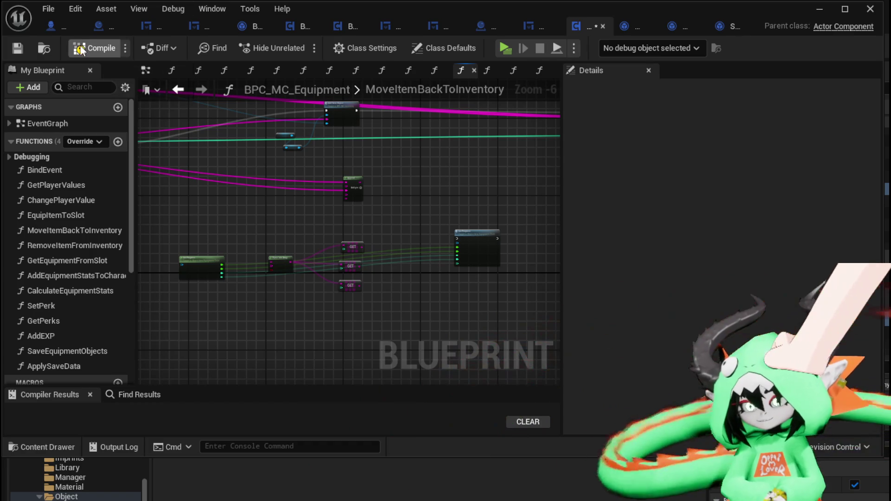
{"action": "left_click", "coordinate": [18, 48]}
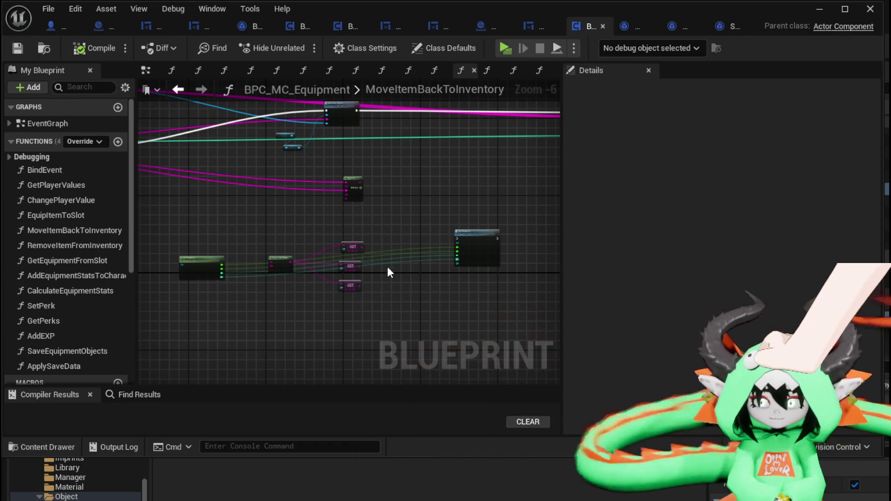
Step: Delete the lower progress nodes and the leftover Append node
{"action": "left_click_drag", "start_coordinate": [201, 315], "coordinate": [503, 227]}
{"action": "key", "text": "Delete"}
{"action": "scroll", "coordinate": [417, 234], "scroll_direction": "up", "scroll_amount": 4}
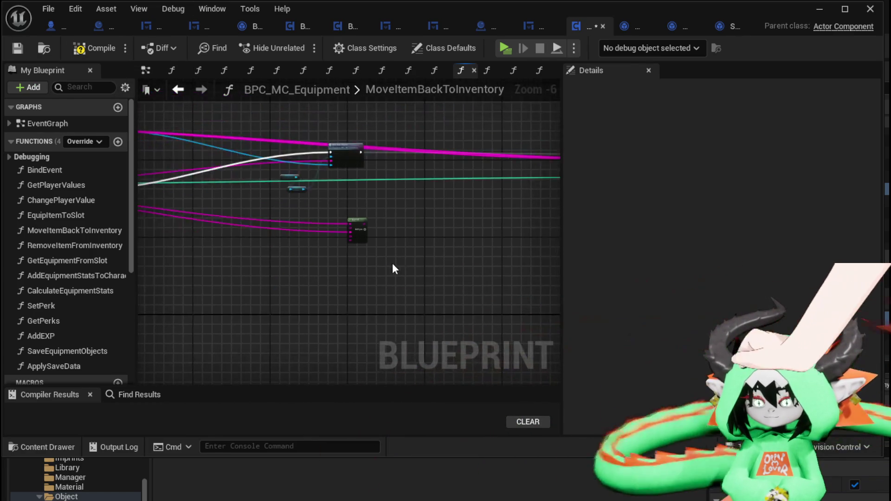
{"action": "mouse_move", "coordinate": [278, 254]}
{"action": "left_mouse_down"}
{"action": "mouse_move", "coordinate": [392, 155]}
{"action": "mouse_move", "coordinate": [401, 160]}
{"action": "left_mouse_up"}
{"action": "key", "text": "Delete"}
{"action": "scroll", "coordinate": [336, 168], "scroll_direction": "down", "scroll_amount": 4}
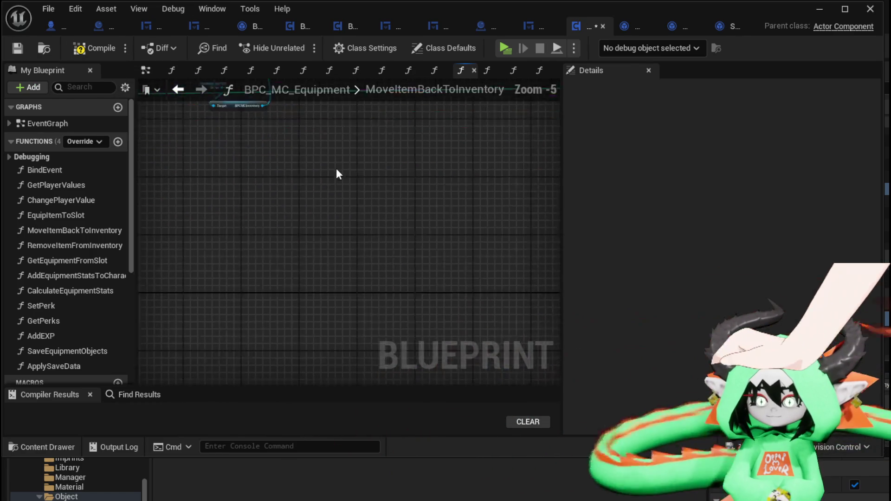
{"action": "scroll", "coordinate": [361, 248], "scroll_direction": "up", "scroll_amount": 4}
{"action": "scroll", "coordinate": [448, 239], "scroll_direction": "down", "scroll_amount": 3}
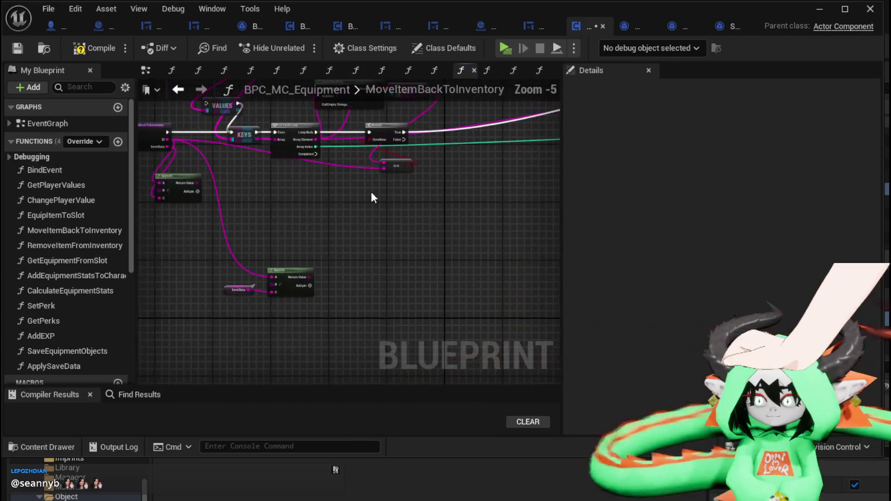
Step: Cancel a stray connection from the Append output and save the blueprint
{"action": "scroll", "coordinate": [374, 195], "scroll_direction": "up", "scroll_amount": 2}
{"action": "left_click_drag", "start_coordinate": [364, 252], "coordinate": [385, 114]}
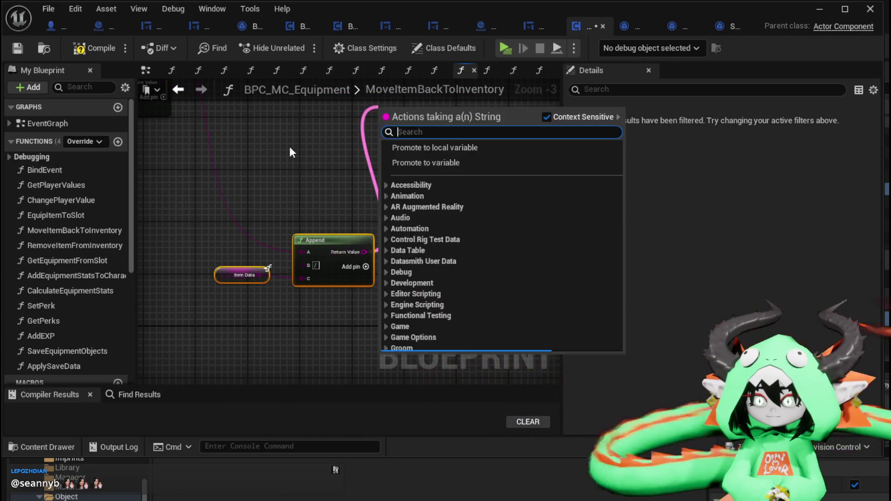
{"action": "key", "text": "Escape"}
{"action": "mouse_move", "coordinate": [389, 287]}
{"action": "left_mouse_down"}
{"action": "mouse_move", "coordinate": [370, 245]}
{"action": "mouse_move", "coordinate": [296, 259]}
{"action": "mouse_move", "coordinate": [232, 229]}
{"action": "mouse_move", "coordinate": [213, 195]}
{"action": "left_mouse_up"}
{"action": "left_click_drag", "start_coordinate": [288, 198], "coordinate": [272, 174]}
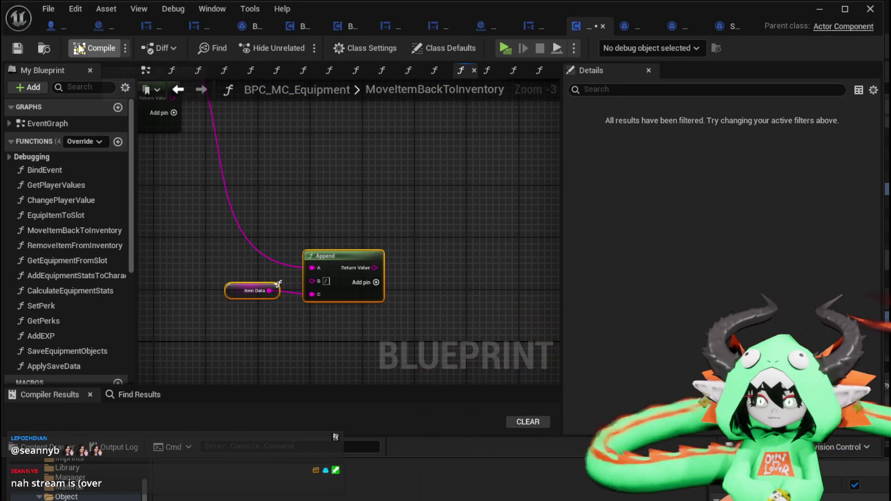
{"action": "left_click", "coordinate": [17, 47]}
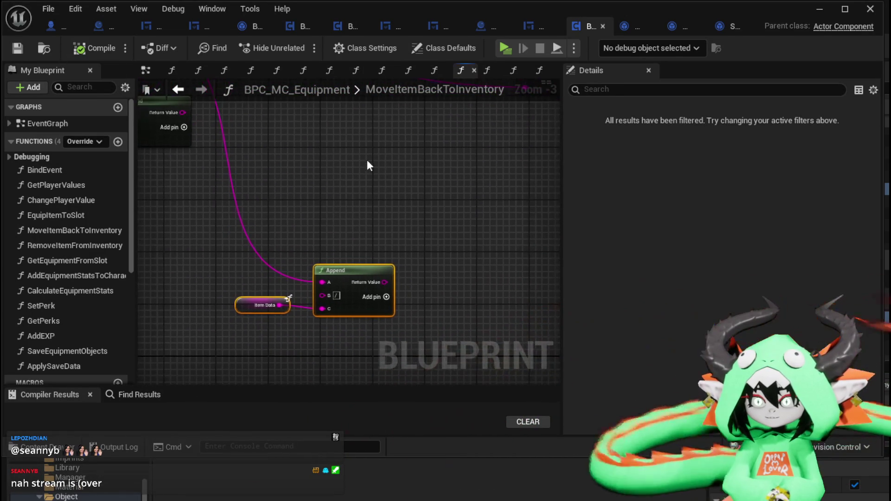
Step: Group the two Append nodes and the Item Data getter together, then save
{"action": "left_click_drag", "start_coordinate": [354, 273], "coordinate": [355, 167]}
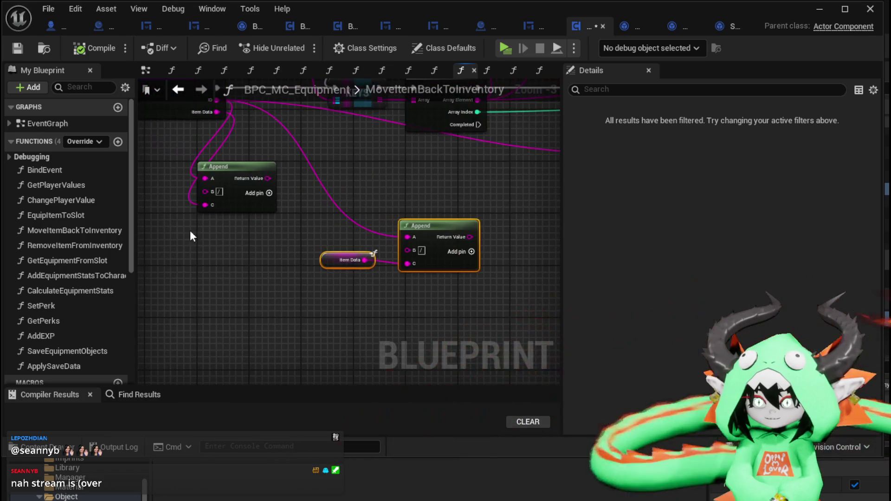
{"action": "left_click_drag", "start_coordinate": [248, 164], "coordinate": [451, 162]}
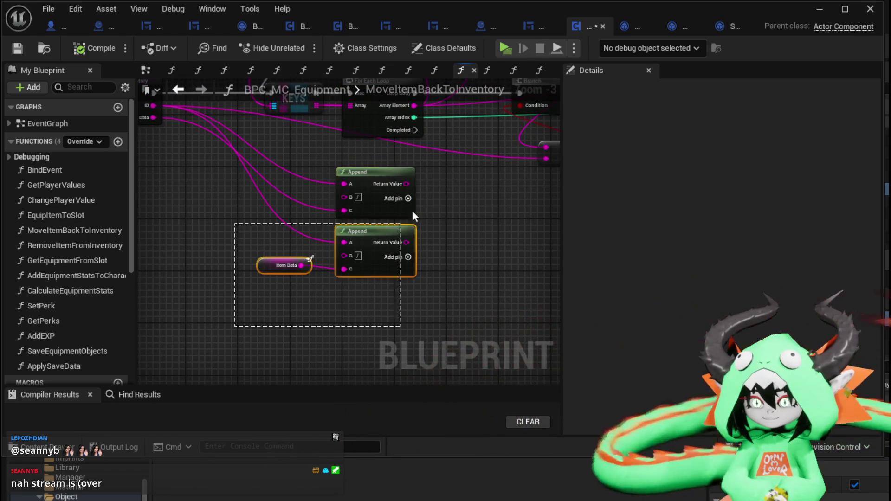
{"action": "scroll", "coordinate": [414, 215], "scroll_direction": "down", "scroll_amount": 3}
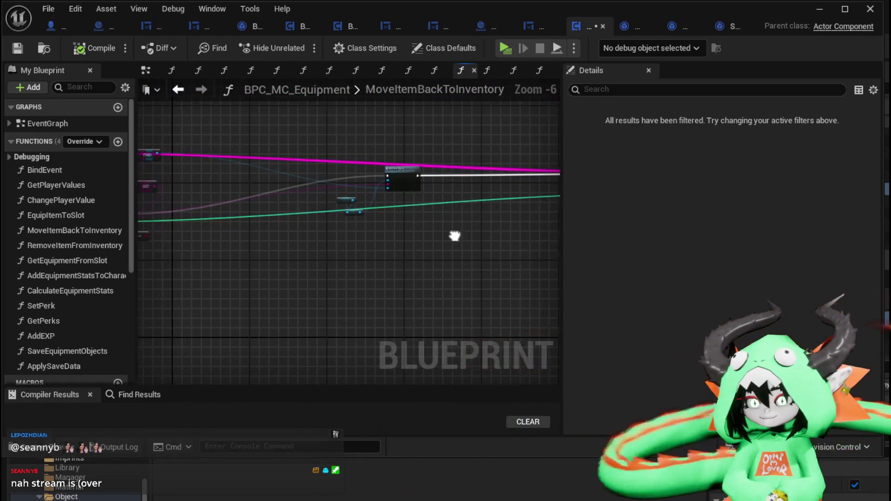
{"action": "left_click_drag", "start_coordinate": [454, 236], "coordinate": [435, 197]}
{"action": "mouse_move", "coordinate": [491, 175]}
{"action": "left_mouse_down"}
{"action": "mouse_move", "coordinate": [334, 205]}
{"action": "mouse_move", "coordinate": [333, 224]}
{"action": "mouse_move", "coordinate": [241, 324]}
{"action": "left_mouse_up"}
{"action": "scroll", "coordinate": [333, 223], "scroll_direction": "down", "scroll_amount": 2}
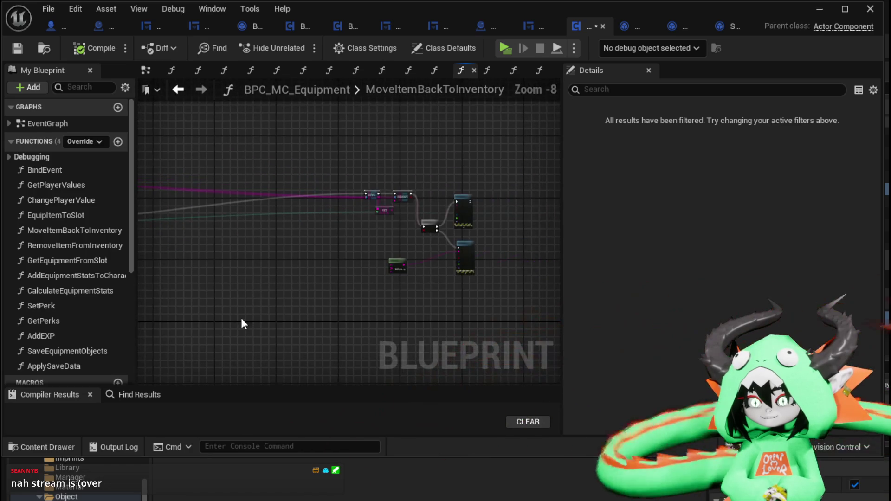
{"action": "scroll", "coordinate": [483, 170], "scroll_direction": "up", "scroll_amount": 2}
{"action": "scroll", "coordinate": [409, 167], "scroll_direction": "down", "scroll_amount": 2}
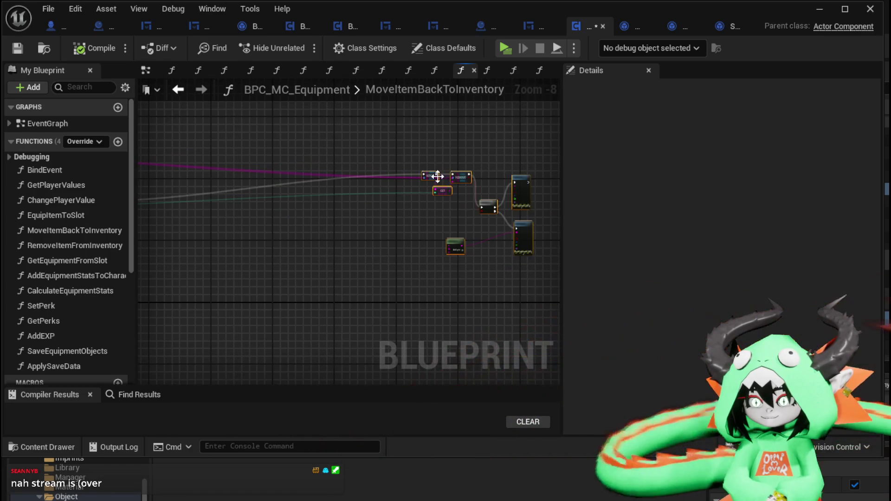
{"action": "mouse_move", "coordinate": [433, 176]}
{"action": "left_mouse_down"}
{"action": "mouse_move", "coordinate": [385, 202]}
{"action": "mouse_move", "coordinate": [501, 196]}
{"action": "mouse_move", "coordinate": [343, 171]}
{"action": "mouse_move", "coordinate": [391, 168]}
{"action": "left_mouse_up"}
{"action": "scroll", "coordinate": [465, 179], "scroll_direction": "up", "scroll_amount": 4}
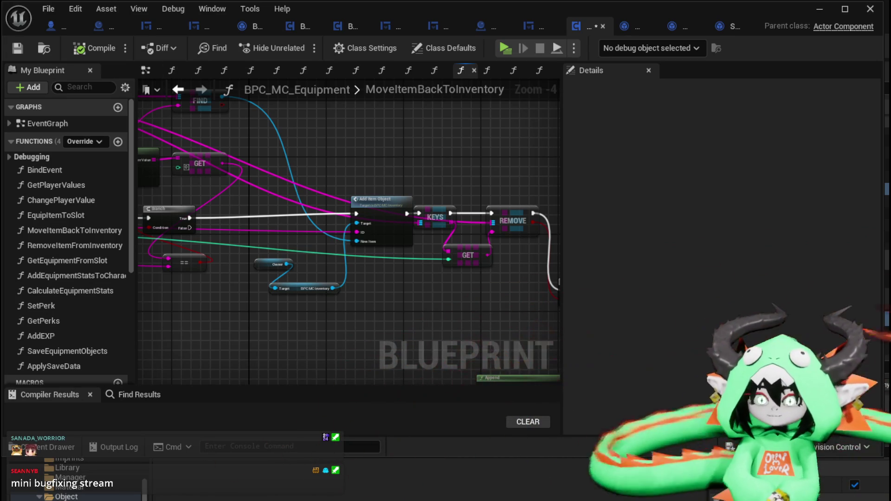
{"action": "left_click", "coordinate": [20, 48]}
Step: Delete both Append nodes and the Item Data getter, then select the Equipment Objects getter
{"action": "left_click_drag", "start_coordinate": [432, 179], "coordinate": [297, 116]}
{"action": "mouse_move", "coordinate": [357, 187]}
{"action": "left_mouse_down"}
{"action": "mouse_move", "coordinate": [379, 206]}
{"action": "mouse_move", "coordinate": [419, 217]}
{"action": "left_mouse_up"}
{"action": "mouse_move", "coordinate": [440, 141]}
{"action": "left_mouse_down"}
{"action": "mouse_move", "coordinate": [557, 159]}
{"action": "mouse_move", "coordinate": [557, 178]}
{"action": "left_mouse_up"}
{"action": "mouse_move", "coordinate": [279, 204]}
{"action": "left_mouse_down"}
{"action": "mouse_move", "coordinate": [324, 186]}
{"action": "mouse_move", "coordinate": [361, 188]}
{"action": "mouse_move", "coordinate": [356, 175]}
{"action": "left_mouse_up"}
{"action": "mouse_move", "coordinate": [427, 206]}
{"action": "left_mouse_down"}
{"action": "mouse_move", "coordinate": [448, 199]}
{"action": "mouse_move", "coordinate": [374, 189]}
{"action": "left_mouse_up"}
{"action": "left_click_drag", "start_coordinate": [263, 250], "coordinate": [463, 242]}
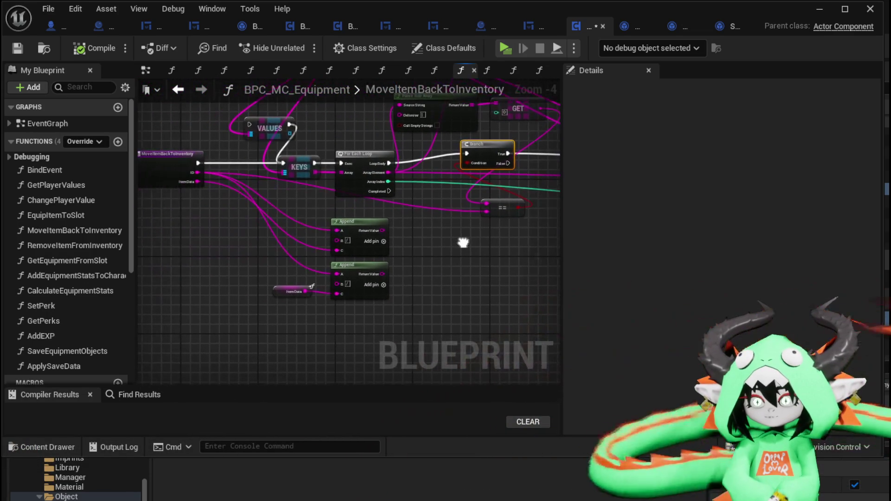
{"action": "left_click_drag", "start_coordinate": [284, 301], "coordinate": [448, 235]}
{"action": "key", "text": "Delete"}
{"action": "left_click_drag", "start_coordinate": [265, 116], "coordinate": [281, 180]}
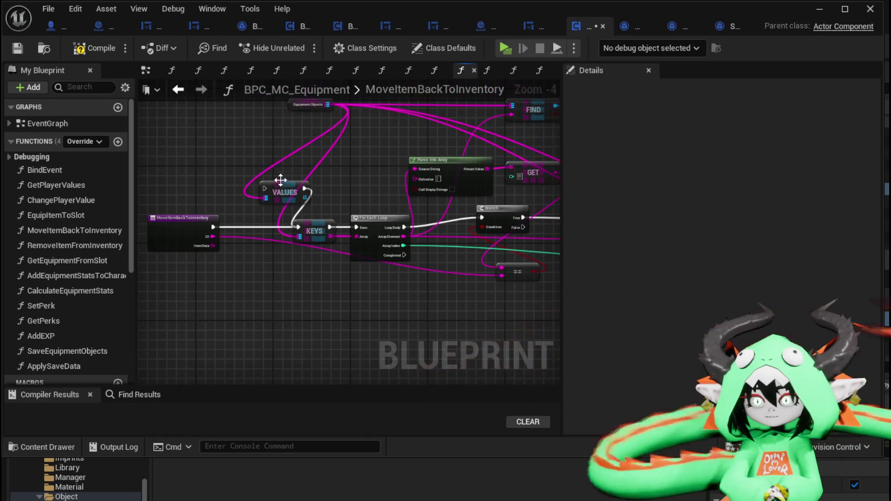
{"action": "mouse_move", "coordinate": [330, 202]}
{"action": "left_mouse_down"}
{"action": "mouse_move", "coordinate": [312, 186]}
{"action": "mouse_move", "coordinate": [296, 211]}
{"action": "mouse_move", "coordinate": [560, 228]}
{"action": "left_mouse_up"}
{"action": "left_click", "coordinate": [214, 148]}
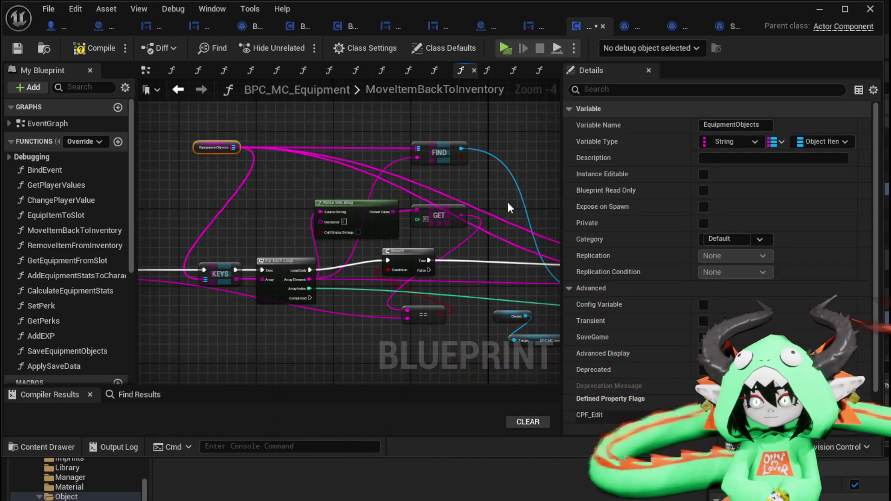
Step: Paste an Equipment Objects getter and wire it into REMOVE's input
{"action": "left_click_drag", "start_coordinate": [495, 192], "coordinate": [386, 213]}
{"action": "scroll", "coordinate": [413, 209], "scroll_direction": "up", "scroll_amount": 1}
{"action": "mouse_move", "coordinate": [441, 204]}
{"action": "left_mouse_down"}
{"action": "mouse_move", "coordinate": [314, 162]}
{"action": "mouse_move", "coordinate": [353, 157]}
{"action": "mouse_move", "coordinate": [327, 250]}
{"action": "left_mouse_up"}
{"action": "key", "text": "ctrl+v"}
{"action": "left_click_drag", "start_coordinate": [357, 156], "coordinate": [430, 254]}
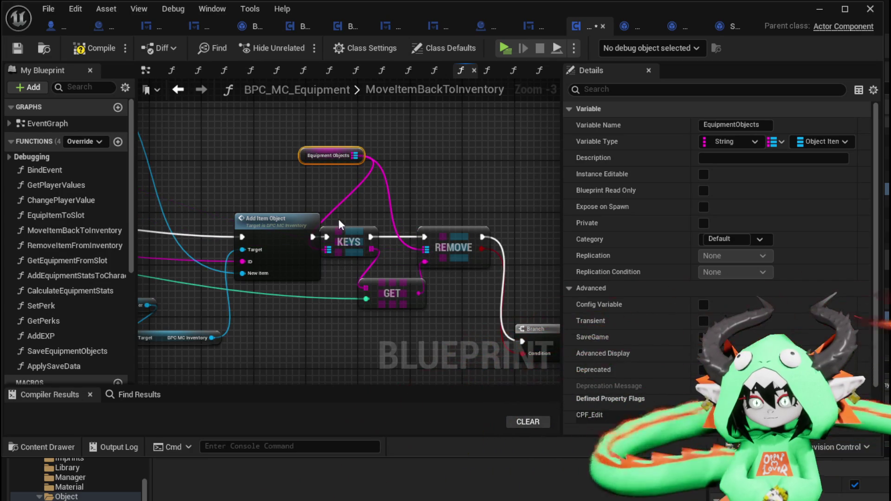
{"action": "left_click_drag", "start_coordinate": [349, 238], "coordinate": [376, 238]}
Step: Wire a second Equipment Objects copy into FIND, and the loop's Array Element into REMOVE
{"action": "scroll", "coordinate": [294, 200], "scroll_direction": "down", "scroll_amount": 1}
{"action": "mouse_move", "coordinate": [297, 164]}
{"action": "left_mouse_down"}
{"action": "mouse_move", "coordinate": [405, 176]}
{"action": "mouse_move", "coordinate": [250, 179]}
{"action": "left_mouse_up"}
{"action": "left_click", "coordinate": [413, 185]}
{"action": "key", "text": "ctrl+v"}
{"action": "mouse_move", "coordinate": [397, 140]}
{"action": "left_mouse_down"}
{"action": "mouse_move", "coordinate": [372, 168]}
{"action": "mouse_move", "coordinate": [383, 166]}
{"action": "left_mouse_up"}
{"action": "mouse_move", "coordinate": [469, 178]}
{"action": "left_mouse_down"}
{"action": "mouse_move", "coordinate": [416, 142]}
{"action": "mouse_move", "coordinate": [433, 143]}
{"action": "left_mouse_up"}
{"action": "left_click_drag", "start_coordinate": [467, 227], "coordinate": [441, 204]}
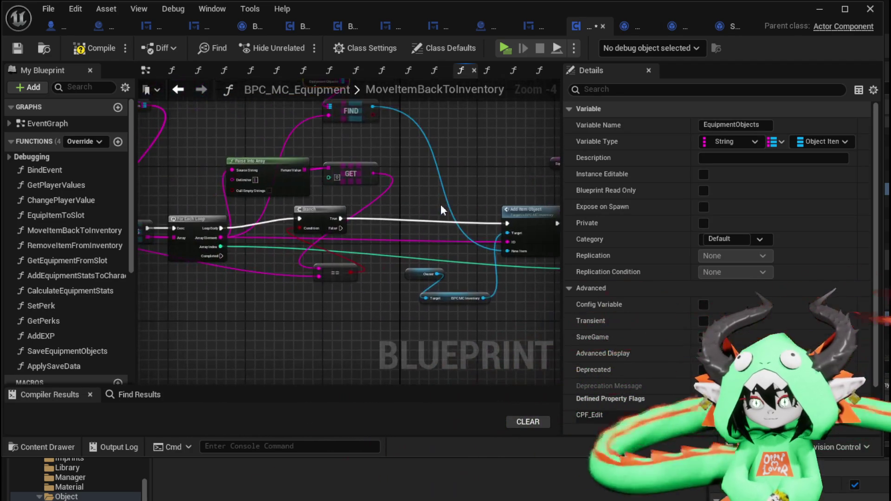
{"action": "mouse_move", "coordinate": [224, 219]}
{"action": "left_mouse_down"}
{"action": "mouse_move", "coordinate": [186, 216]}
{"action": "mouse_move", "coordinate": [260, 204]}
{"action": "mouse_move", "coordinate": [279, 219]}
{"action": "mouse_move", "coordinate": [261, 226]}
{"action": "left_mouse_up"}
{"action": "mouse_move", "coordinate": [190, 233]}
{"action": "left_mouse_down"}
{"action": "mouse_move", "coordinate": [667, 258]}
{"action": "mouse_move", "coordinate": [331, 239]}
{"action": "left_mouse_up"}
{"action": "left_click", "coordinate": [325, 274]}
Step: Align the Branch, == node, Parse Into Array, GET and For Each Loop with KEYS
{"action": "left_click_drag", "start_coordinate": [352, 273], "coordinate": [497, 285]}
{"action": "left_click_drag", "start_coordinate": [303, 277], "coordinate": [398, 273]}
{"action": "left_click_drag", "start_coordinate": [348, 195], "coordinate": [386, 204]}
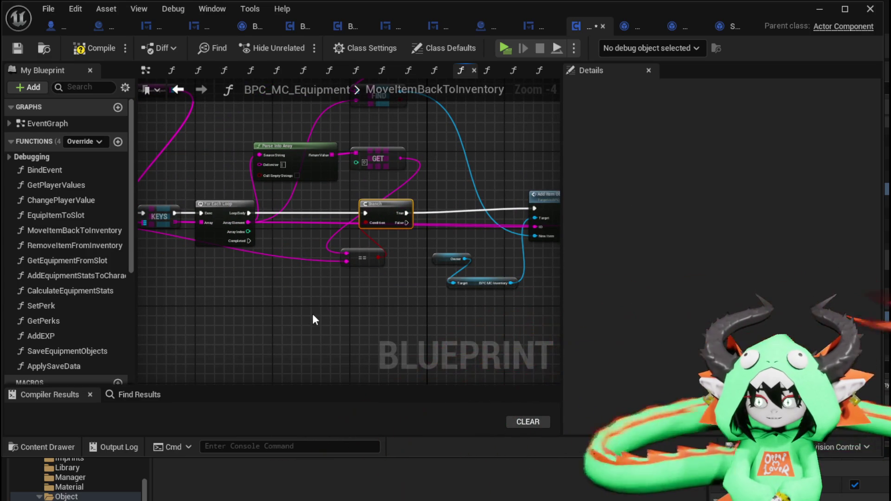
{"action": "mouse_move", "coordinate": [367, 263]}
{"action": "left_mouse_down"}
{"action": "mouse_move", "coordinate": [401, 183]}
{"action": "mouse_move", "coordinate": [402, 197]}
{"action": "left_mouse_up"}
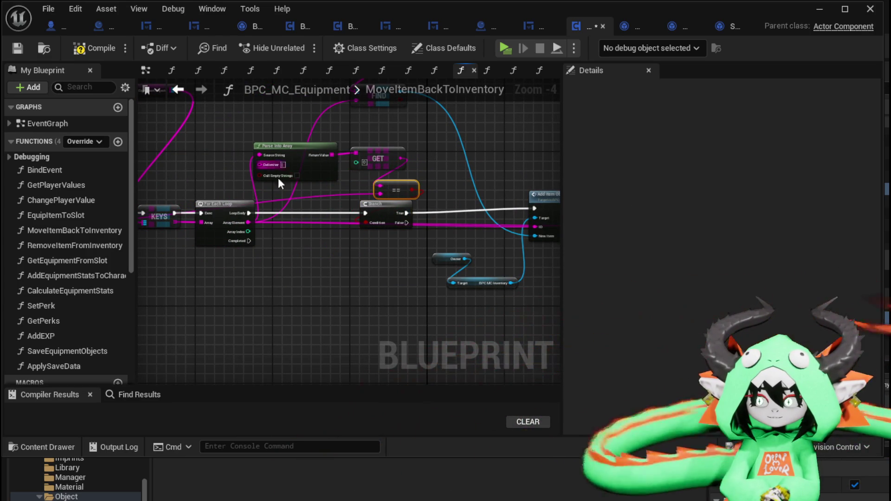
{"action": "left_click_drag", "start_coordinate": [401, 164], "coordinate": [322, 146]}
{"action": "mouse_move", "coordinate": [285, 183]}
{"action": "left_mouse_down"}
{"action": "mouse_move", "coordinate": [355, 202]}
{"action": "mouse_move", "coordinate": [301, 213]}
{"action": "left_mouse_up"}
{"action": "left_click_drag", "start_coordinate": [203, 175], "coordinate": [251, 226]}
{"action": "left_click", "coordinate": [181, 163]}
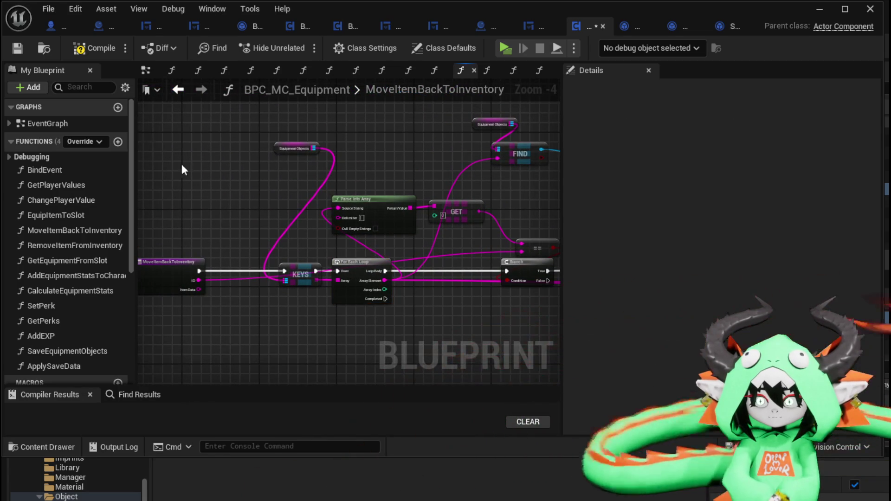
Step: Compile the blueprint and remove the debug Branch, Print String and Append nodes
{"action": "left_click", "coordinate": [94, 52]}
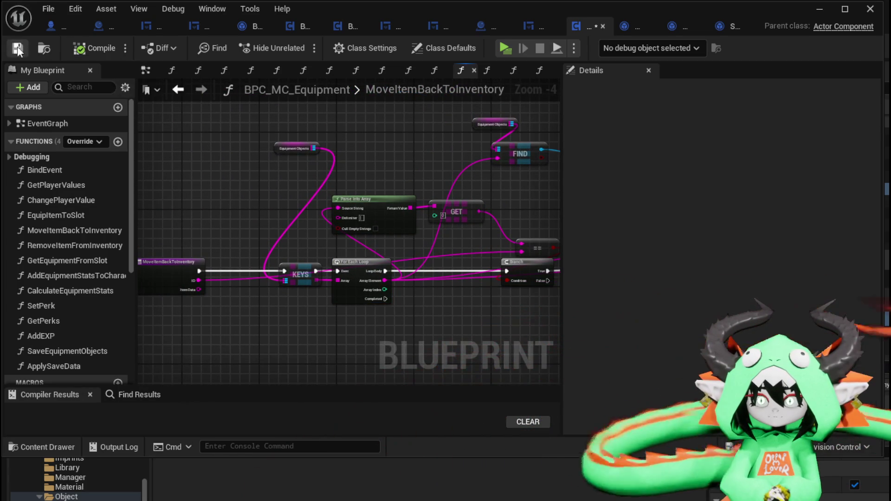
{"action": "mouse_move", "coordinate": [408, 162]}
{"action": "left_mouse_down"}
{"action": "mouse_move", "coordinate": [443, 183]}
{"action": "mouse_move", "coordinate": [418, 79]}
{"action": "mouse_move", "coordinate": [431, 51]}
{"action": "left_mouse_up"}
{"action": "left_click_drag", "start_coordinate": [542, 122], "coordinate": [432, 160]}
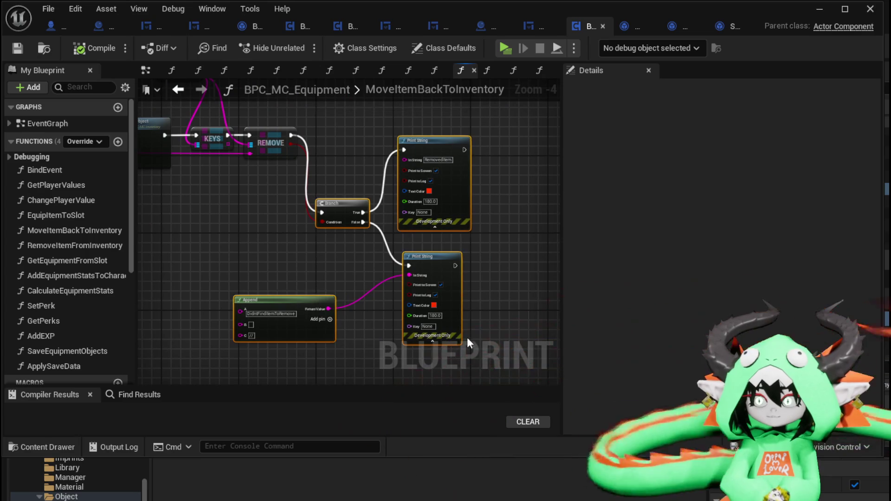
{"action": "key", "text": "ctrl+z"}
{"action": "mouse_move", "coordinate": [245, 244]}
{"action": "left_mouse_down"}
{"action": "mouse_move", "coordinate": [399, 255]}
{"action": "mouse_move", "coordinate": [370, 320]}
{"action": "left_mouse_up"}
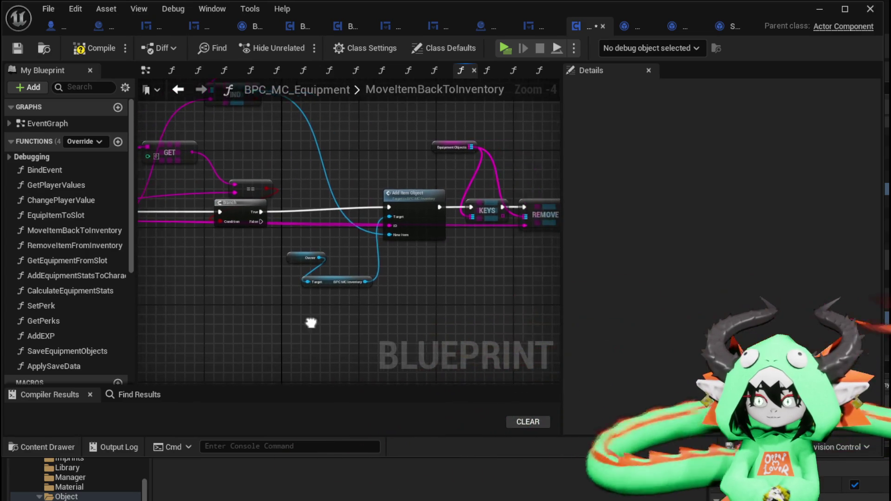
Step: Move the Add Item Object group left, save, and return to L_DungeonCreationTest
{"action": "left_click_drag", "start_coordinate": [311, 320], "coordinate": [559, 144]}
{"action": "mouse_move", "coordinate": [384, 167]}
{"action": "left_mouse_down"}
{"action": "mouse_move", "coordinate": [497, 205]}
{"action": "mouse_move", "coordinate": [421, 209]}
{"action": "left_mouse_up"}
{"action": "left_click", "coordinate": [224, 106]}
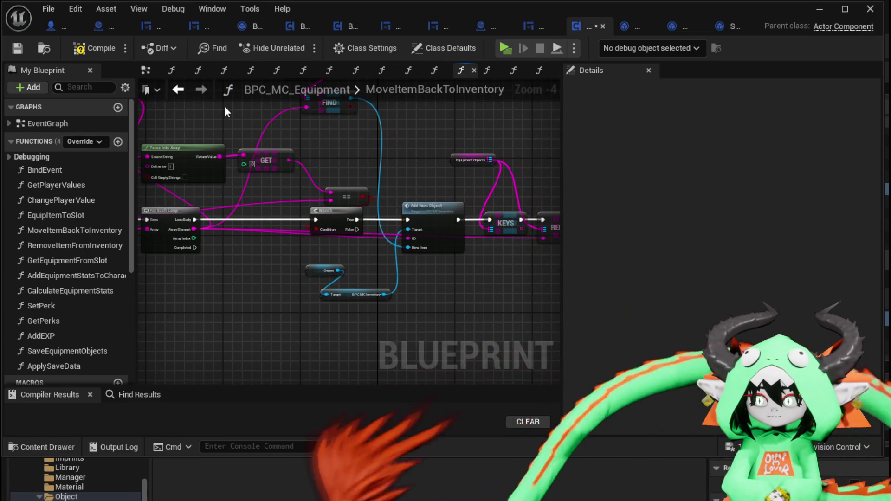
{"action": "left_click", "coordinate": [13, 50]}
{"action": "left_click", "coordinate": [820, 9]}
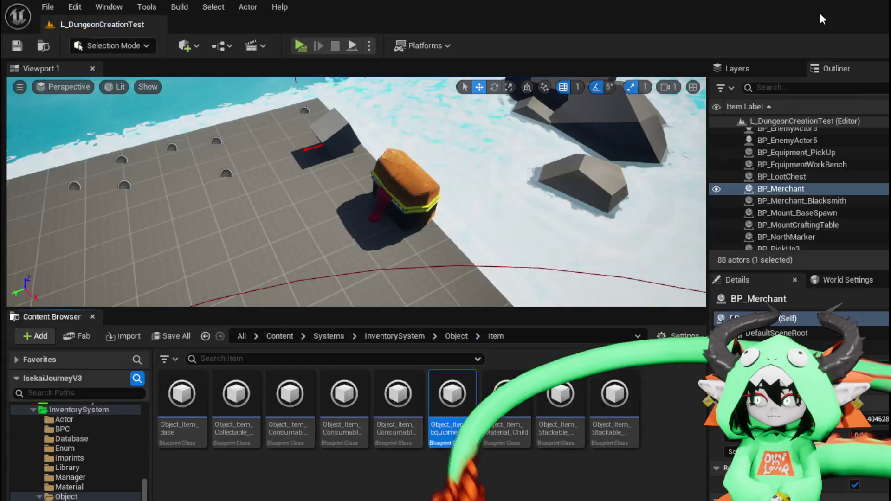
Step: Start a play-in-editor session and equip a helmet from the head item inventory
{"action": "left_click", "coordinate": [293, 44]}
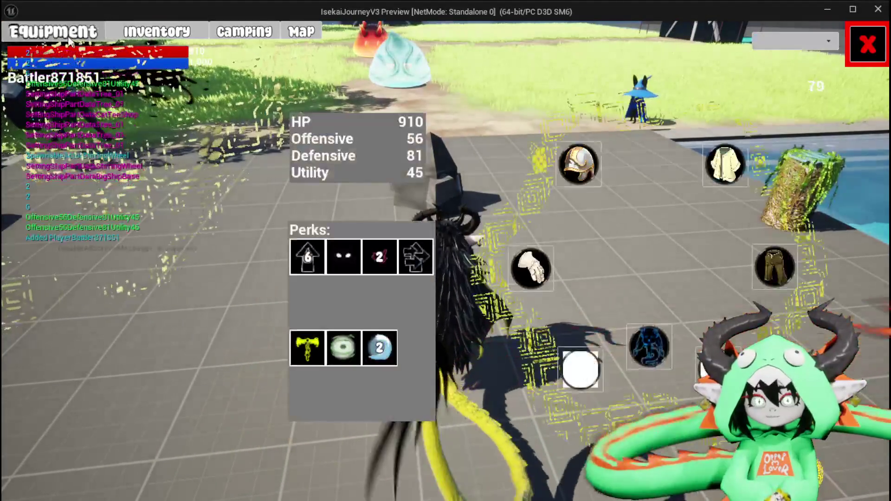
{"action": "left_click", "coordinate": [578, 165]}
{"action": "mouse_move", "coordinate": [184, 148]}
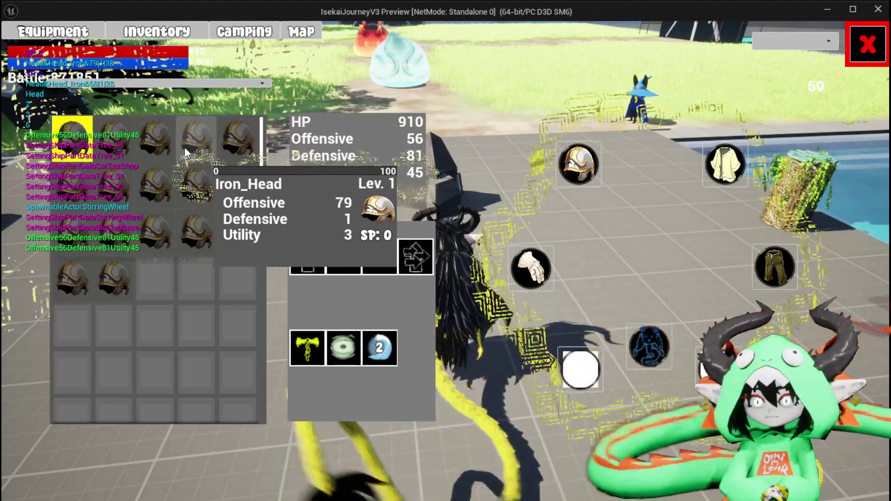
{"action": "mouse_move", "coordinate": [86, 145]}
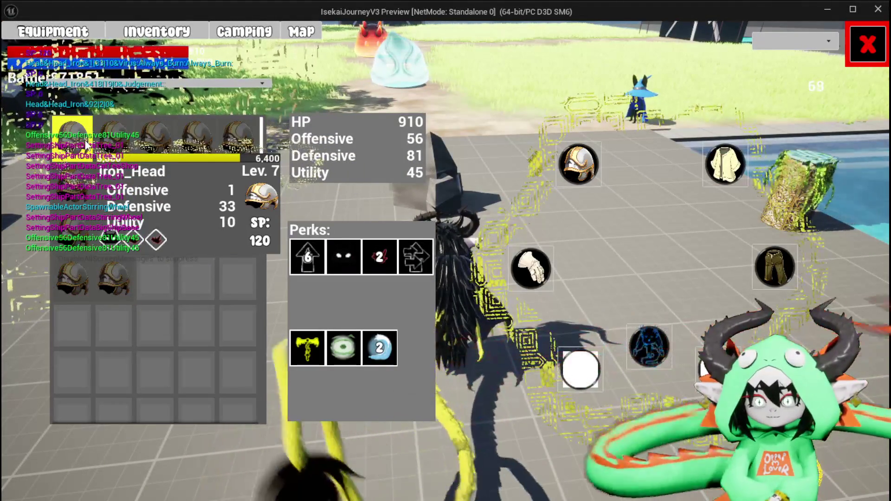
{"action": "left_click", "coordinate": [120, 141]}
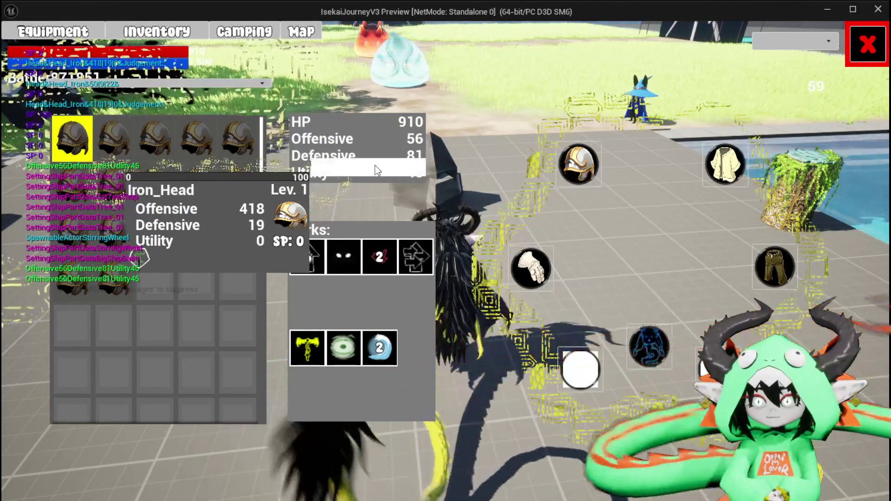
{"action": "left_click", "coordinate": [377, 170]}
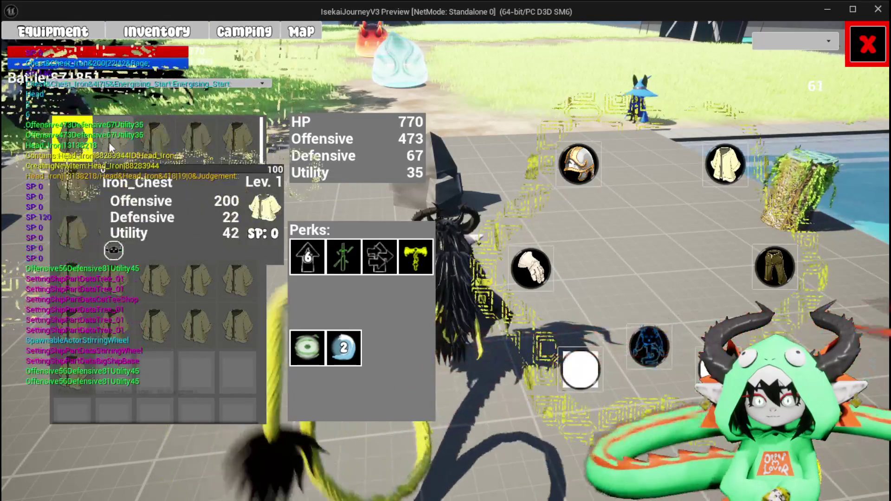
Step: Sort the inventory by Offensive, then equip the top Iron_Chest and the Iron_Legs
{"action": "left_click", "coordinate": [126, 82]}
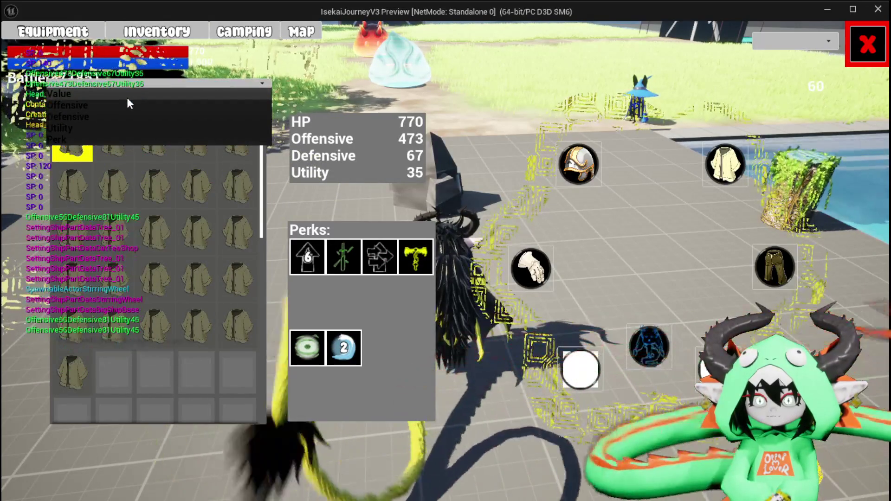
{"action": "left_click", "coordinate": [122, 105]}
{"action": "left_click", "coordinate": [116, 129]}
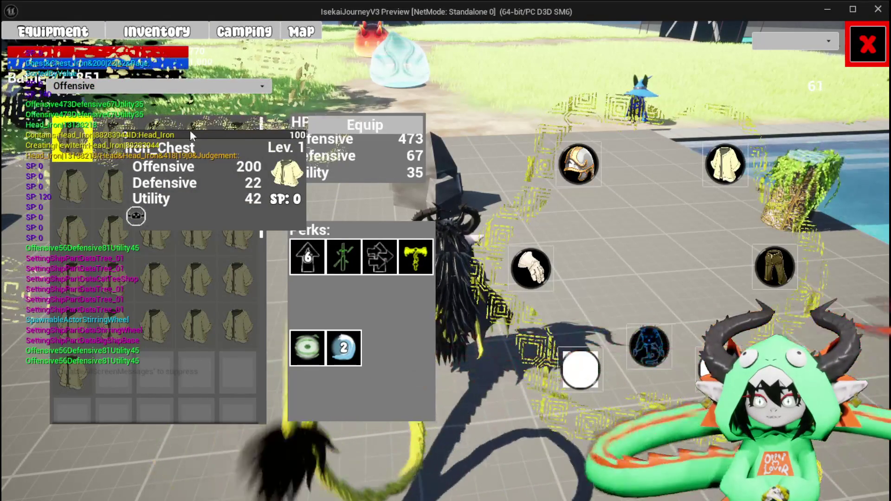
{"action": "left_click", "coordinate": [355, 127]}
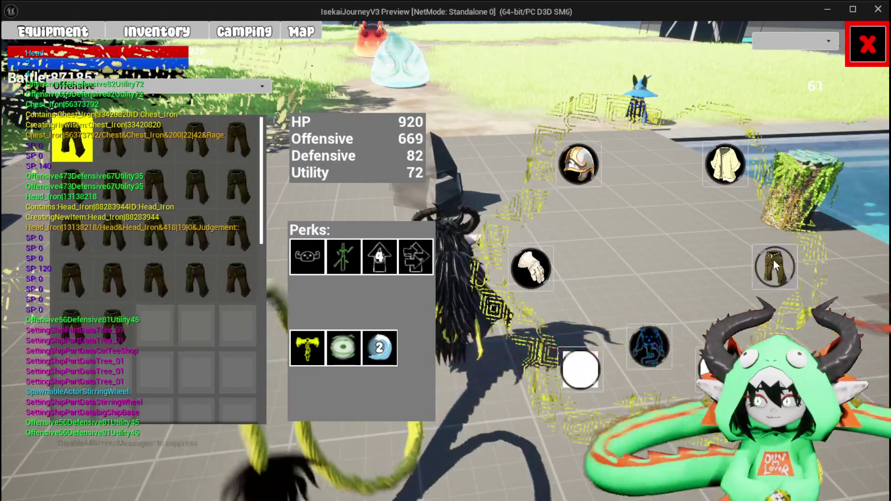
{"action": "left_click", "coordinate": [118, 129]}
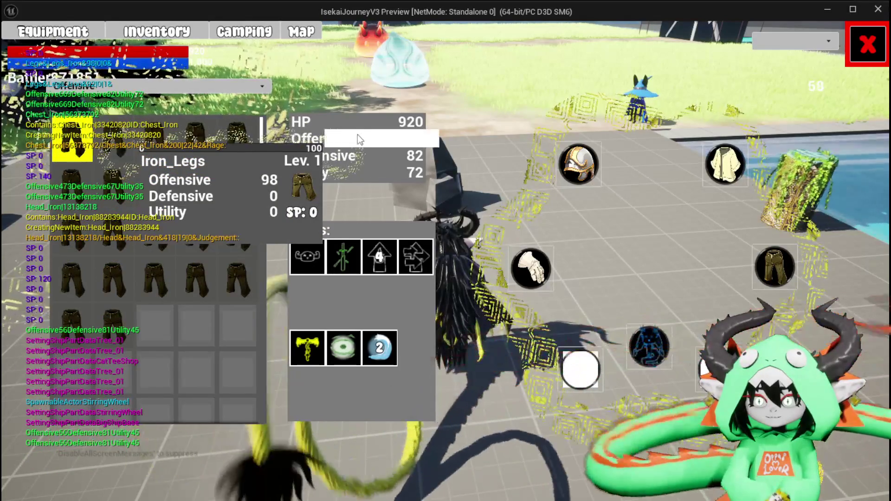
{"action": "left_click", "coordinate": [357, 137]}
{"action": "left_click", "coordinate": [105, 126]}
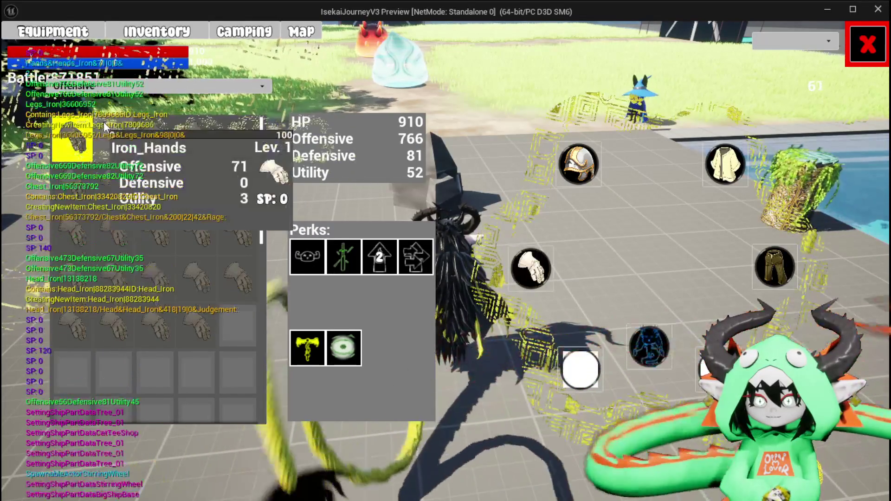
Step: Compare the level 1 and level 8 Iron_Hands, equip the Lev. 8 gloves, and resume gameplay
{"action": "left_click", "coordinate": [355, 131]}
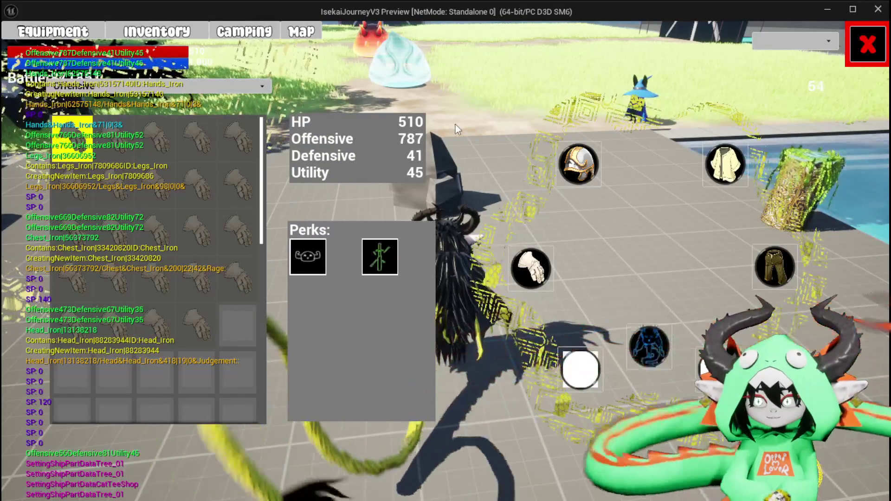
{"action": "left_click", "coordinate": [122, 137]}
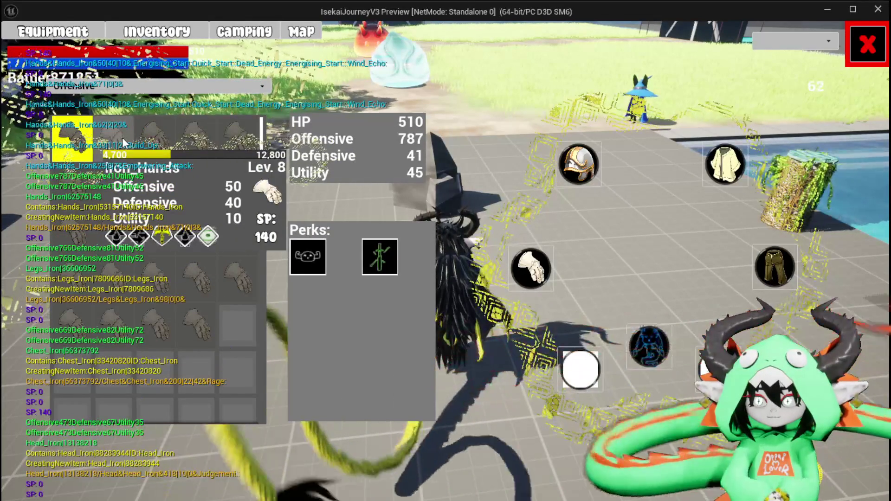
{"action": "left_click", "coordinate": [118, 138]}
{"action": "left_click", "coordinate": [104, 141]}
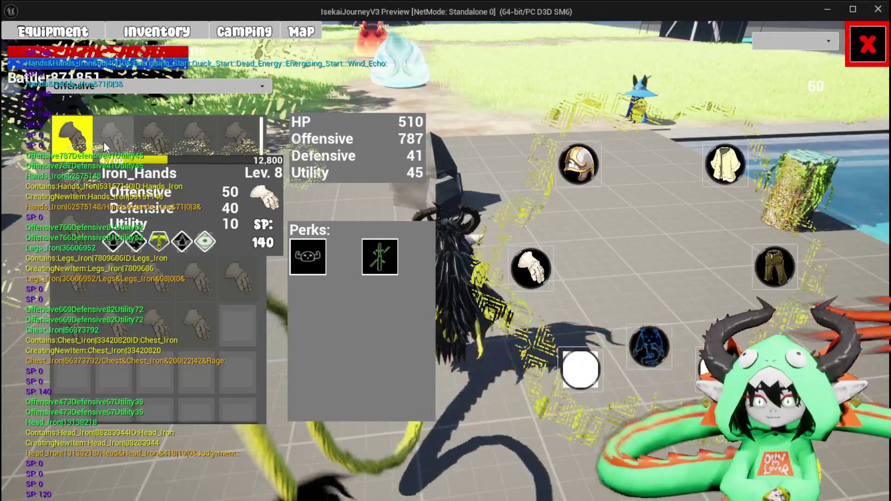
{"action": "left_click", "coordinate": [66, 139]}
{"action": "left_click", "coordinate": [101, 145]}
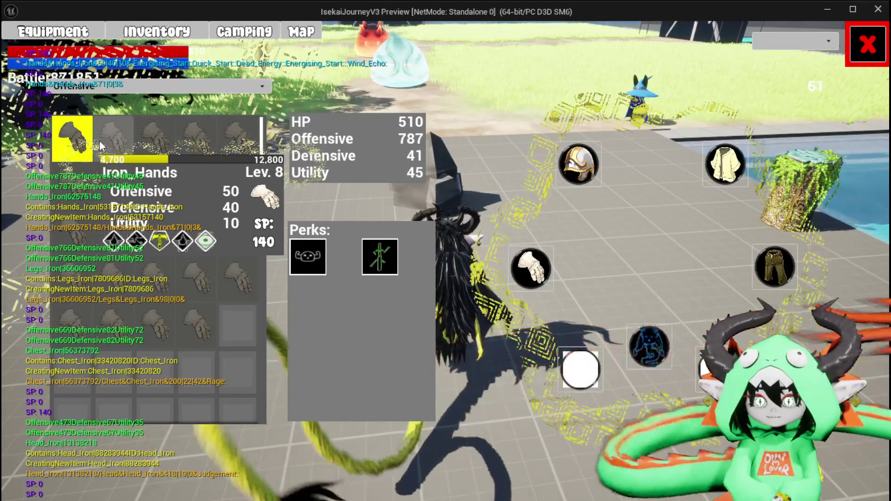
{"action": "left_click", "coordinate": [347, 153]}
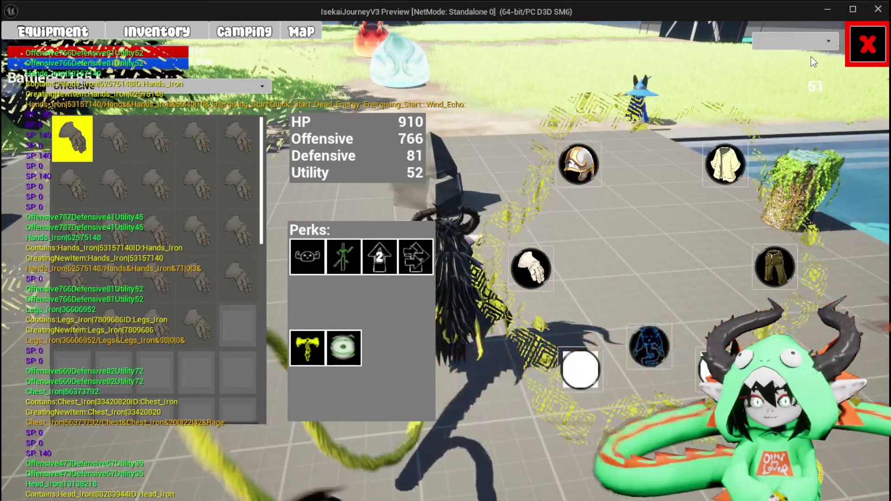
{"action": "left_click", "coordinate": [858, 46]}
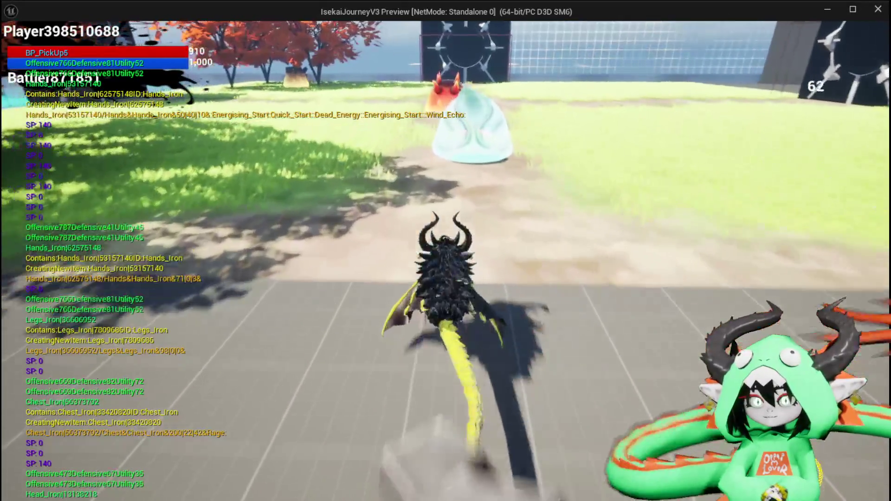
{"action": "key", "text": "i"}
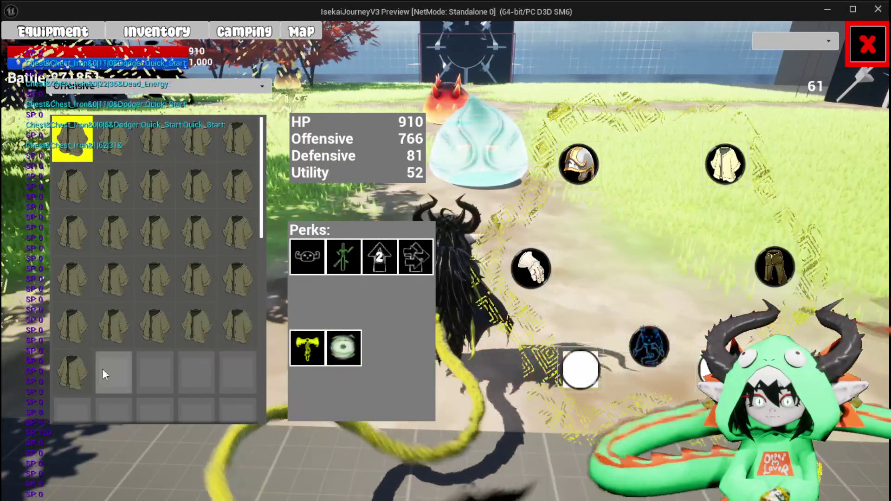
{"action": "left_click", "coordinate": [772, 260]}
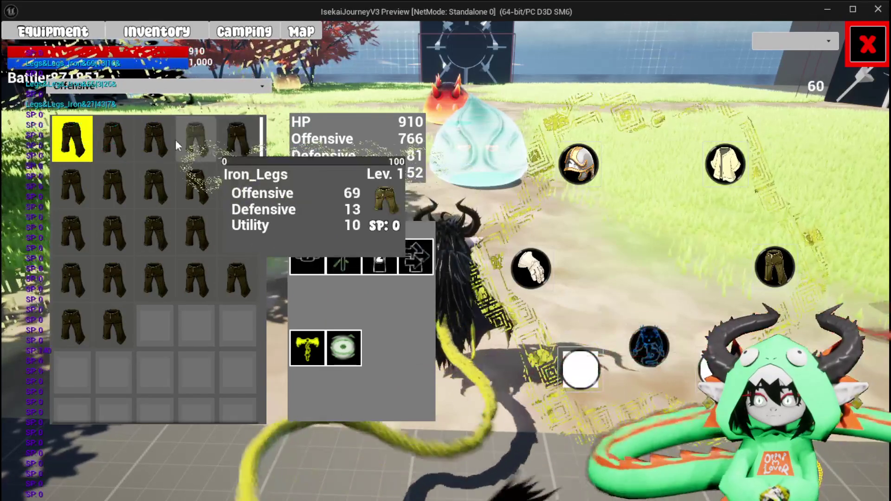
{"action": "left_click", "coordinate": [118, 135]}
{"action": "left_click", "coordinate": [544, 279]}
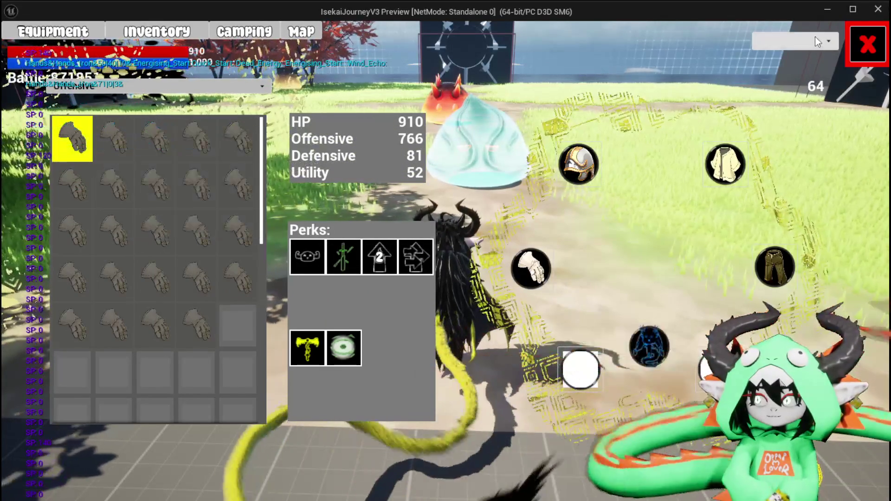
{"action": "key", "text": "Escape"}
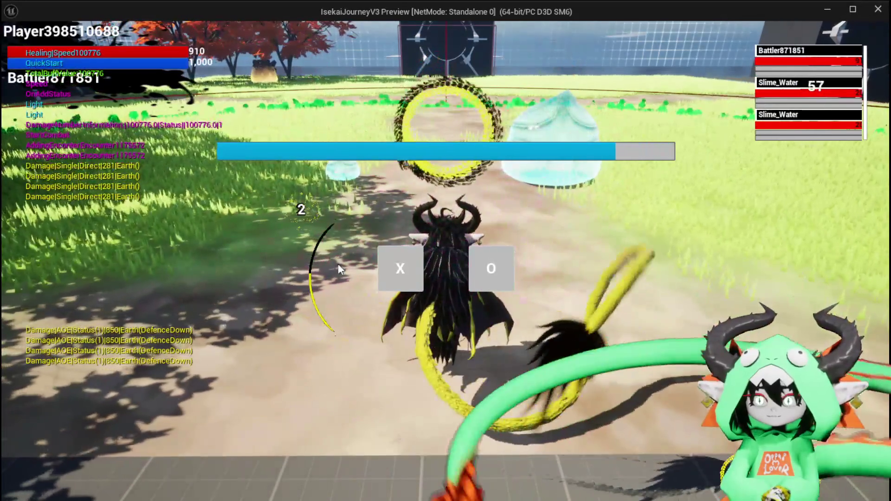
Step: Fight the slimes by casting the Free AIM Fire card, then play Bounce on it Dayo!
{"action": "left_click", "coordinate": [392, 255]}
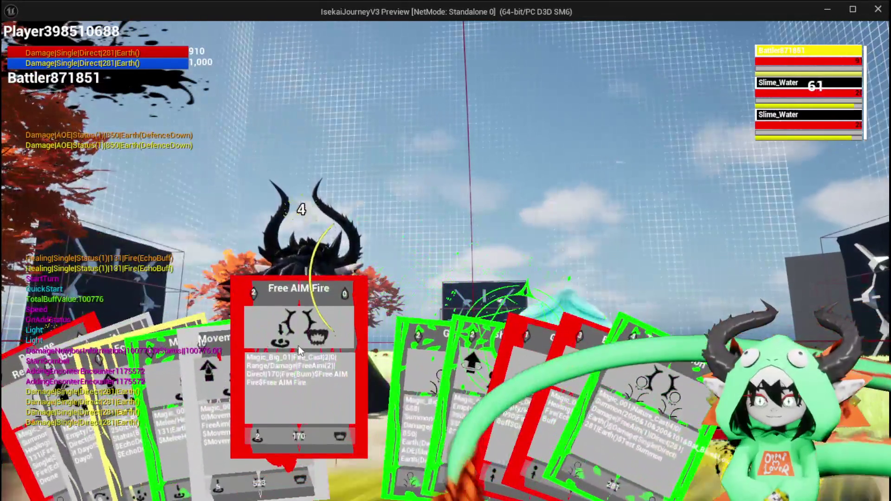
{"action": "left_click", "coordinate": [298, 349]}
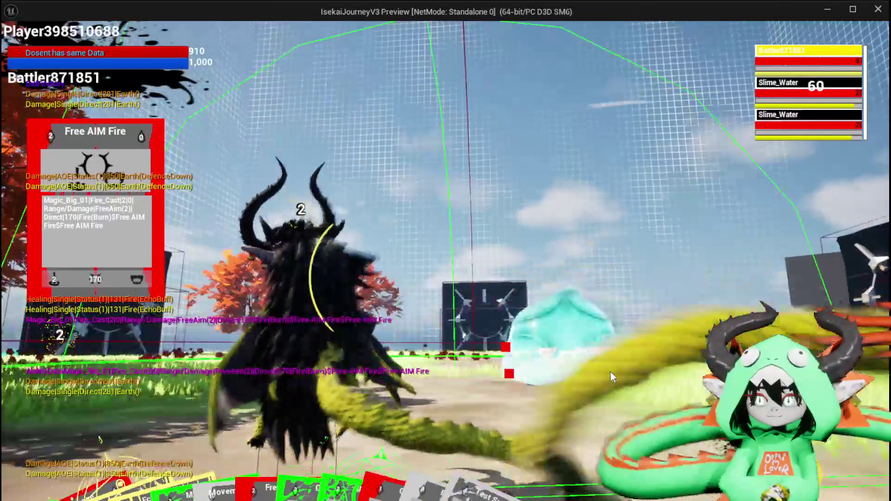
{"action": "left_click", "coordinate": [596, 376]}
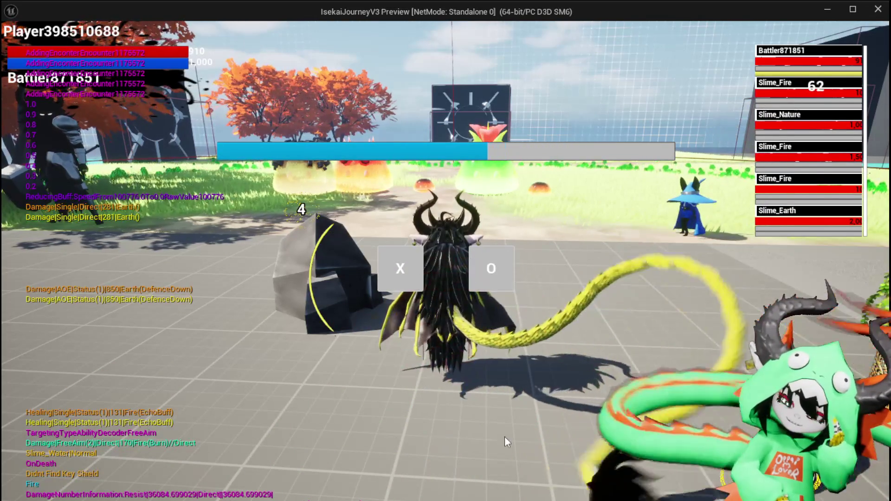
{"action": "left_click", "coordinate": [400, 268]}
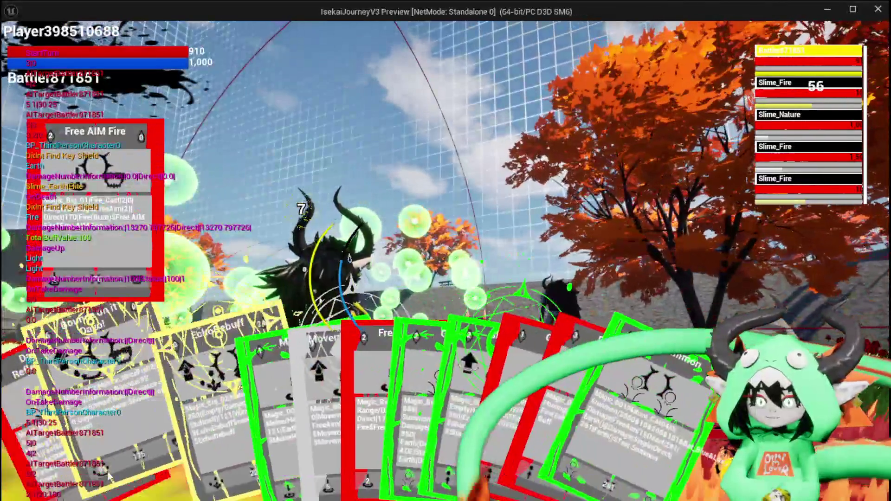
{"action": "left_click", "coordinate": [108, 476]}
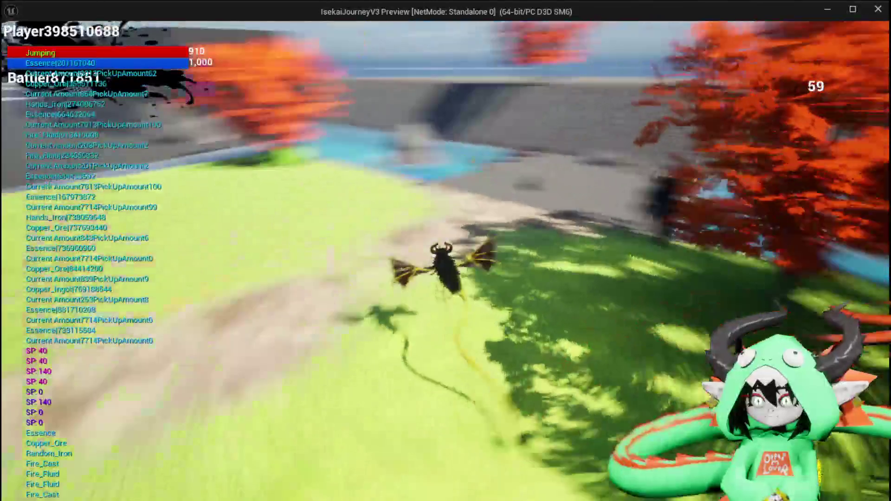
Step: Stop PIE, save the level, and return to BPC_MC_Equipment's MoveItemBackToInventory graph
{"action": "key", "text": "Escape"}
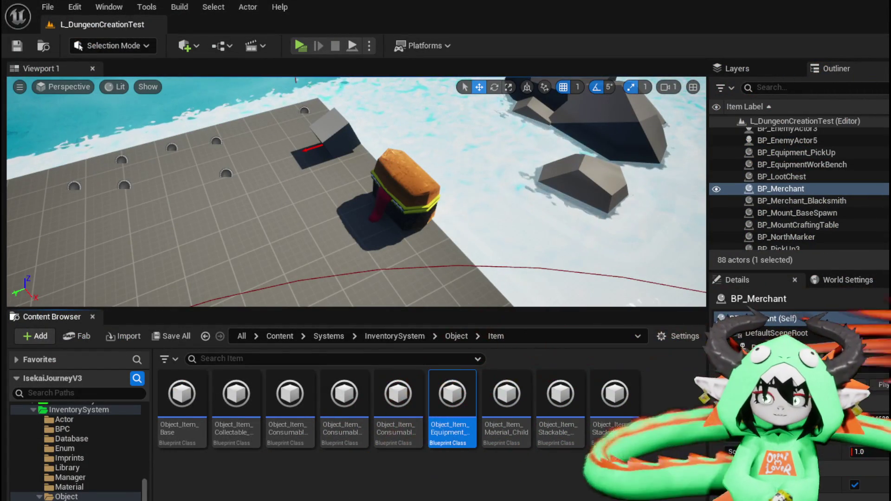
{"action": "left_click", "coordinate": [14, 53]}
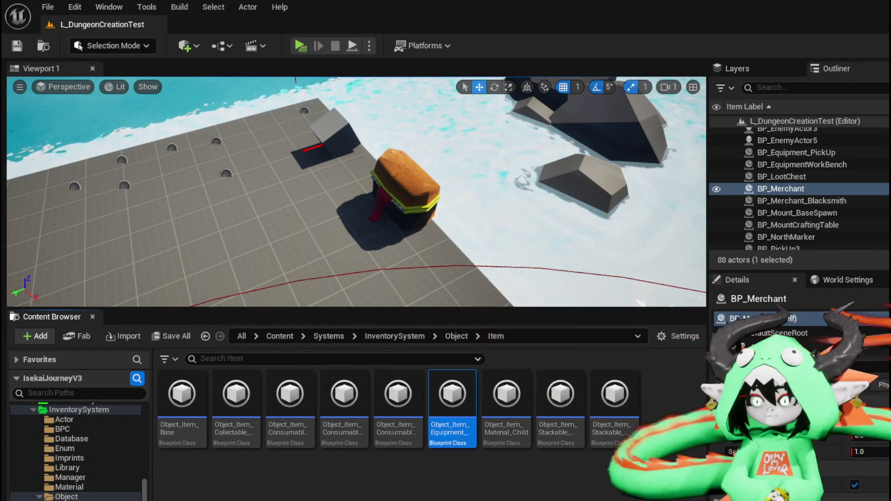
{"action": "key", "text": "alt+Tab"}
{"action": "mouse_move", "coordinate": [258, 291]}
{"action": "left_mouse_down"}
{"action": "mouse_move", "coordinate": [509, 291]}
{"action": "mouse_move", "coordinate": [326, 291]}
{"action": "mouse_move", "coordinate": [364, 298]}
{"action": "left_mouse_up"}
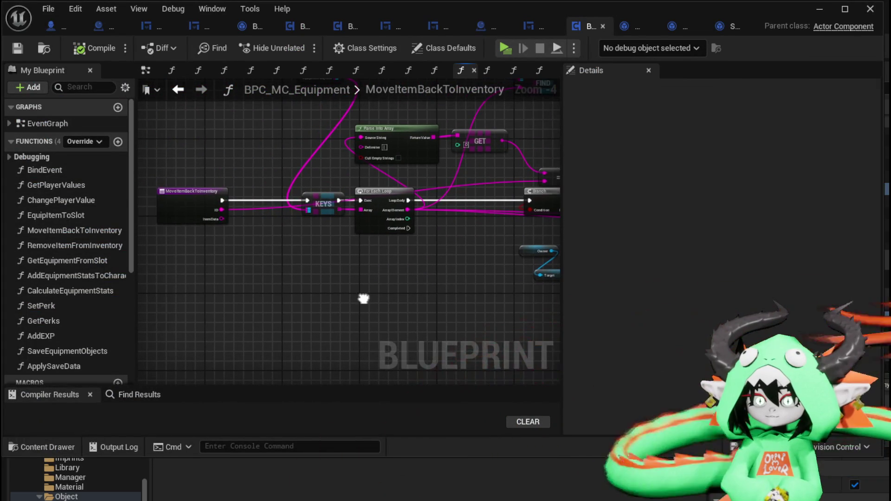
Step: Center the entry node's ID and Item Data inputs, then minimize the blueprint window
{"action": "scroll", "coordinate": [191, 224], "scroll_direction": "up", "scroll_amount": 4}
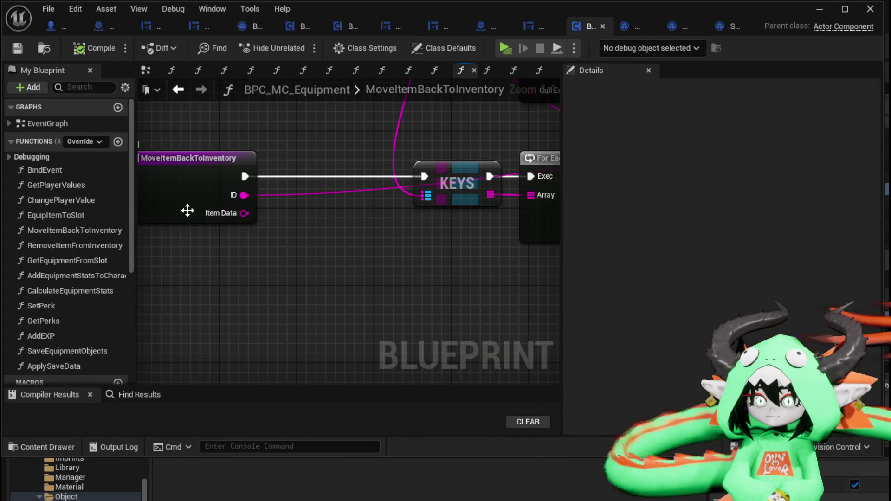
{"action": "left_click_drag", "start_coordinate": [229, 227], "coordinate": [255, 240]}
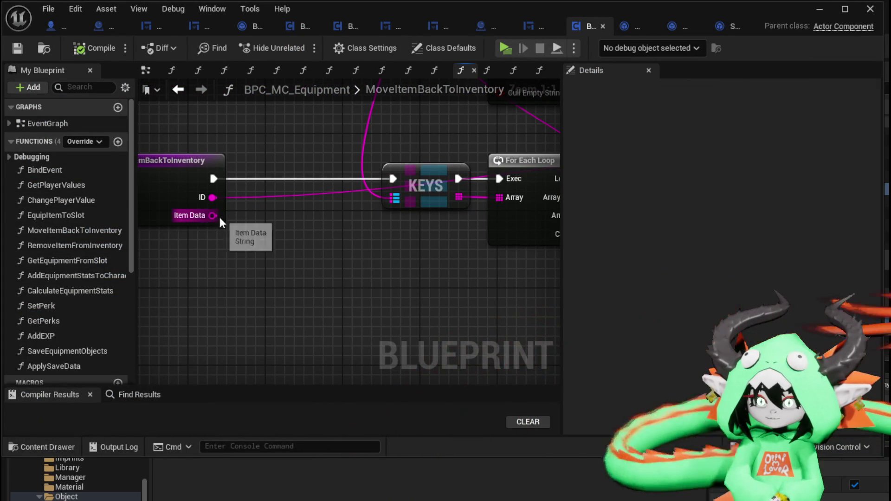
{"action": "scroll", "coordinate": [262, 234], "scroll_direction": "down", "scroll_amount": 2}
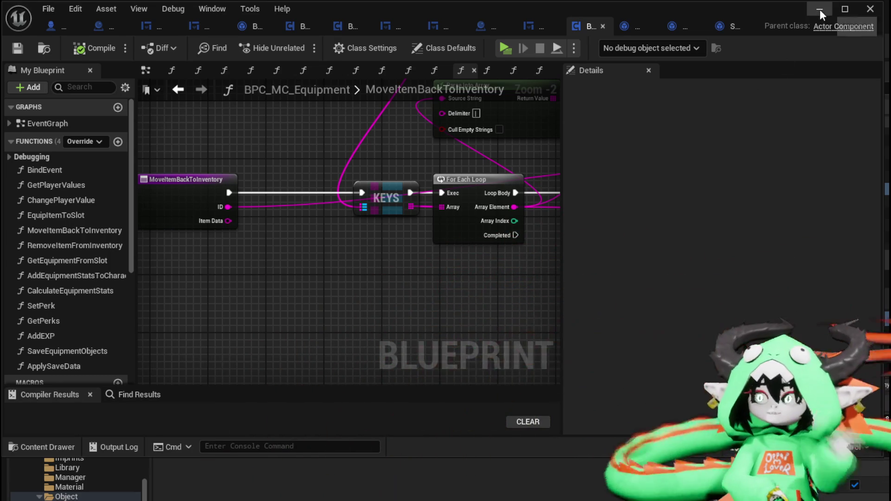
{"action": "left_click", "coordinate": [820, 9]}
Step: In a new play session, equip Iron_Head from the Head slot, then open the inventory and storage window
{"action": "left_click", "coordinate": [298, 45]}
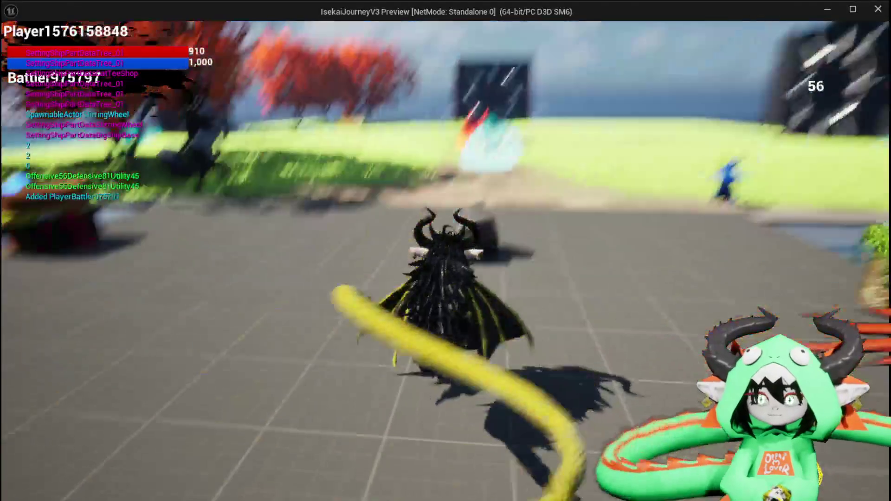
{"action": "key", "text": "i"}
{"action": "left_click", "coordinate": [29, 41]}
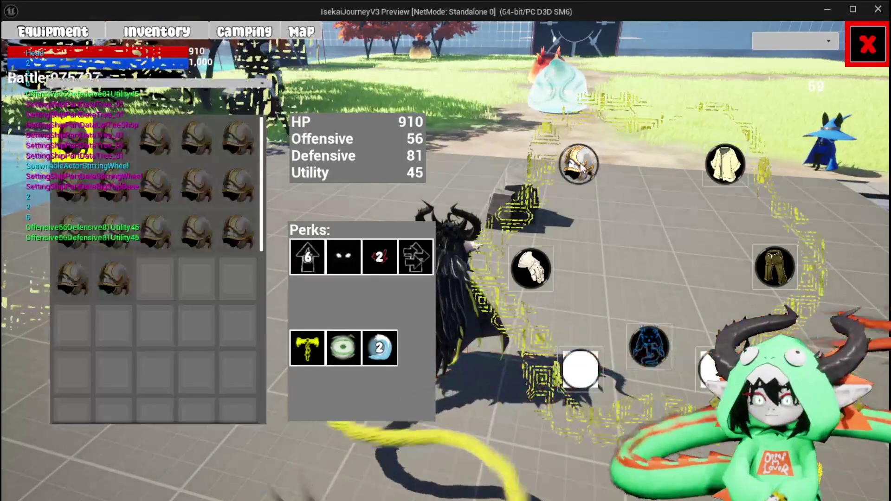
{"action": "mouse_move", "coordinate": [79, 144]}
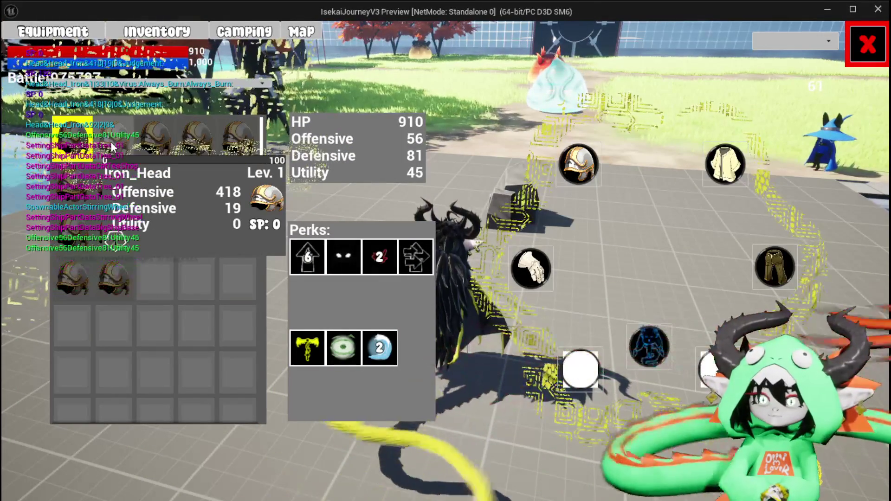
{"action": "left_click", "coordinate": [112, 147]}
{"action": "left_click", "coordinate": [325, 145]}
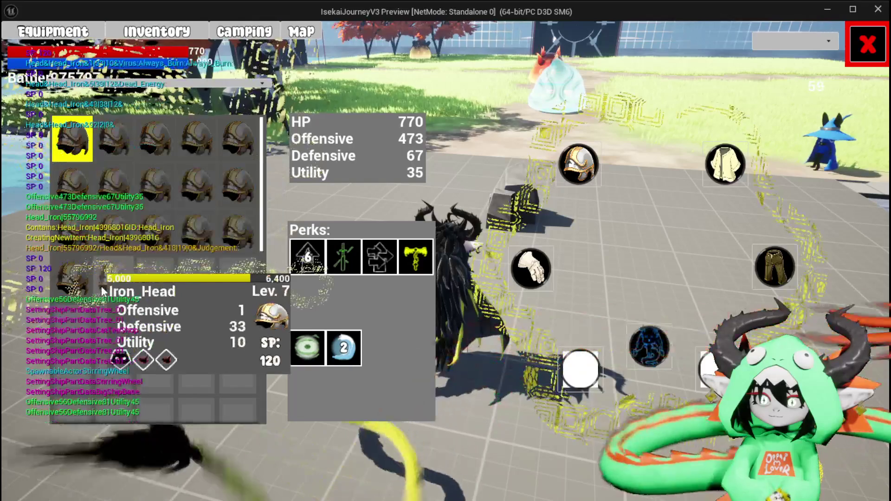
{"action": "left_click", "coordinate": [867, 44]}
{"action": "key", "text": "e"}
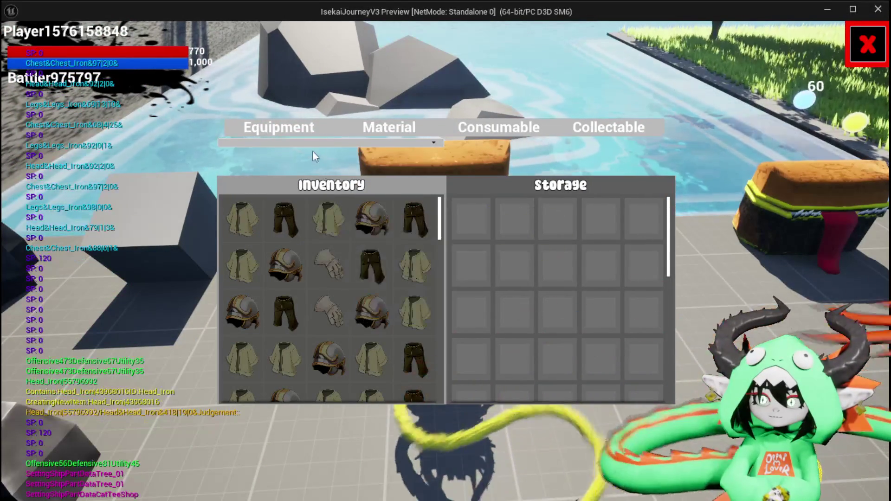
{"action": "left_click", "coordinate": [354, 144]}
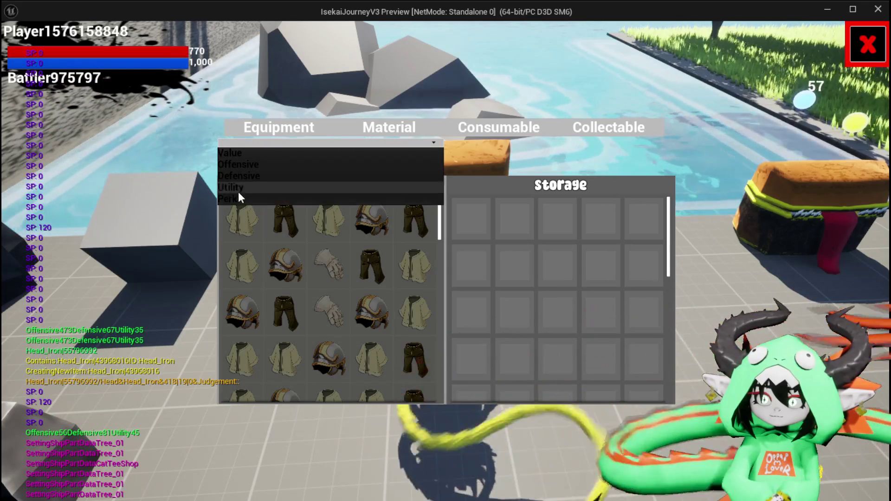
{"action": "left_click", "coordinate": [247, 154]}
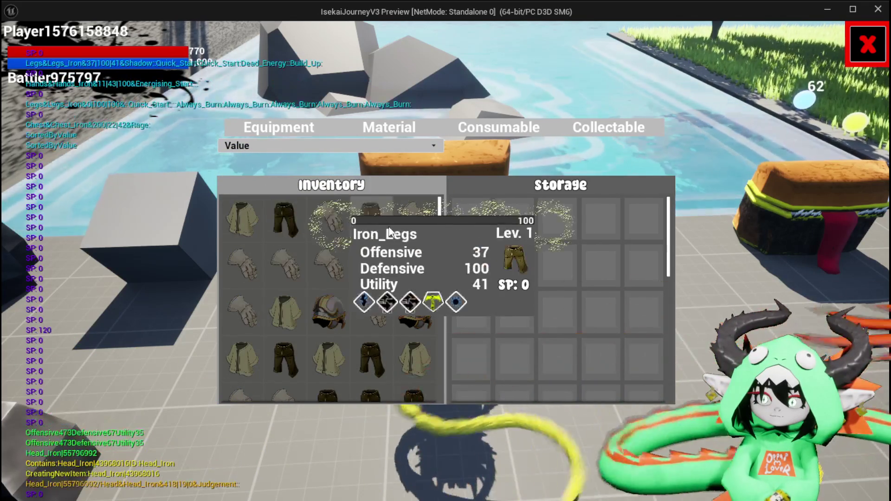
{"action": "scroll", "coordinate": [432, 230], "scroll_direction": "down", "scroll_amount": 1}
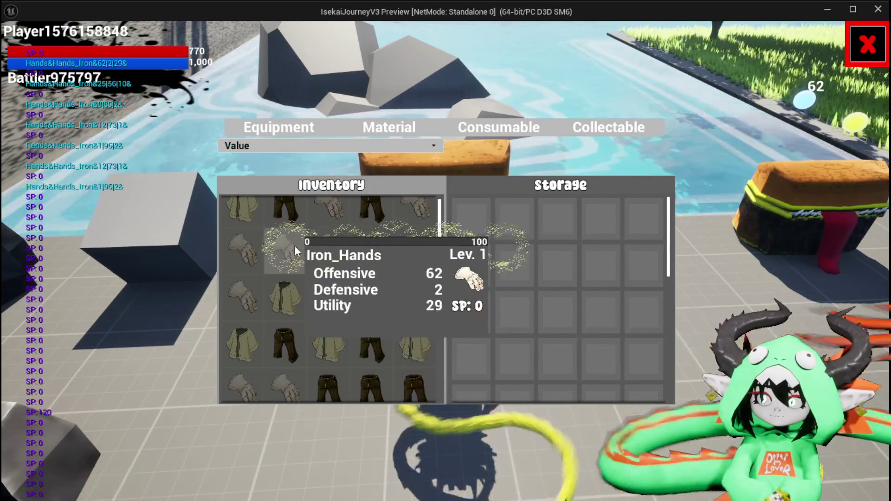
{"action": "mouse_move", "coordinate": [223, 258]}
{"action": "scroll", "coordinate": [222, 258], "scroll_direction": "down", "scroll_amount": 1}
{"action": "mouse_move", "coordinate": [417, 306]}
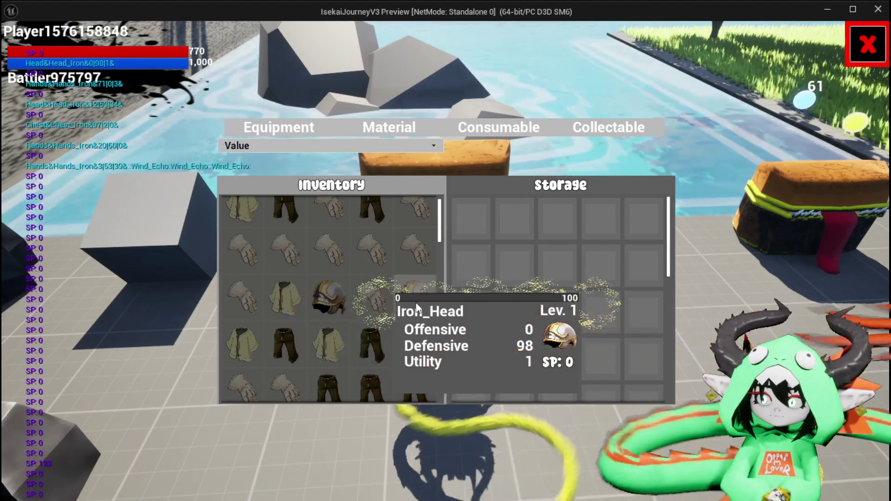
{"action": "mouse_move", "coordinate": [388, 330]}
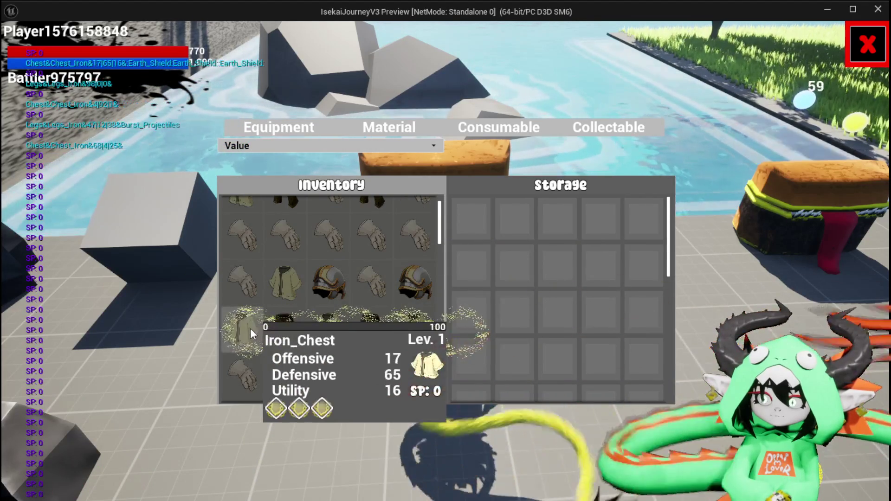
{"action": "scroll", "coordinate": [247, 330], "scroll_direction": "down", "scroll_amount": 1}
{"action": "mouse_move", "coordinate": [288, 340]}
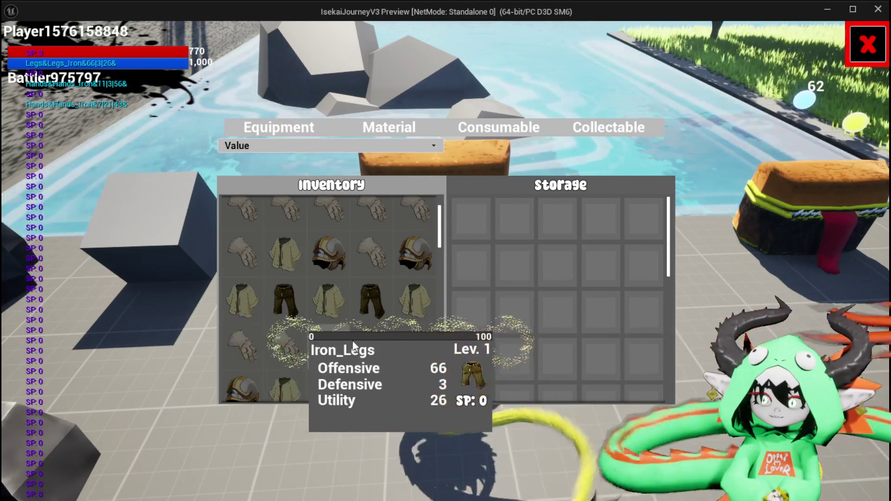
{"action": "scroll", "coordinate": [422, 341], "scroll_direction": "down", "scroll_amount": 1}
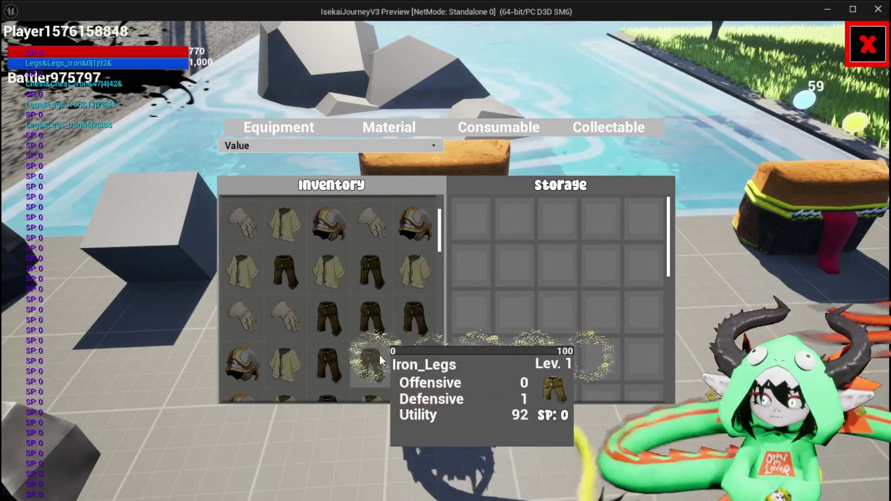
{"action": "mouse_move", "coordinate": [325, 365]}
{"action": "scroll", "coordinate": [238, 369], "scroll_direction": "down", "scroll_amount": 2}
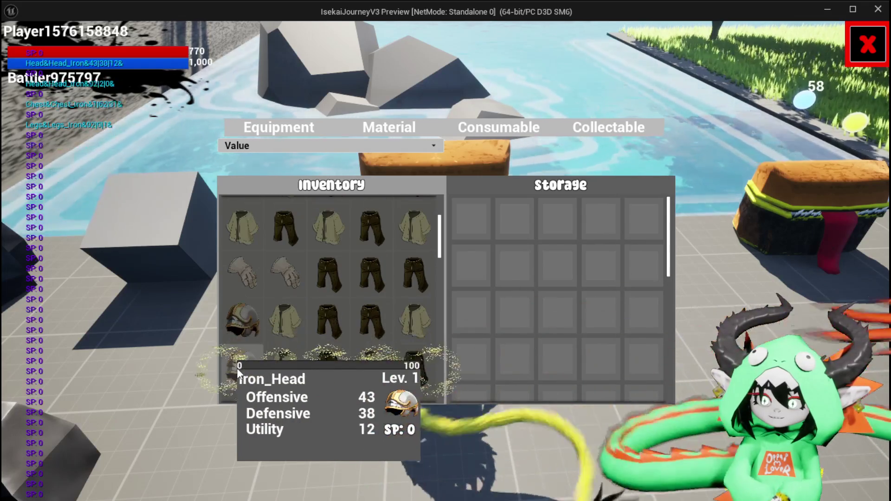
{"action": "scroll", "coordinate": [371, 362], "scroll_direction": "down", "scroll_amount": 2}
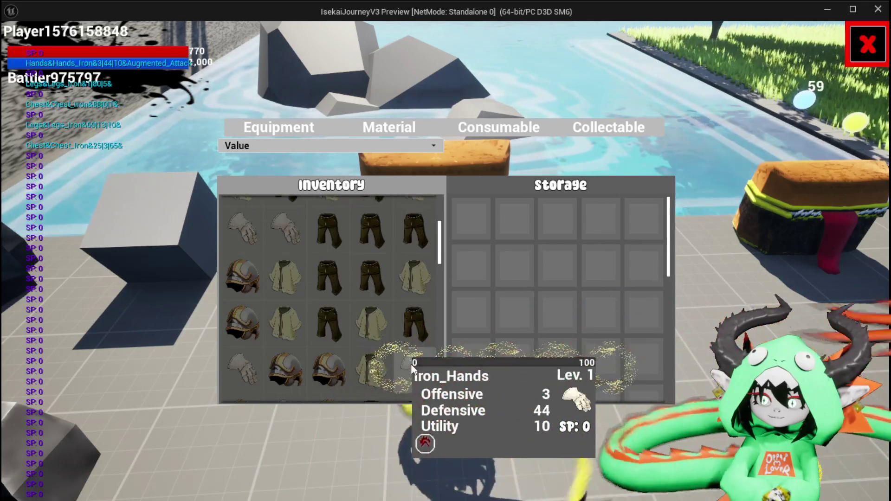
{"action": "scroll", "coordinate": [243, 352], "scroll_direction": "down", "scroll_amount": 1}
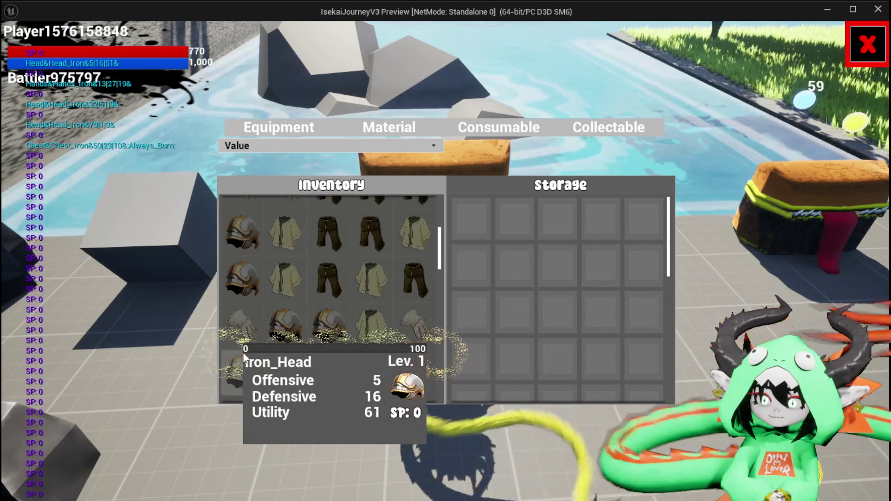
{"action": "mouse_move", "coordinate": [379, 374]}
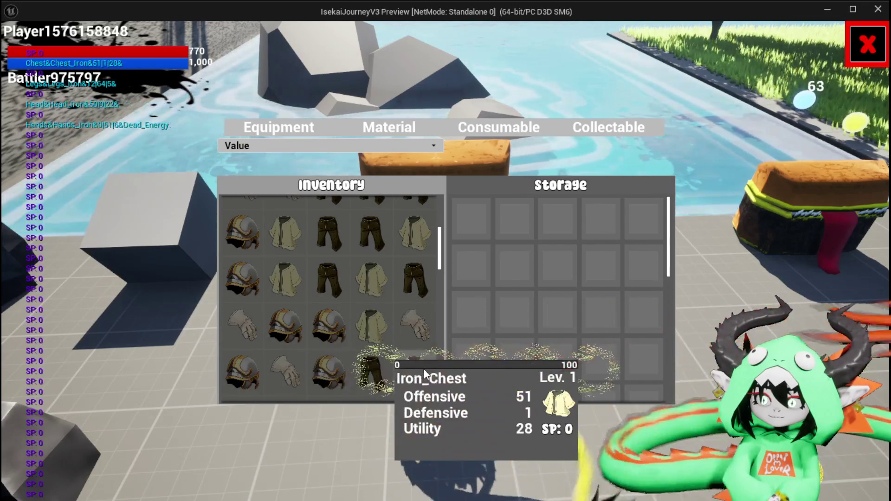
{"action": "scroll", "coordinate": [426, 369], "scroll_direction": "down", "scroll_amount": 3}
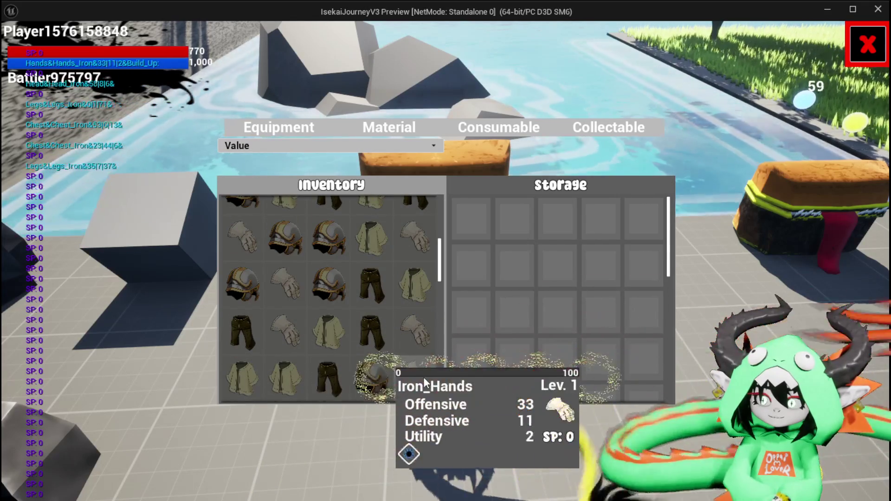
{"action": "scroll", "coordinate": [423, 377], "scroll_direction": "down", "scroll_amount": 2}
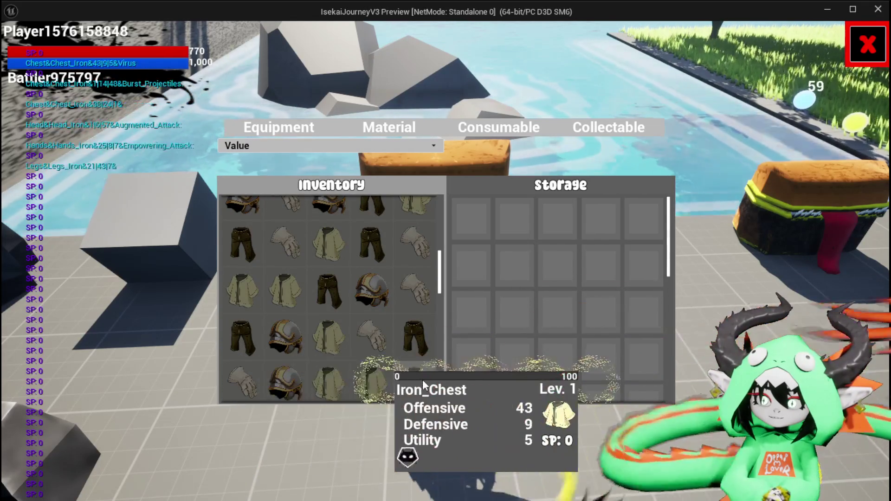
{"action": "scroll", "coordinate": [420, 374], "scroll_direction": "down", "scroll_amount": 1}
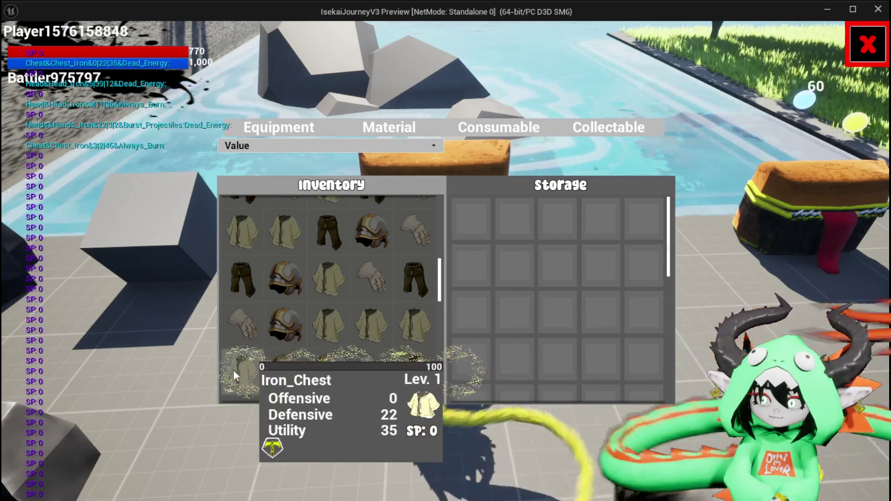
{"action": "scroll", "coordinate": [237, 367], "scroll_direction": "down", "scroll_amount": 2}
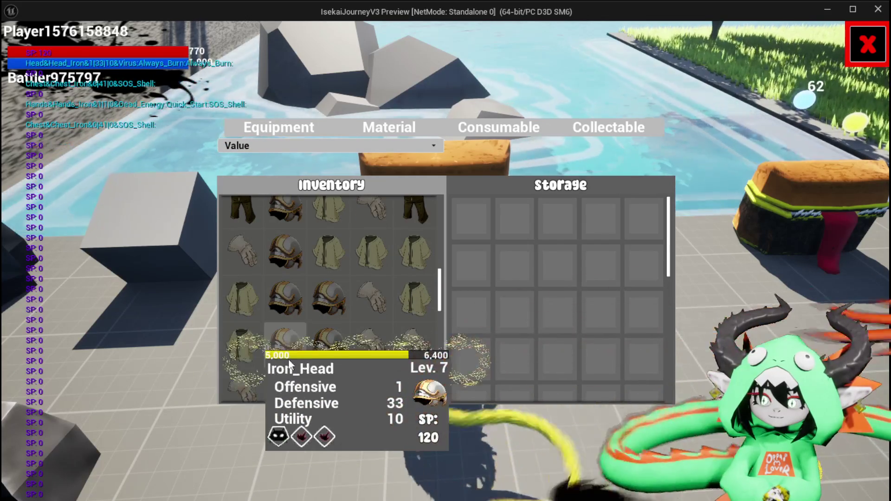
Step: Move Iron_Head to storage and back, move the level 7 Iron_Head out, then close the inventory and stop PIE
{"action": "left_click", "coordinate": [282, 362]}
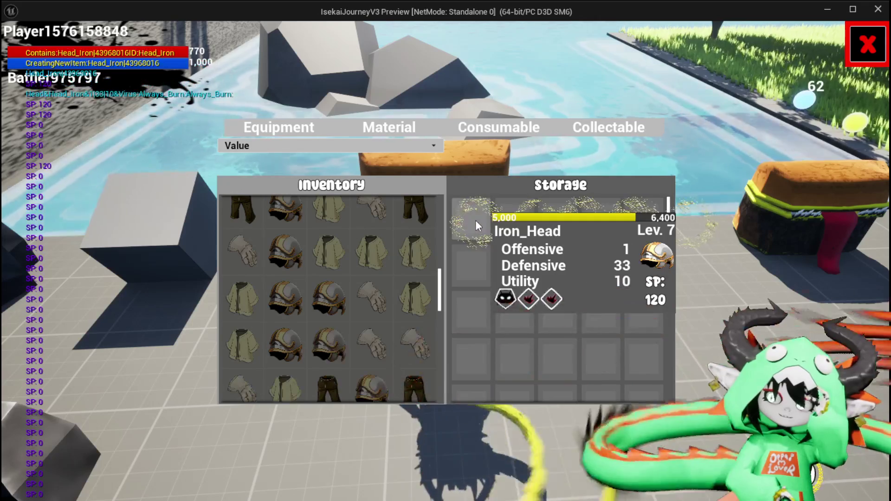
{"action": "left_click", "coordinate": [475, 220]}
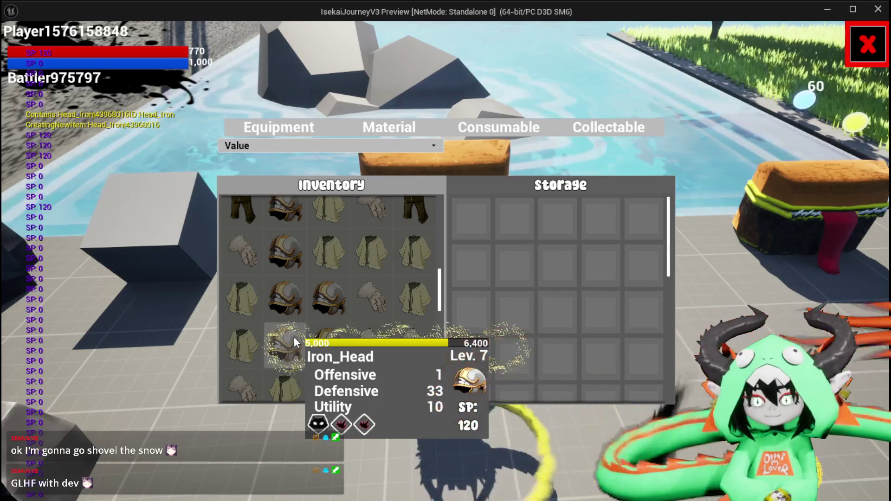
{"action": "left_click", "coordinate": [294, 336]}
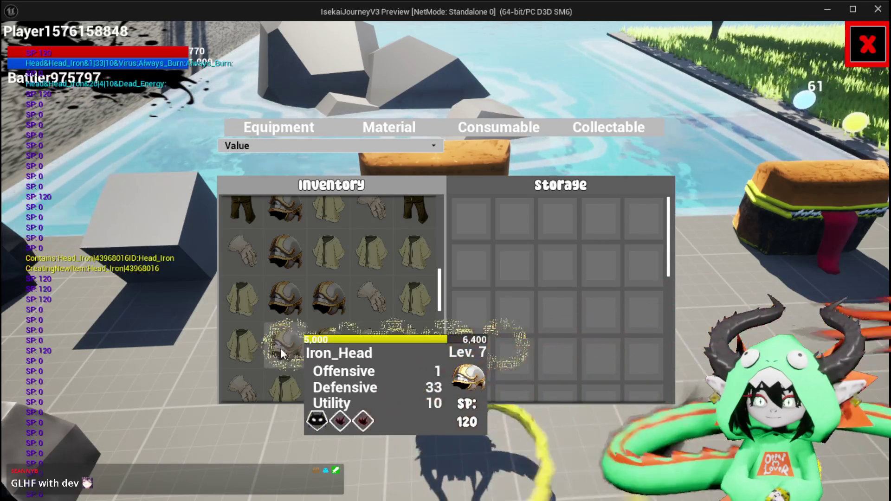
{"action": "scroll", "coordinate": [280, 349], "scroll_direction": "down", "scroll_amount": 1}
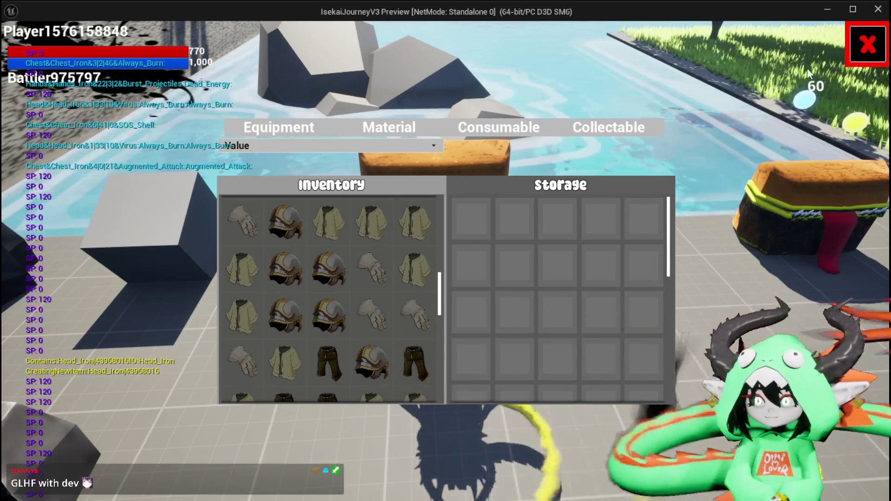
{"action": "left_click", "coordinate": [867, 45]}
{"action": "key", "text": "Escape"}
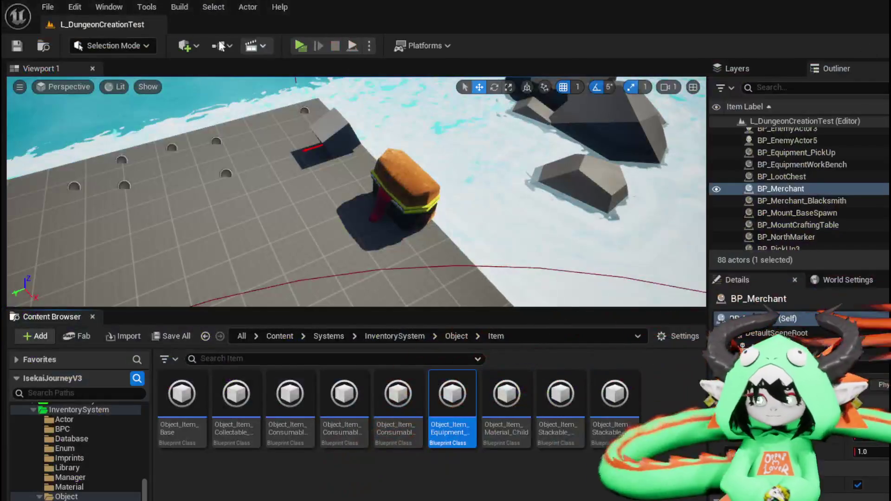
Step: Save the level, open the Systems > AbilitySystem folder, save modified packages, and return to the Blueprint editor
{"action": "left_click", "coordinate": [14, 46]}
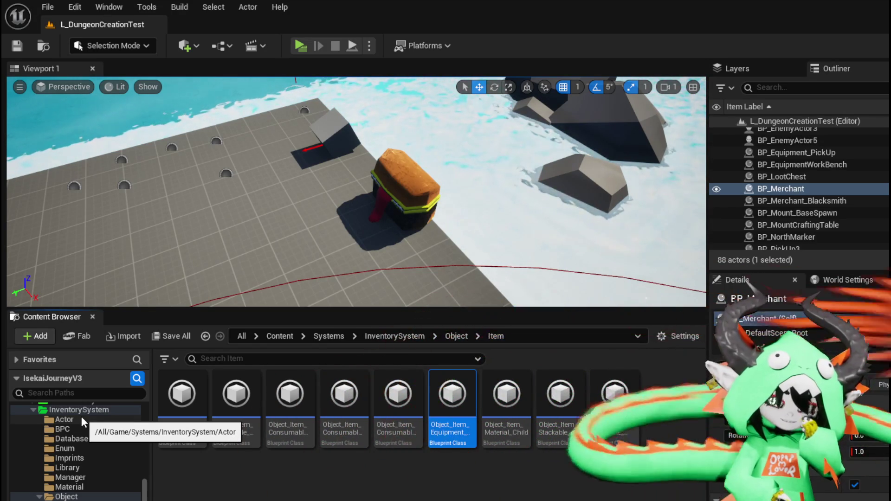
{"action": "scroll", "coordinate": [81, 417], "scroll_direction": "up", "scroll_amount": 2}
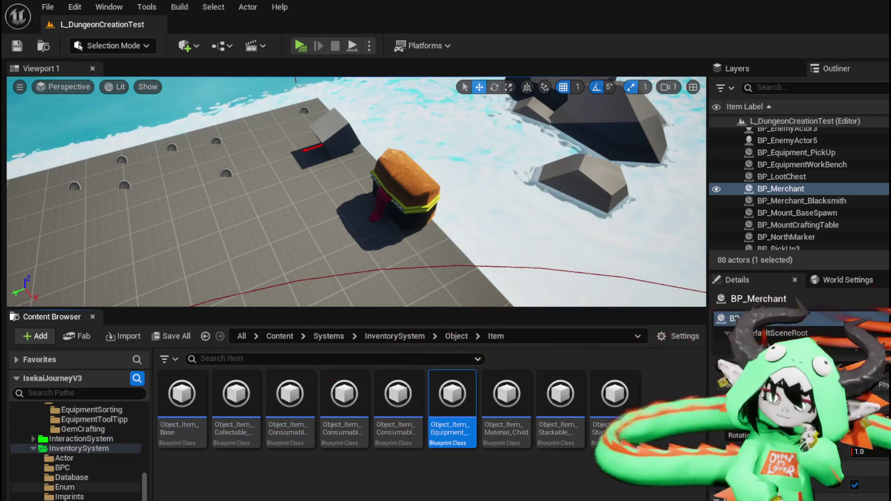
{"action": "scroll", "coordinate": [66, 497], "scroll_direction": "up", "scroll_amount": 2}
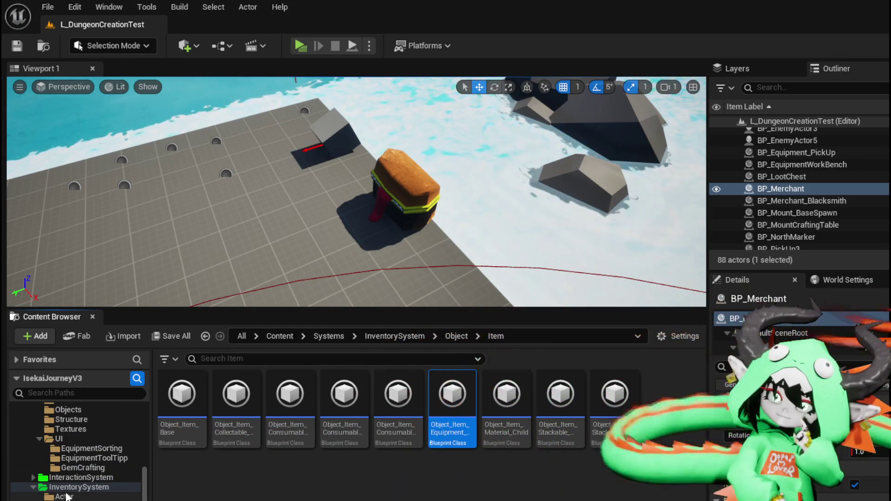
{"action": "scroll", "coordinate": [66, 498], "scroll_direction": "up", "scroll_amount": 2}
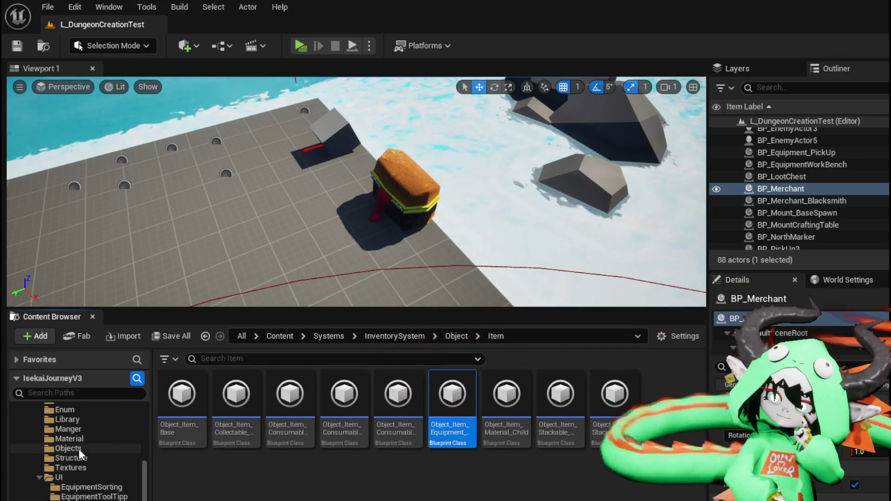
{"action": "scroll", "coordinate": [85, 478], "scroll_direction": "up", "scroll_amount": 3}
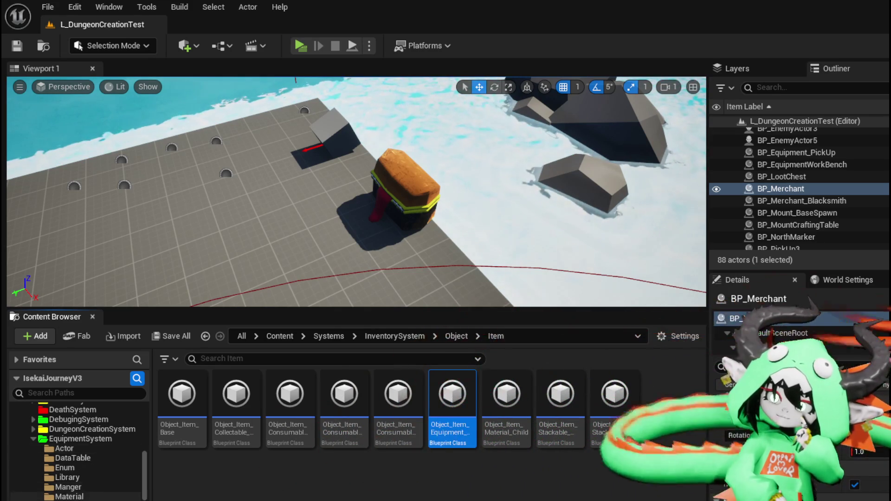
{"action": "scroll", "coordinate": [74, 460], "scroll_direction": "up", "scroll_amount": 4}
{"action": "left_click", "coordinate": [69, 461]}
{"action": "scroll", "coordinate": [75, 460], "scroll_direction": "down", "scroll_amount": 4}
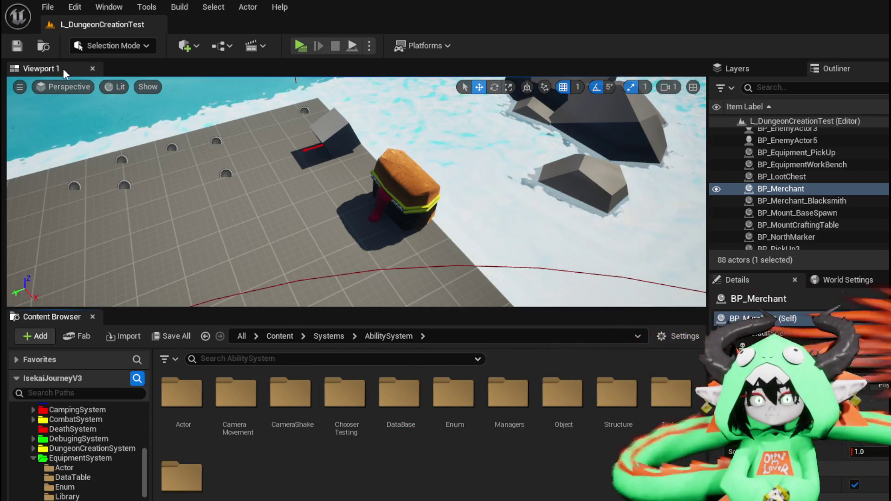
{"action": "left_click", "coordinate": [17, 46]}
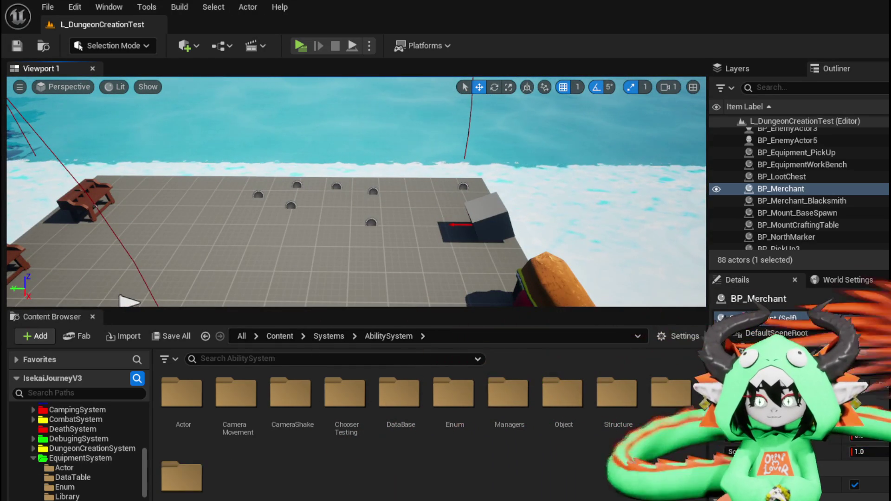
{"action": "key", "text": "alt+Tab"}
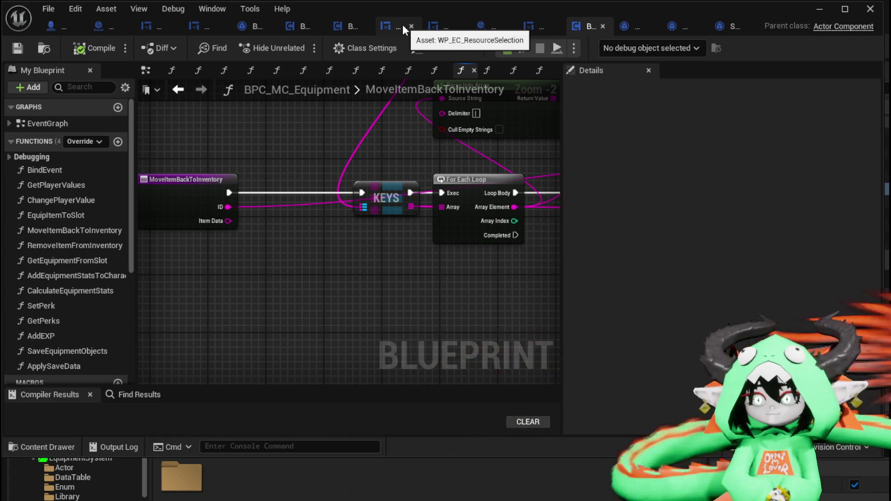
Step: In BPC_MC_Inventory, give SortForPerk a new category named 'Sort'
{"action": "left_click", "coordinate": [349, 27]}
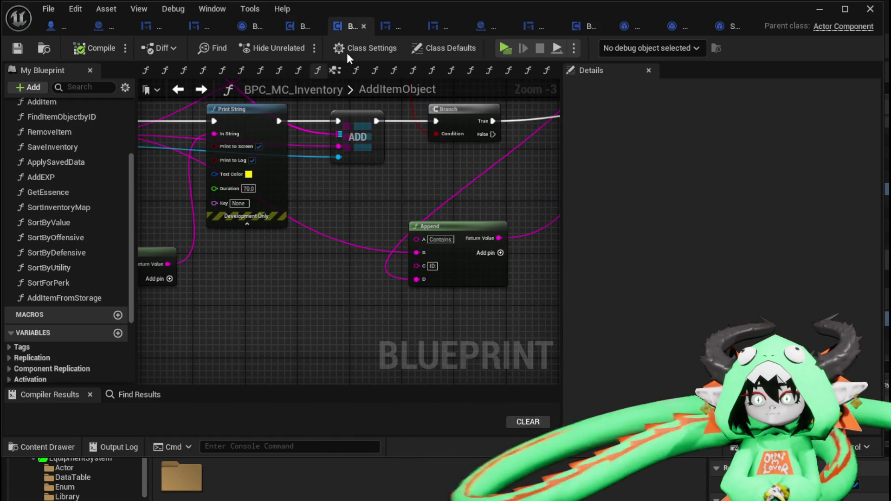
{"action": "left_click", "coordinate": [46, 283]}
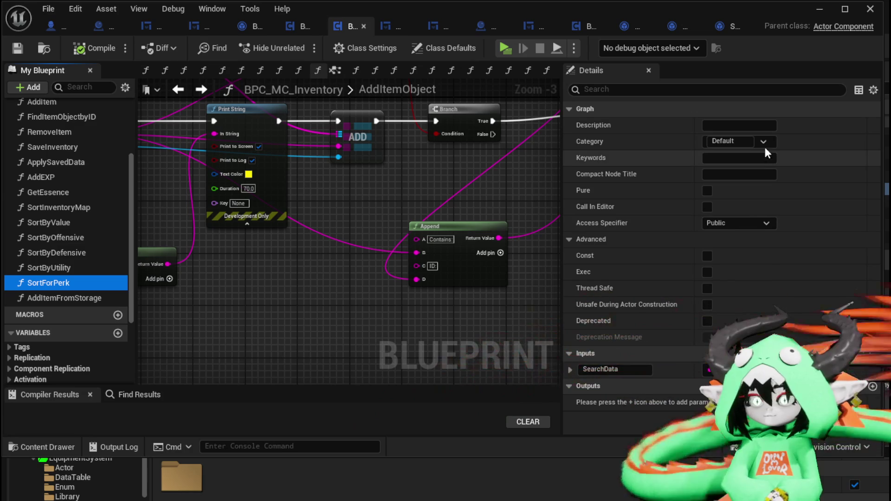
{"action": "left_click", "coordinate": [765, 141]}
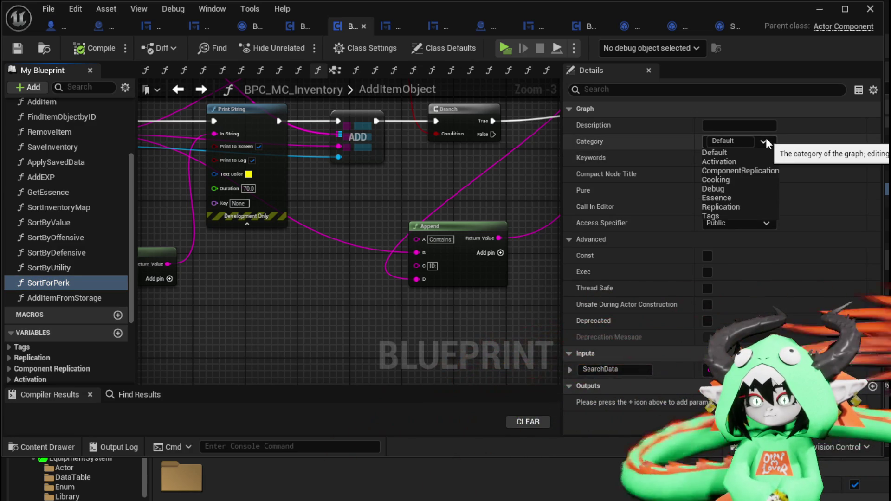
{"action": "left_click", "coordinate": [766, 137]}
{"action": "left_click", "coordinate": [729, 141]}
{"action": "type", "text": "S"}
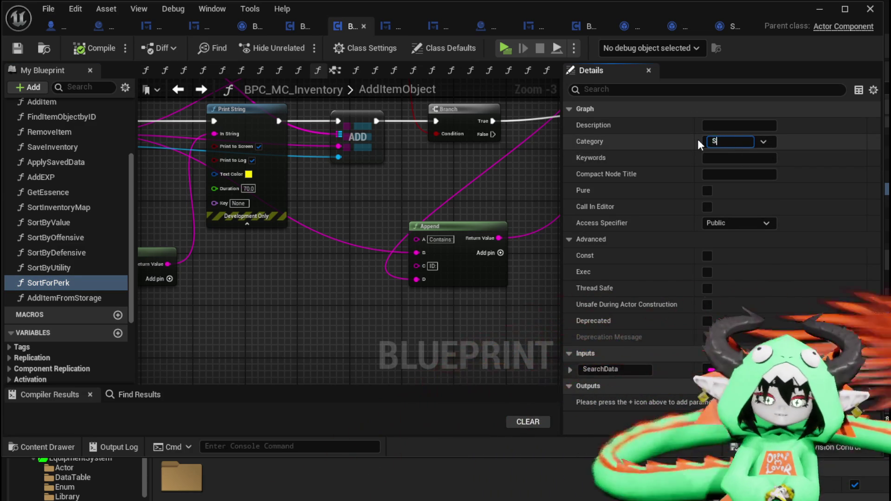
{"action": "type", "text": "ort"}
{"action": "key", "text": "Return"}
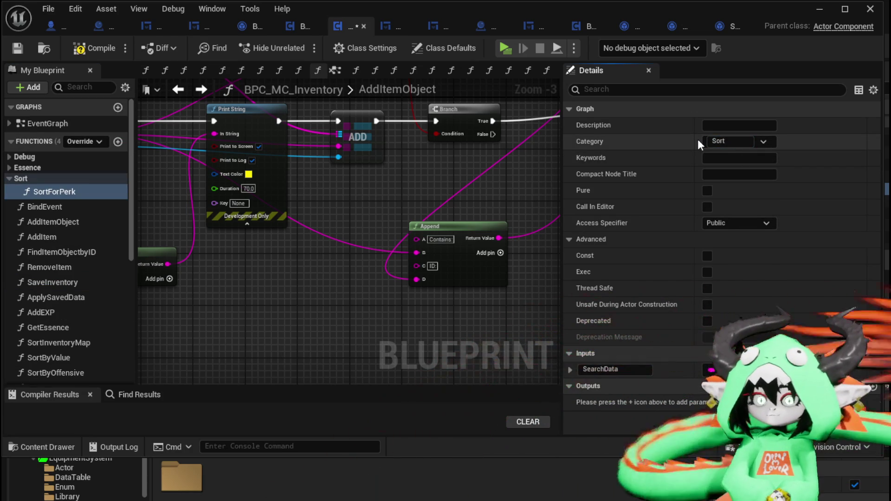
Step: File SortInventoryMap and SortByValue under the Sort category
{"action": "scroll", "coordinate": [61, 266], "scroll_direction": "down", "scroll_amount": 5}
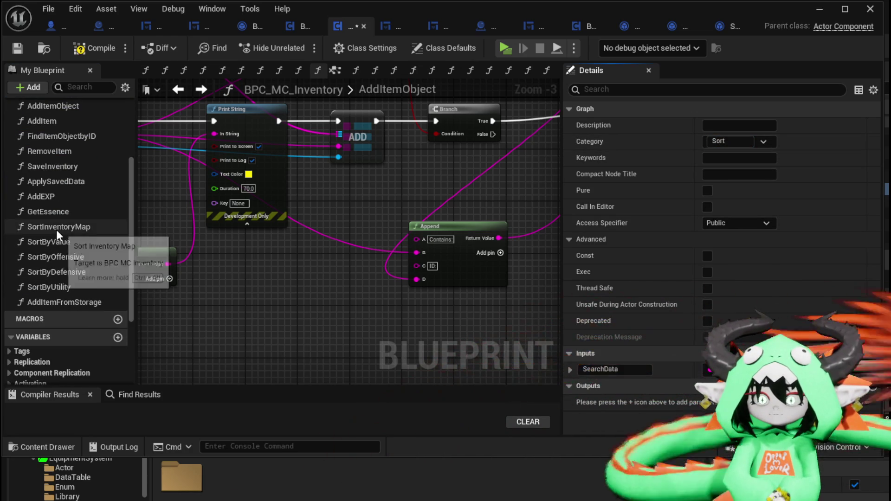
{"action": "left_click", "coordinate": [56, 228]}
{"action": "left_click", "coordinate": [774, 141]}
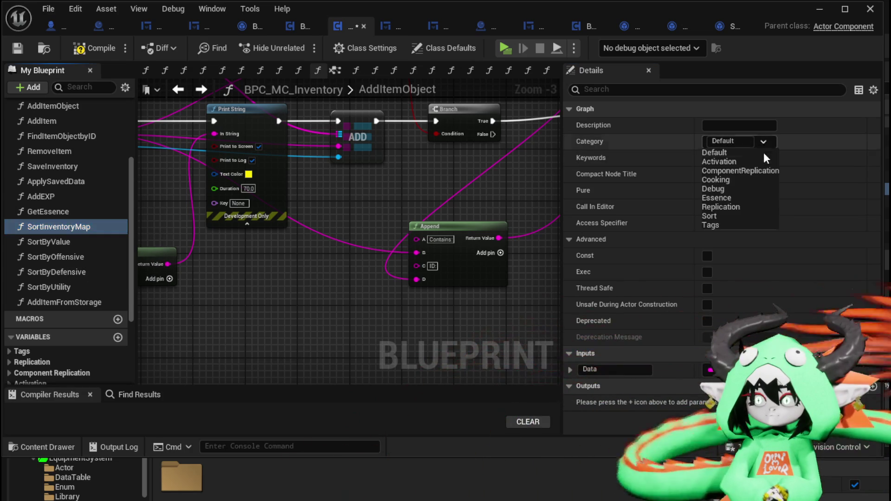
{"action": "left_click", "coordinate": [710, 216]}
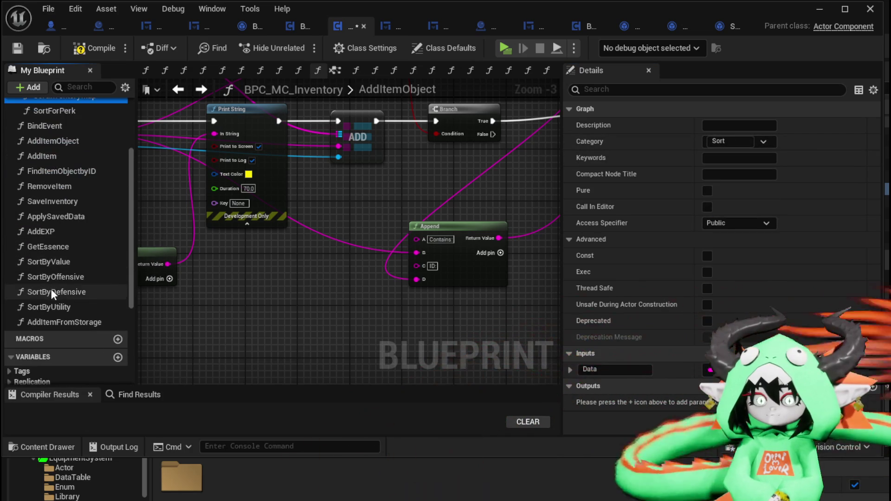
{"action": "left_click", "coordinate": [52, 261]}
{"action": "left_click", "coordinate": [763, 142]}
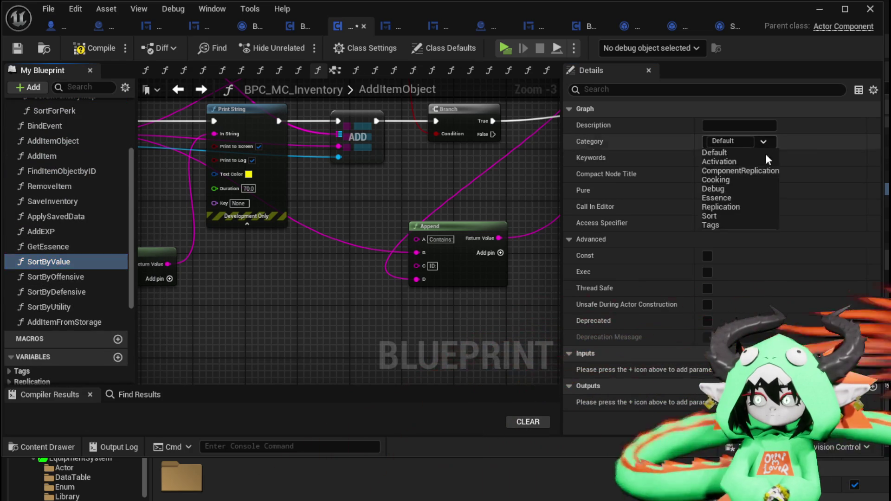
{"action": "left_click", "coordinate": [710, 216]}
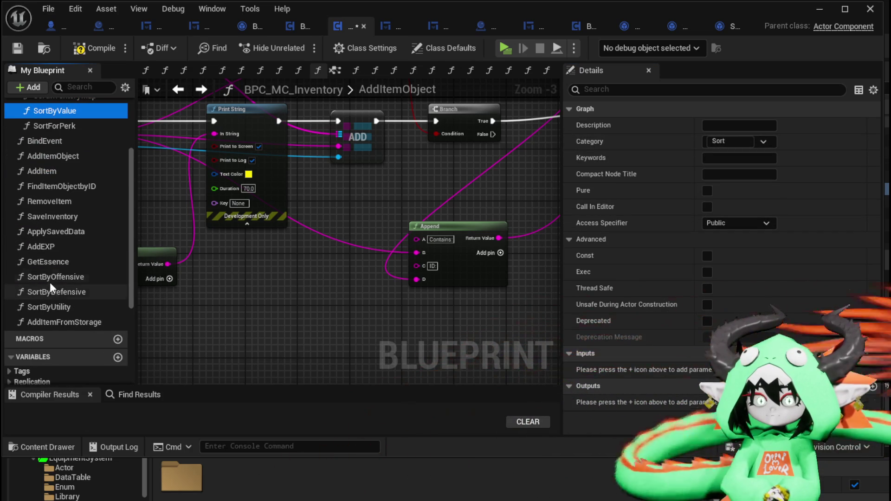
Step: File SortByOffensive, SortByDefensive and SortByUtility under Sort, then save the blueprint
{"action": "left_click", "coordinate": [68, 276]}
{"action": "left_click", "coordinate": [763, 142]}
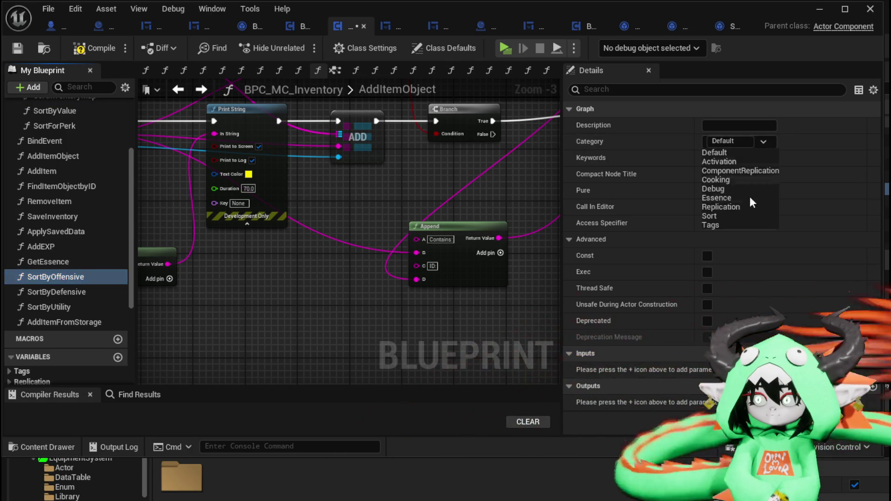
{"action": "left_click", "coordinate": [714, 215]}
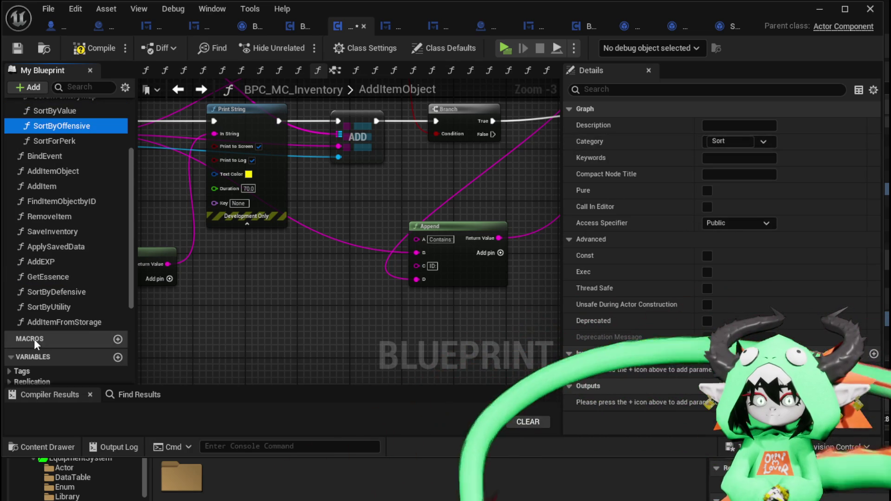
{"action": "left_click", "coordinate": [46, 291]}
{"action": "left_click", "coordinate": [772, 141]}
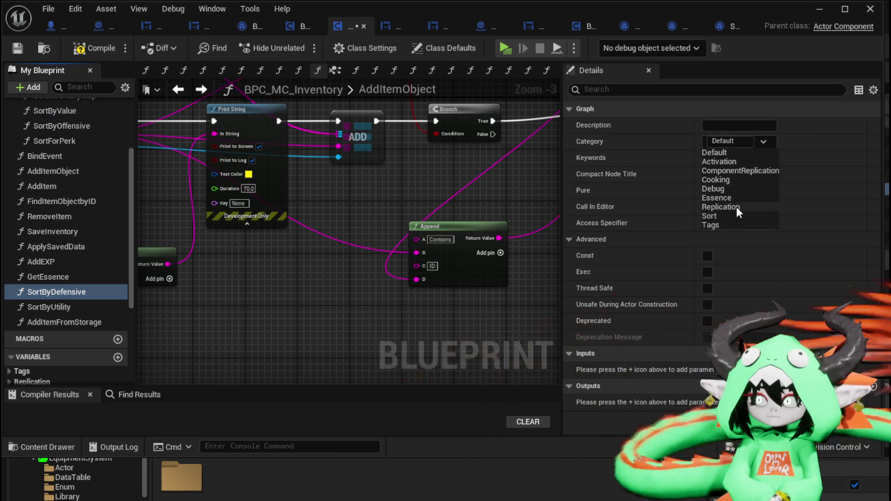
{"action": "left_click", "coordinate": [712, 216]}
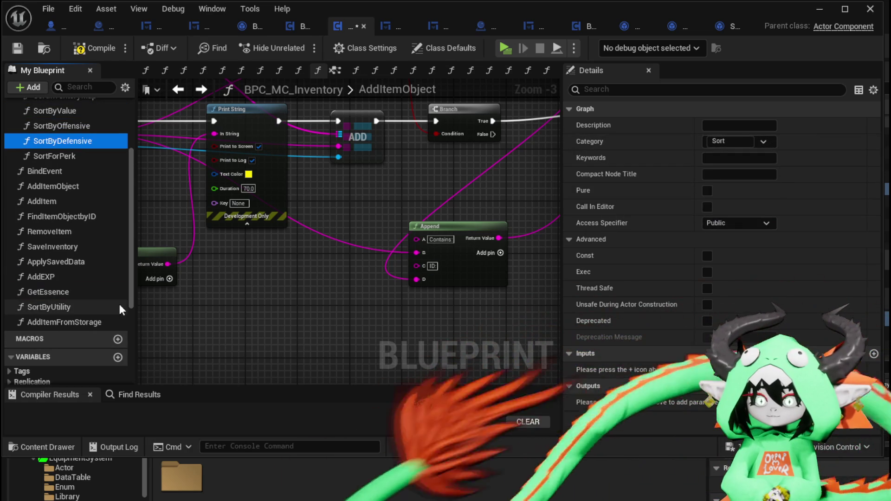
{"action": "left_click", "coordinate": [61, 307]}
{"action": "left_click", "coordinate": [763, 142]}
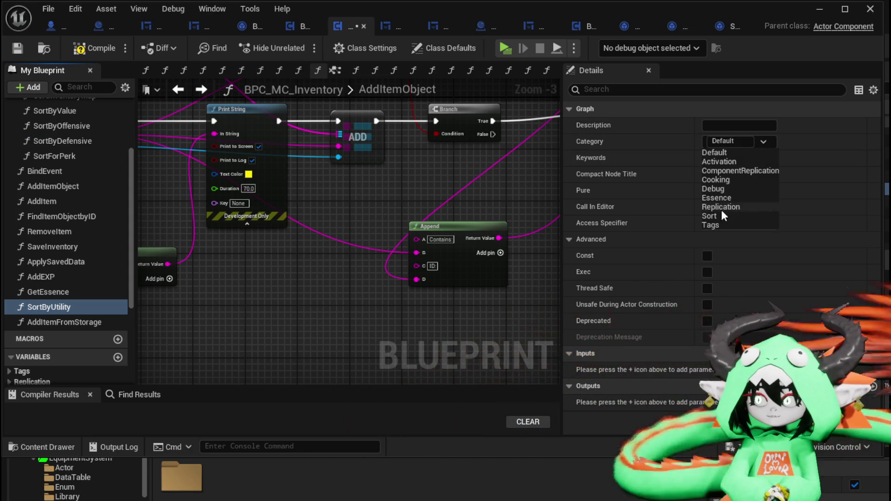
{"action": "left_click", "coordinate": [710, 216]}
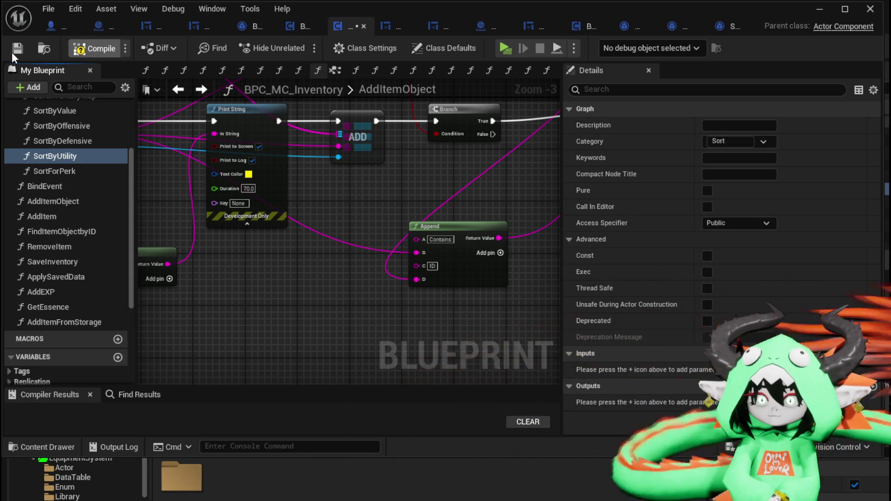
{"action": "left_click", "coordinate": [17, 48]}
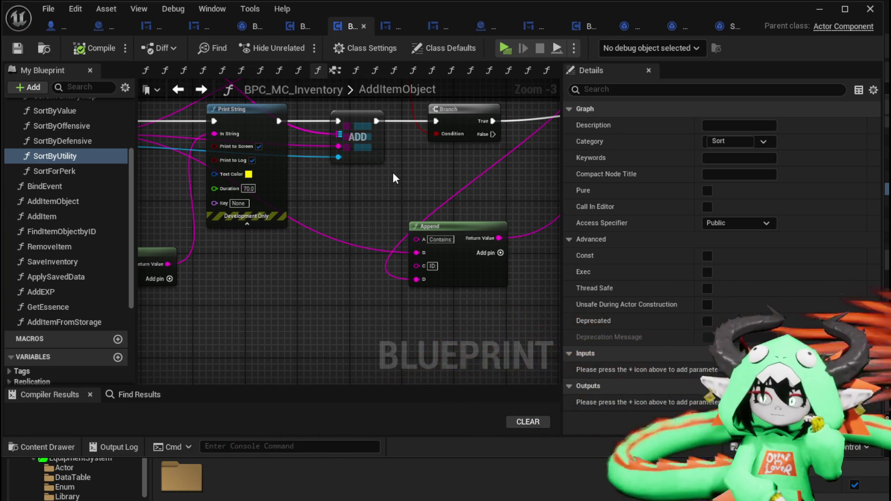
Step: Open the SortInventoryMap graph and from it the SortByValue function graph
{"action": "scroll", "coordinate": [83, 181], "scroll_direction": "up", "scroll_amount": 2}
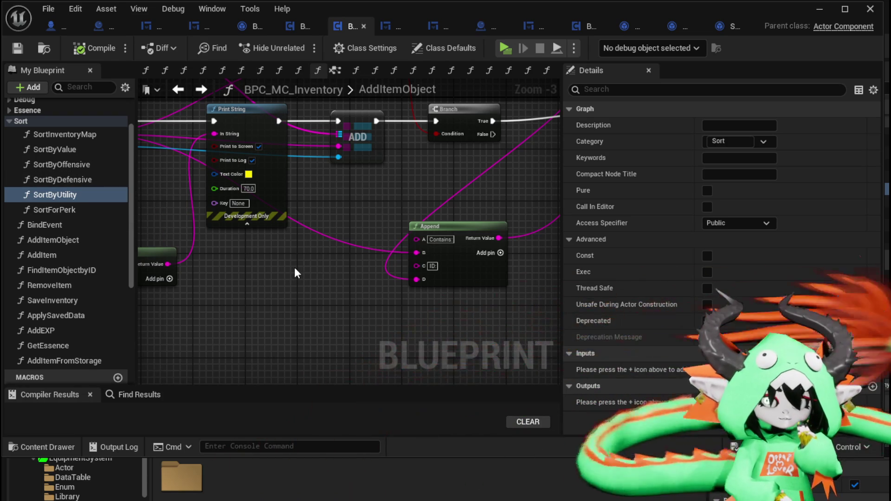
{"action": "scroll", "coordinate": [294, 267], "scroll_direction": "down", "scroll_amount": 2}
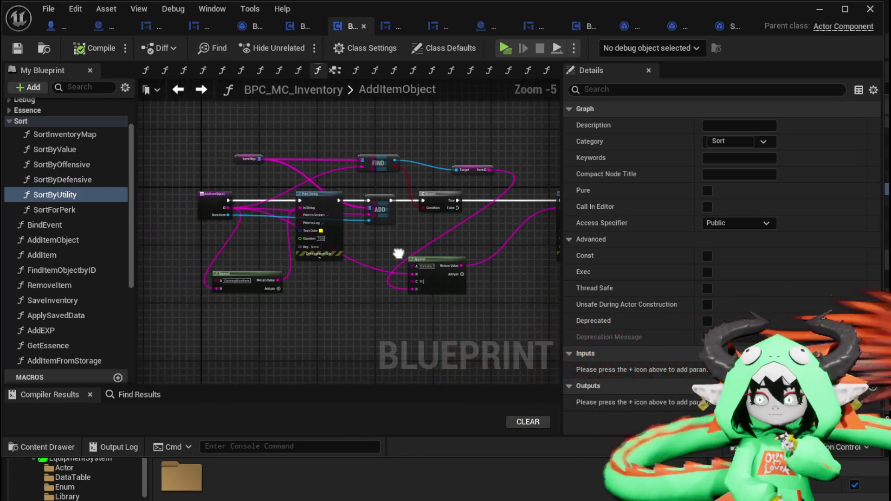
{"action": "double_click", "coordinate": [76, 136]}
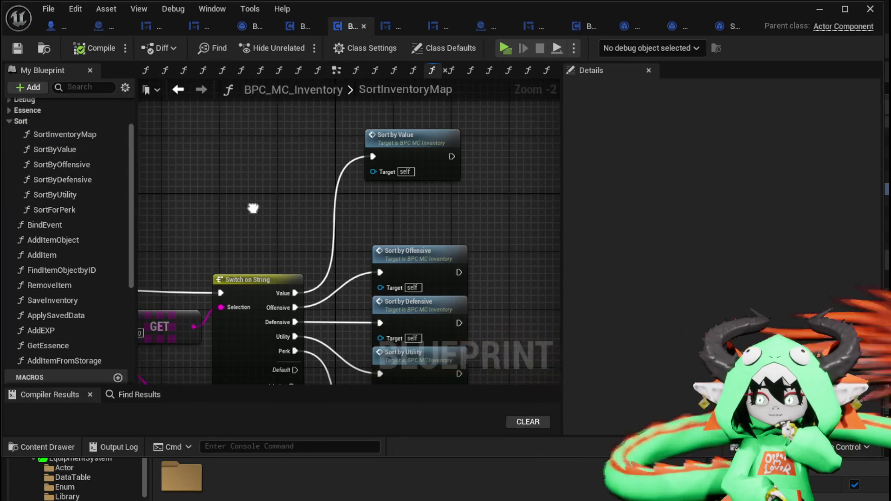
{"action": "scroll", "coordinate": [449, 142], "scroll_direction": "up", "scroll_amount": 3}
{"action": "scroll", "coordinate": [450, 142], "scroll_direction": "down", "scroll_amount": 3}
{"action": "scroll", "coordinate": [255, 213], "scroll_direction": "up", "scroll_amount": 2}
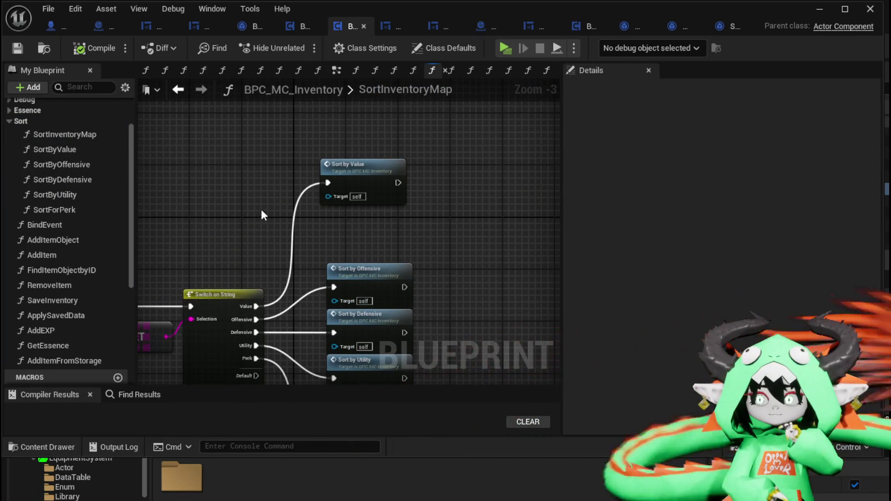
{"action": "double_click", "coordinate": [353, 170]}
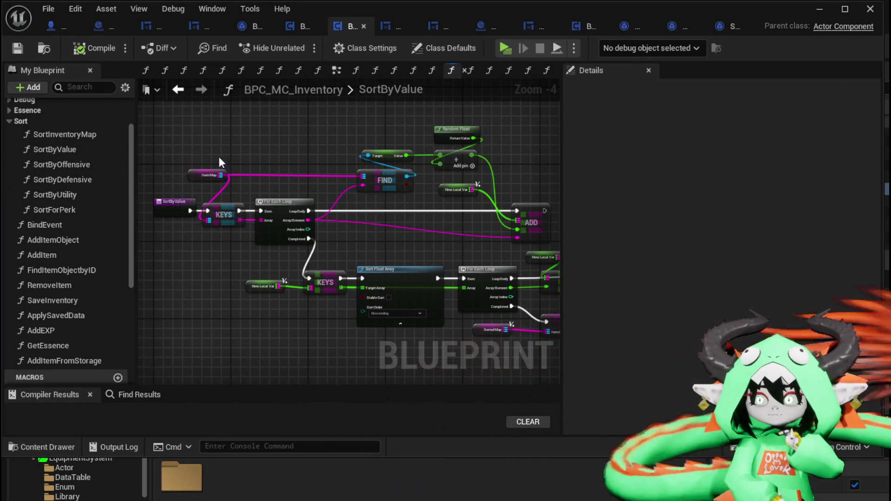
Step: Pan and zoom across SortByValue's entry, loop and Sort Float Array nodes to inspect them
{"action": "scroll", "coordinate": [191, 232], "scroll_direction": "up", "scroll_amount": 2}
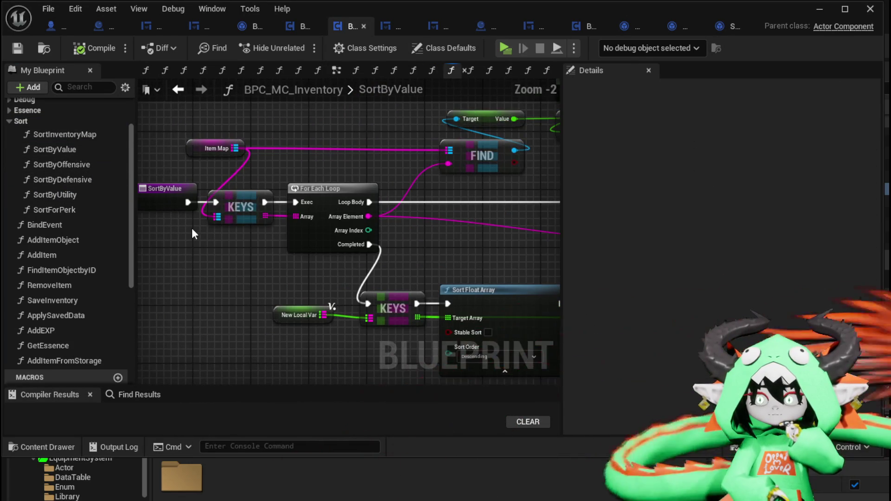
{"action": "scroll", "coordinate": [342, 151], "scroll_direction": "down", "scroll_amount": 2}
{"action": "mouse_move", "coordinate": [342, 151]}
{"action": "left_mouse_down"}
{"action": "mouse_move", "coordinate": [266, 134]}
{"action": "mouse_move", "coordinate": [511, 252]}
{"action": "mouse_move", "coordinate": [430, 313]}
{"action": "mouse_move", "coordinate": [330, 279]}
{"action": "mouse_move", "coordinate": [216, 269]}
{"action": "left_mouse_up"}
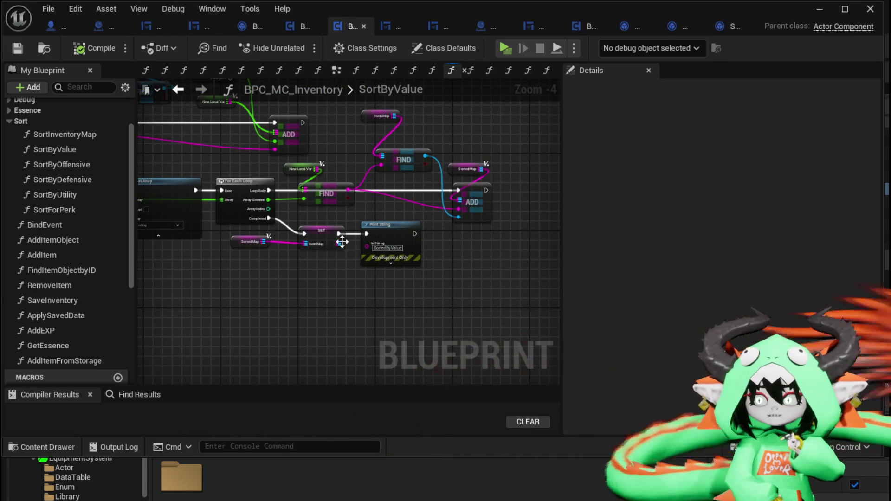
{"action": "left_click_drag", "start_coordinate": [267, 286], "coordinate": [513, 304]}
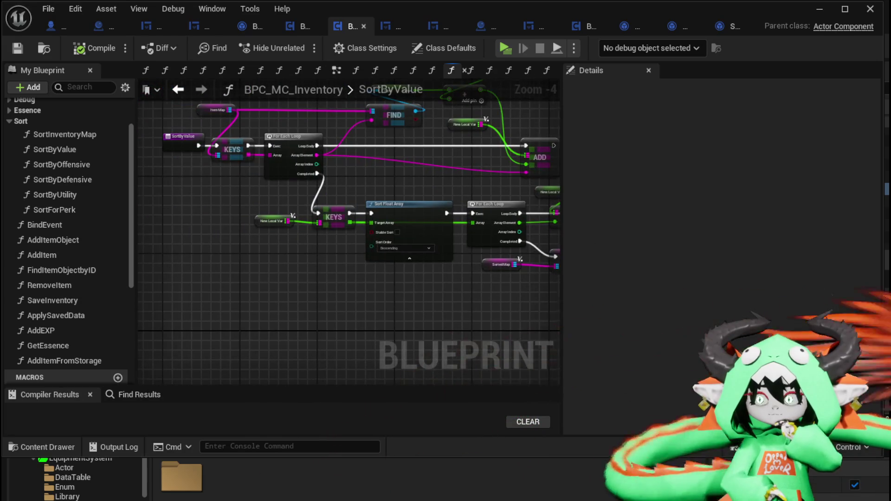
{"action": "scroll", "coordinate": [207, 242], "scroll_direction": "up", "scroll_amount": 1}
{"action": "scroll", "coordinate": [205, 234], "scroll_direction": "down", "scroll_amount": 2}
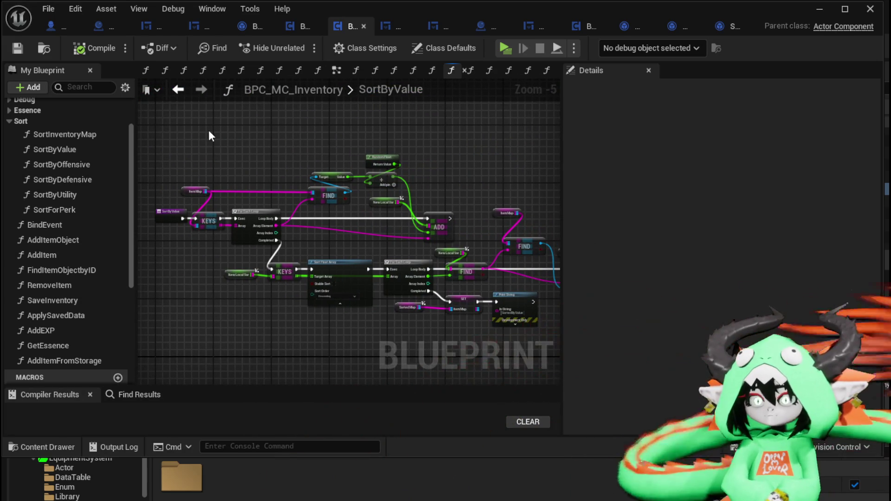
{"action": "scroll", "coordinate": [260, 172], "scroll_direction": "up", "scroll_amount": 4}
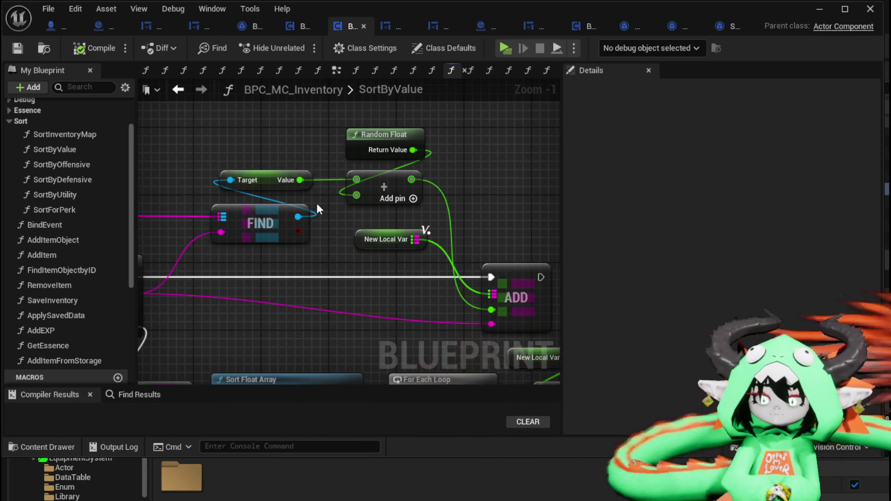
{"action": "scroll", "coordinate": [317, 207], "scroll_direction": "down", "scroll_amount": 5}
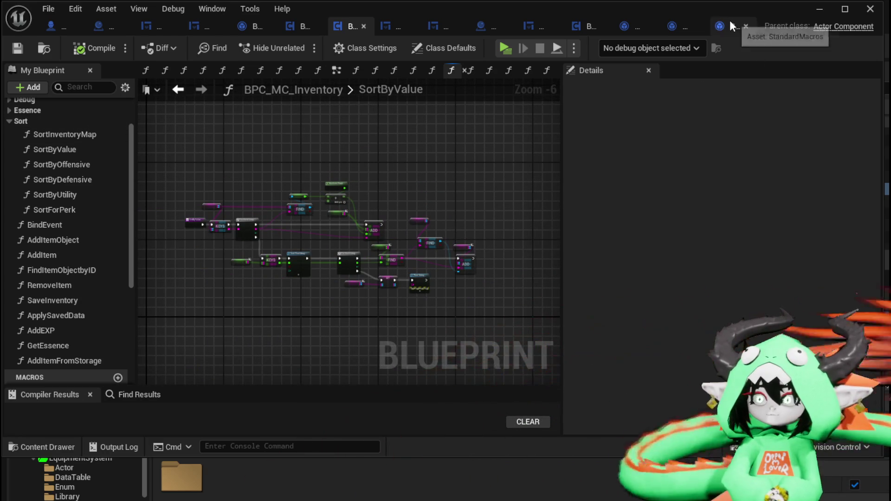
Step: In WPU_ItemSortingBar's SortInventoryMap graph, drag Call On Sort Inventory right and select the entry node
{"action": "left_click", "coordinate": [522, 27]}
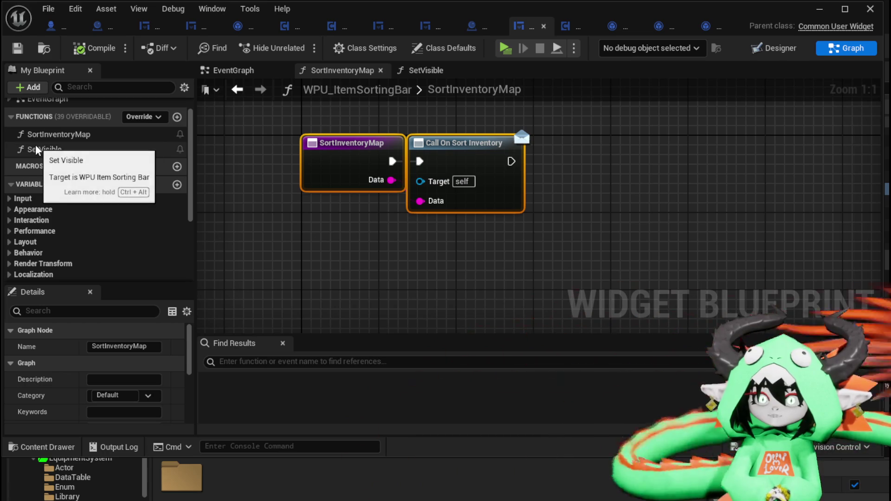
{"action": "left_click_drag", "start_coordinate": [478, 169], "coordinate": [574, 169]}
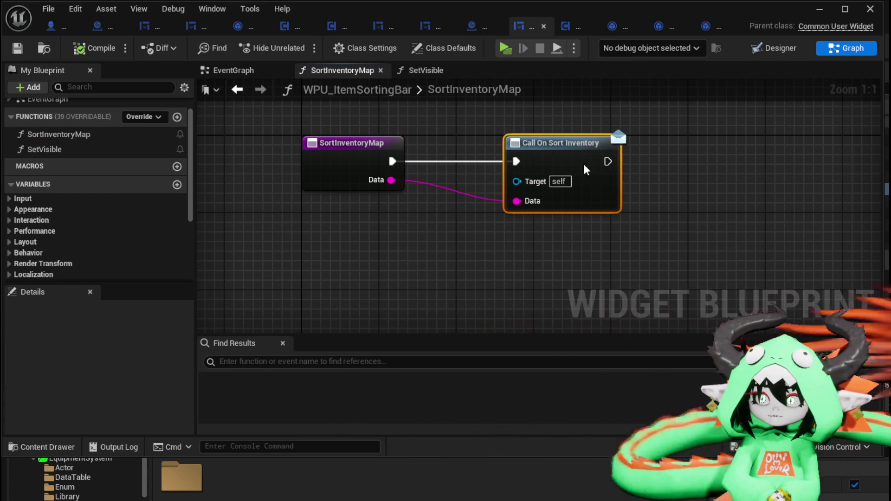
{"action": "left_click", "coordinate": [370, 206]}
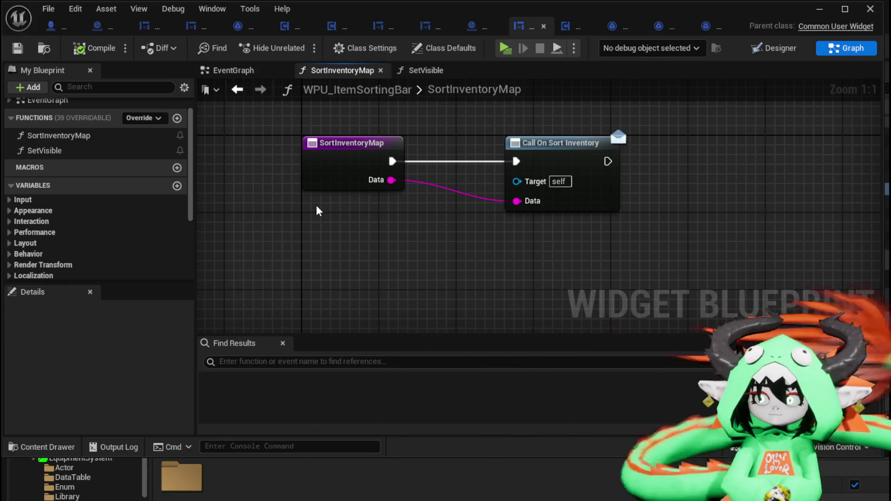
{"action": "left_click", "coordinate": [326, 176]}
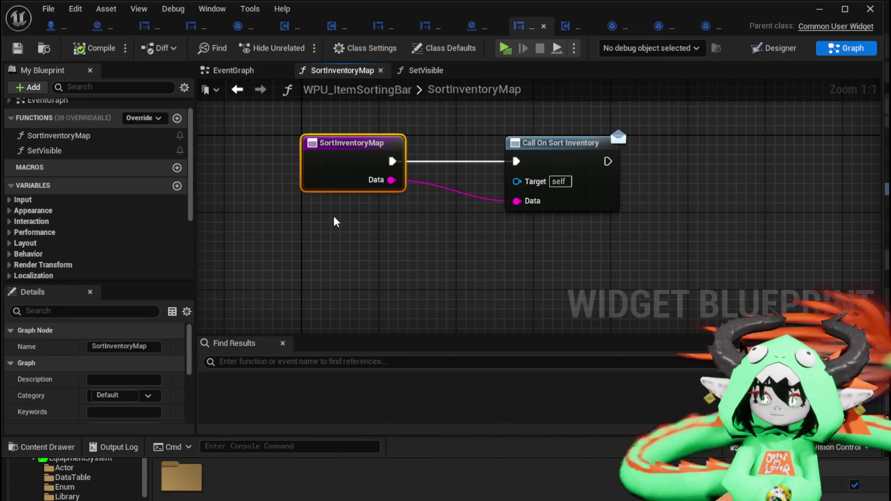
{"action": "left_click", "coordinate": [357, 256]}
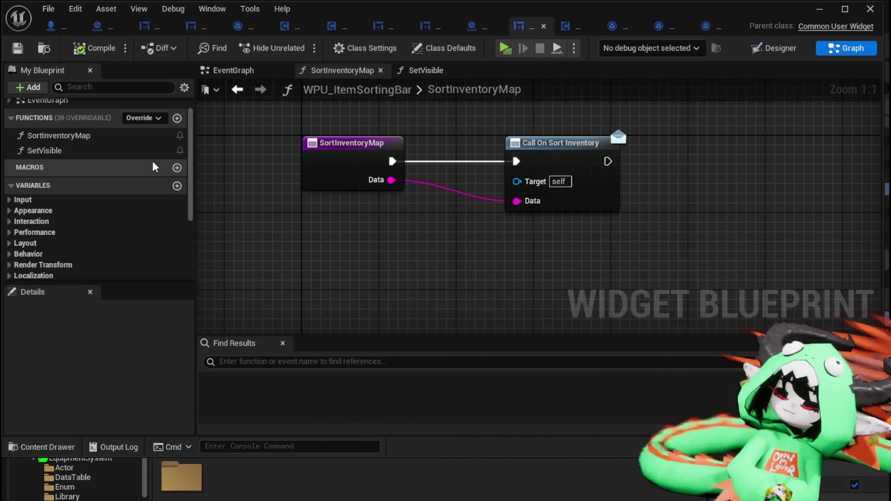
{"action": "left_click_drag", "start_coordinate": [350, 216], "coordinate": [375, 227]}
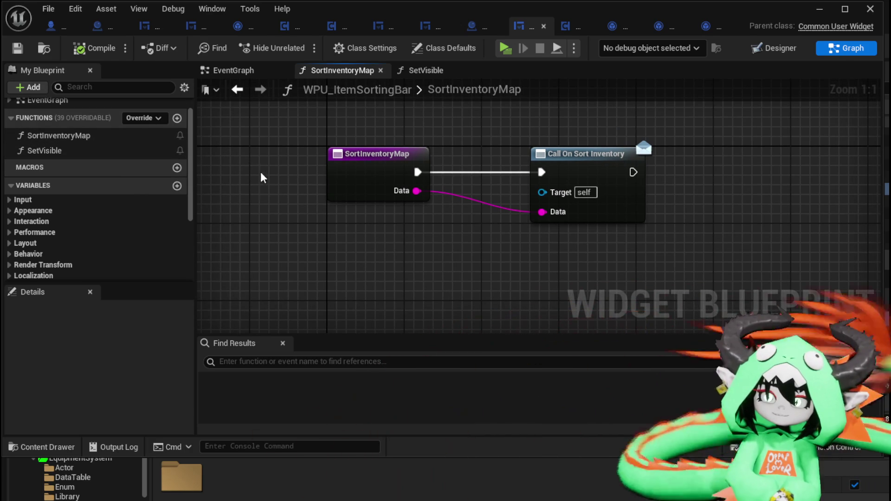
{"action": "left_click_drag", "start_coordinate": [298, 197], "coordinate": [412, 257]}
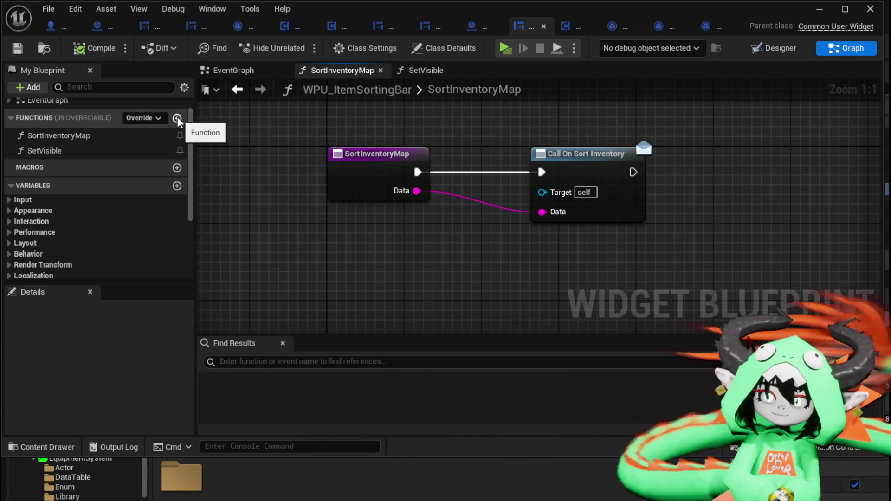
Step: Add a new function named SortMap and compile the widget
{"action": "left_click", "coordinate": [176, 118]}
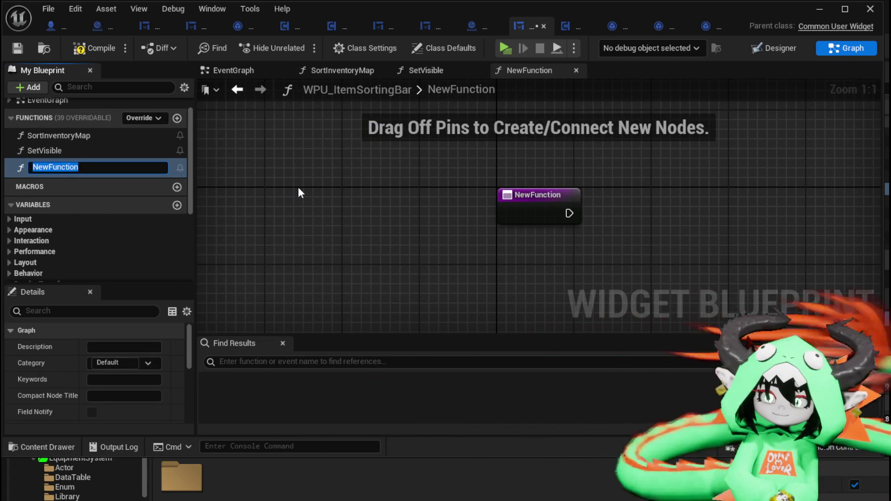
{"action": "type", "text": "SortMap"}
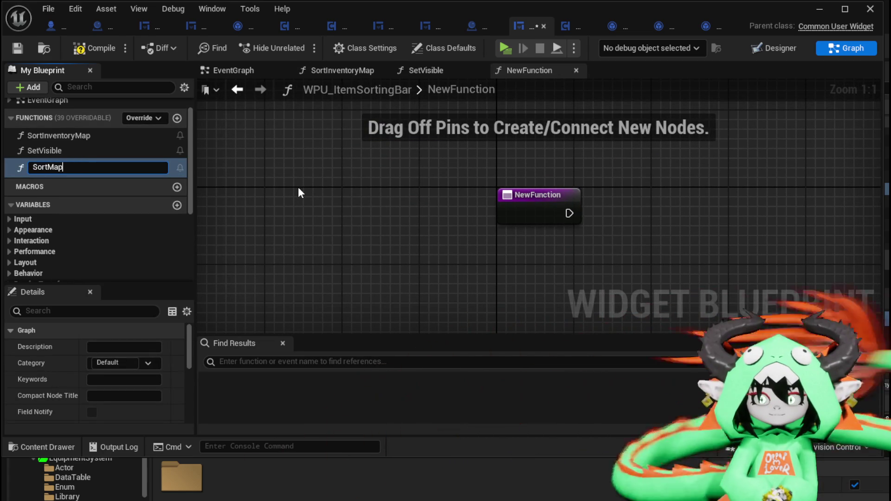
{"action": "key", "text": "Return"}
{"action": "left_click", "coordinate": [12, 52]}
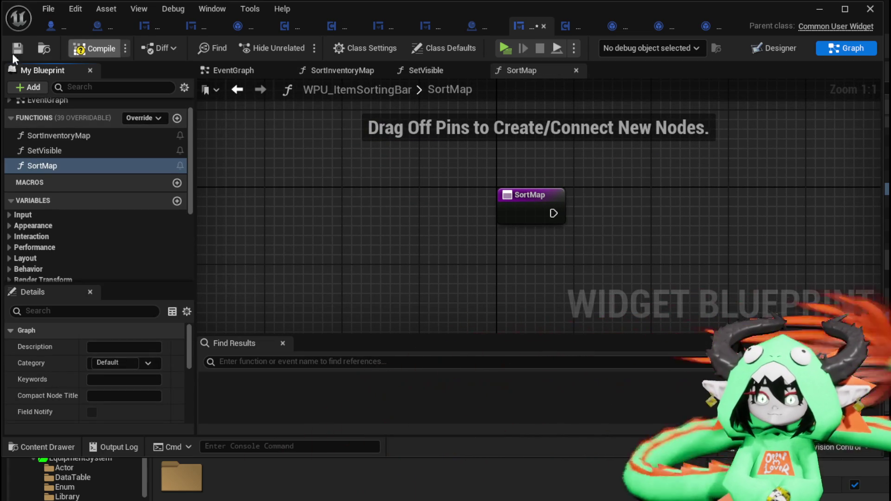
{"action": "left_click", "coordinate": [557, 218]}
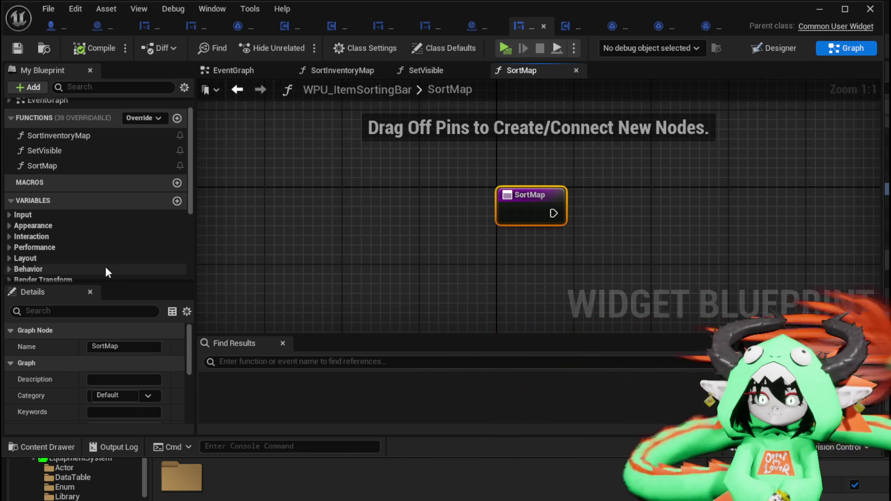
{"action": "scroll", "coordinate": [105, 263], "scroll_direction": "down", "scroll_amount": 5}
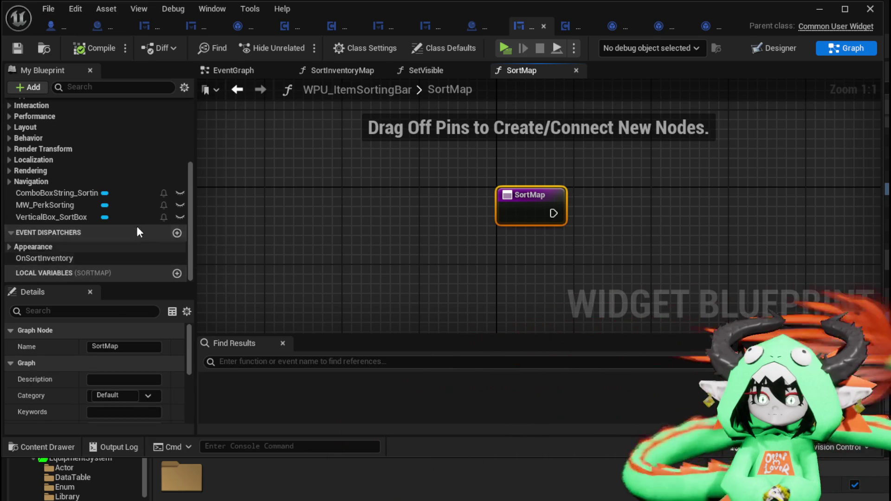
{"action": "scroll", "coordinate": [134, 223], "scroll_direction": "up", "scroll_amount": 5}
{"action": "scroll", "coordinate": [135, 223], "scroll_direction": "down", "scroll_amount": 5}
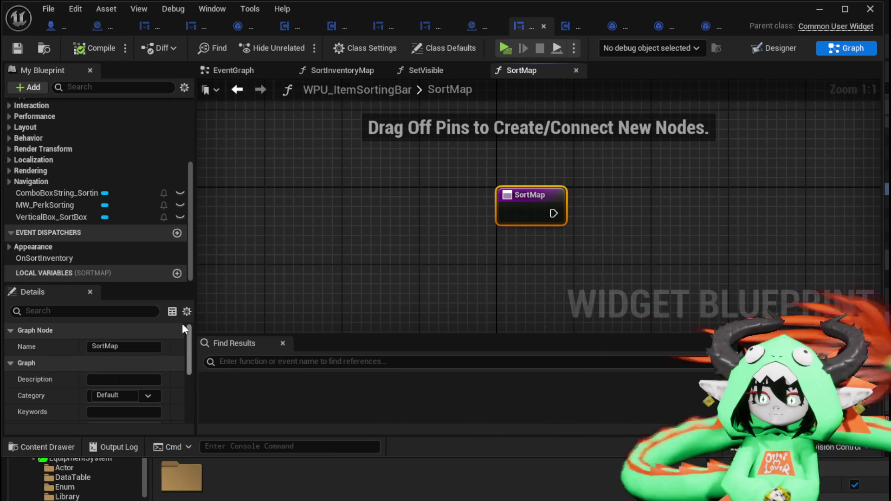
Step: Remove an accidentally added local variable from SortMap and recompile
{"action": "left_click", "coordinate": [176, 274]}
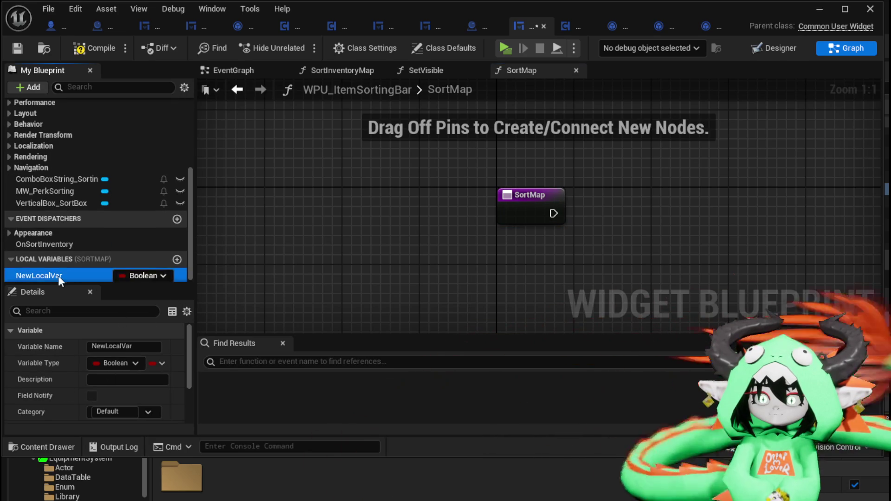
{"action": "key", "text": "Return"}
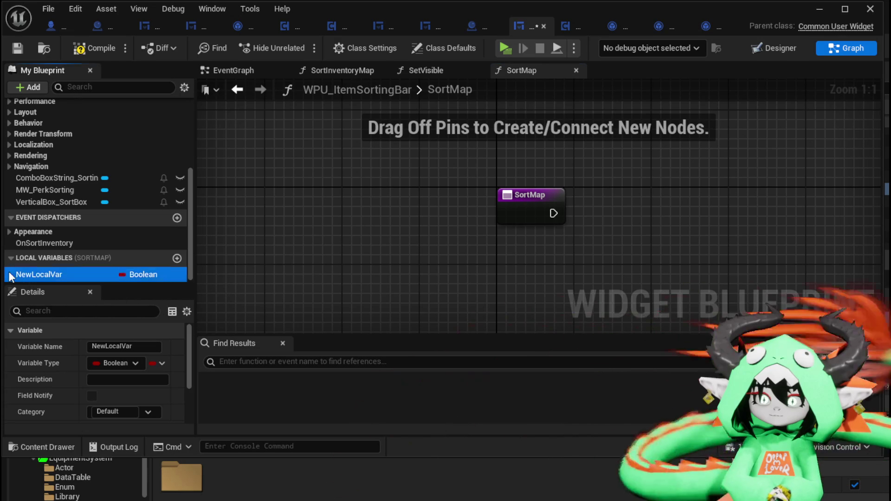
{"action": "key", "text": "Delete"}
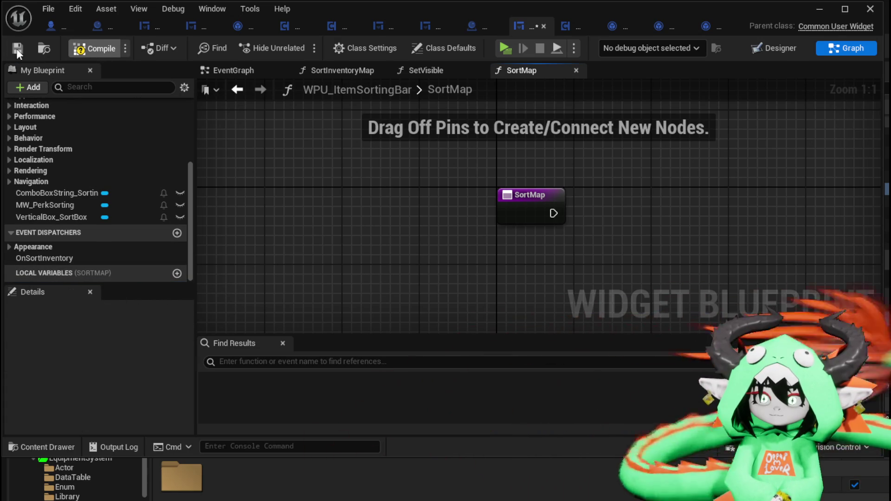
{"action": "left_click", "coordinate": [18, 48]}
{"action": "left_click", "coordinate": [529, 199]}
{"action": "scroll", "coordinate": [116, 372], "scroll_direction": "down", "scroll_amount": 5}
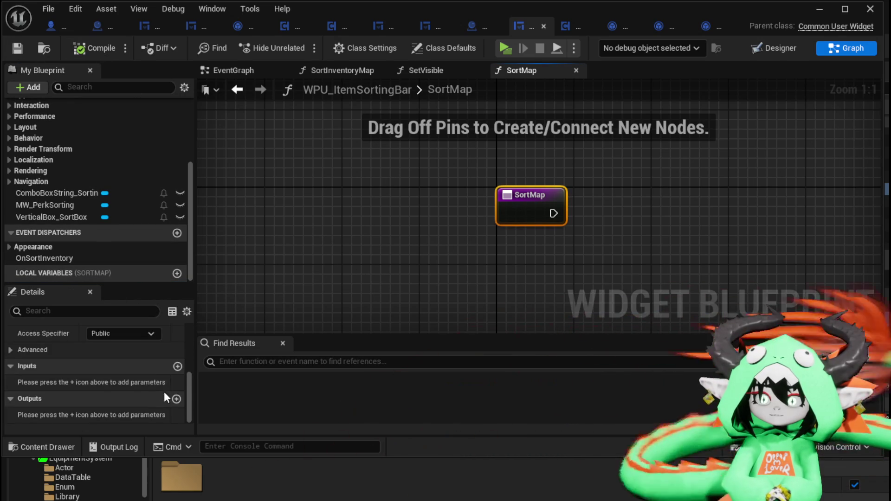
Step: Give SortMap two inputs named Type and ItemMap
{"action": "left_click", "coordinate": [176, 381]}
{"action": "left_click", "coordinate": [177, 382]}
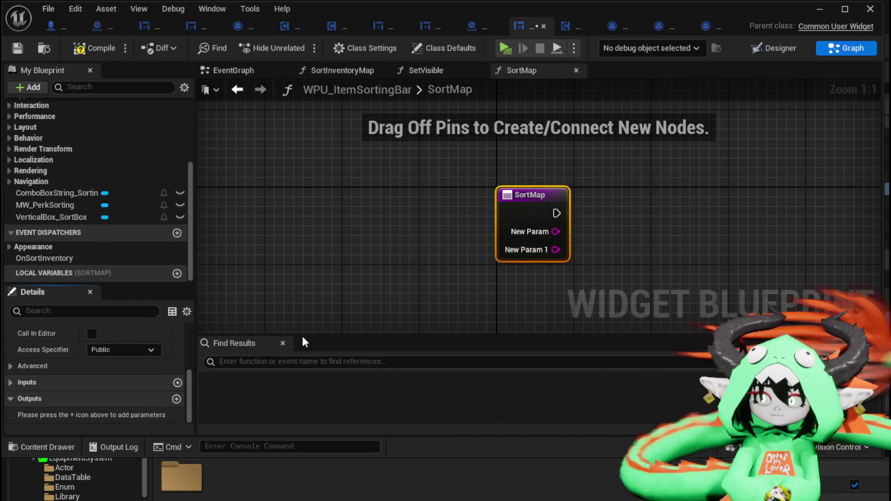
{"action": "left_click", "coordinate": [11, 382]}
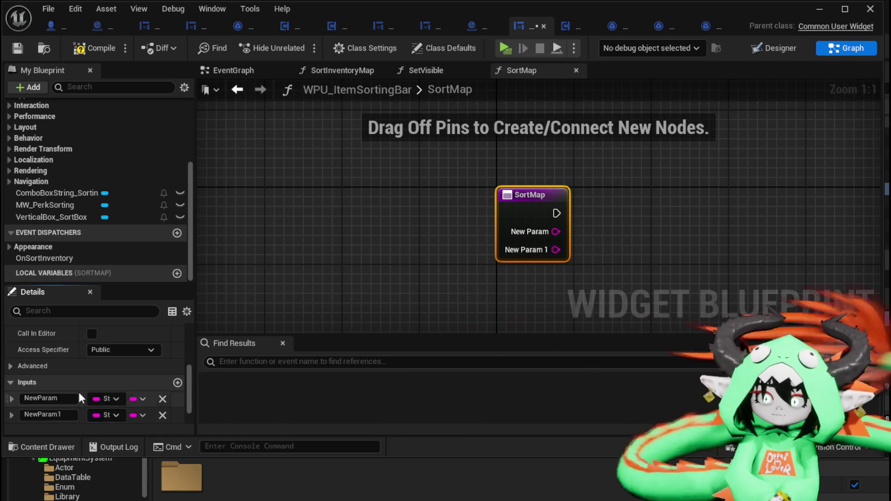
{"action": "left_click", "coordinate": [68, 399]}
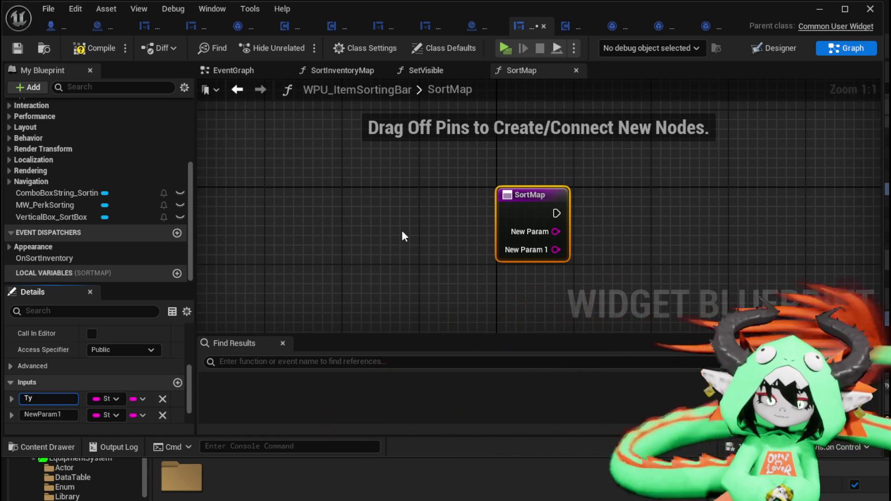
{"action": "type", "text": "pe"}
{"action": "key", "text": "Return"}
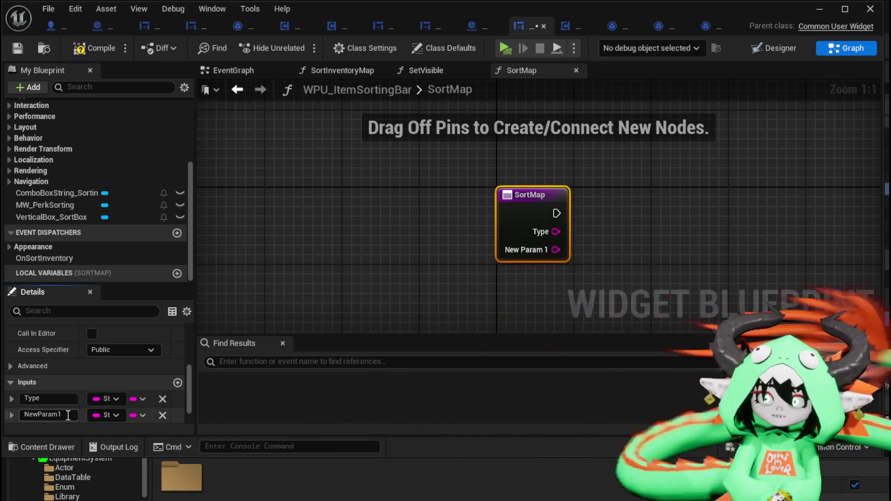
{"action": "left_click", "coordinate": [69, 414]}
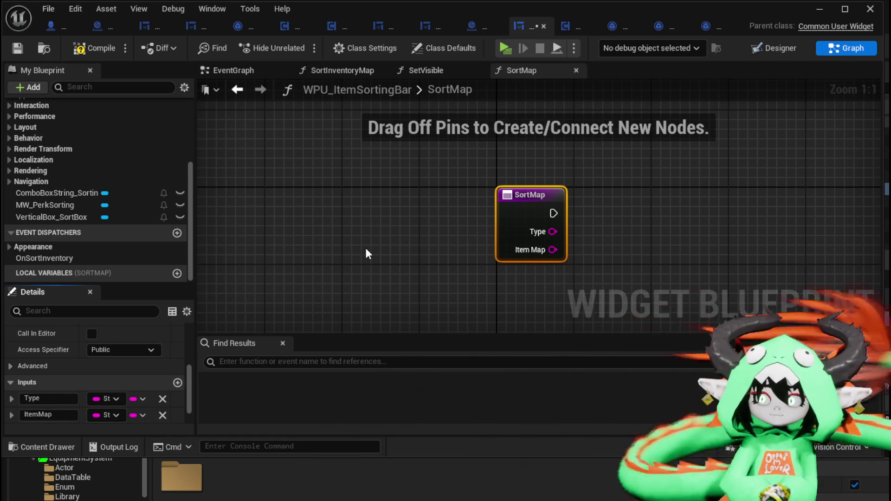
{"action": "key", "text": "Return"}
Step: Make ItemMap a Map whose values are Item Base Object References
{"action": "left_click", "coordinate": [116, 415]}
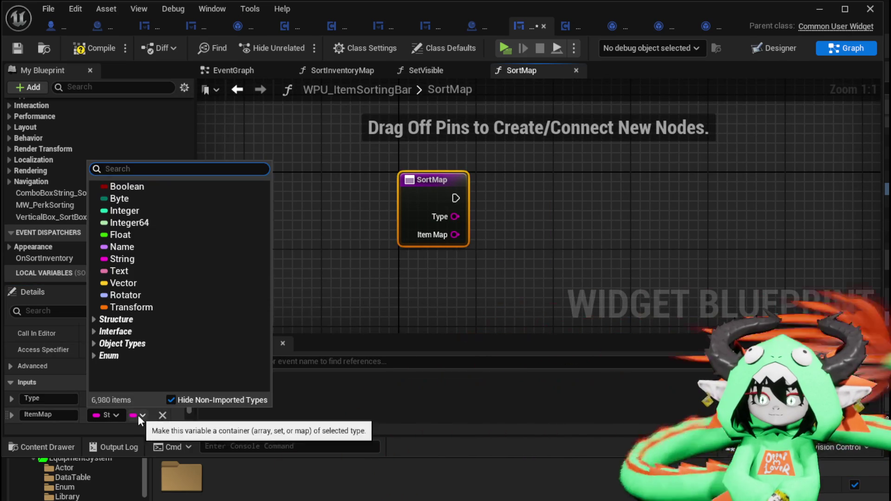
{"action": "left_click", "coordinate": [138, 415]}
{"action": "left_click", "coordinate": [125, 481]}
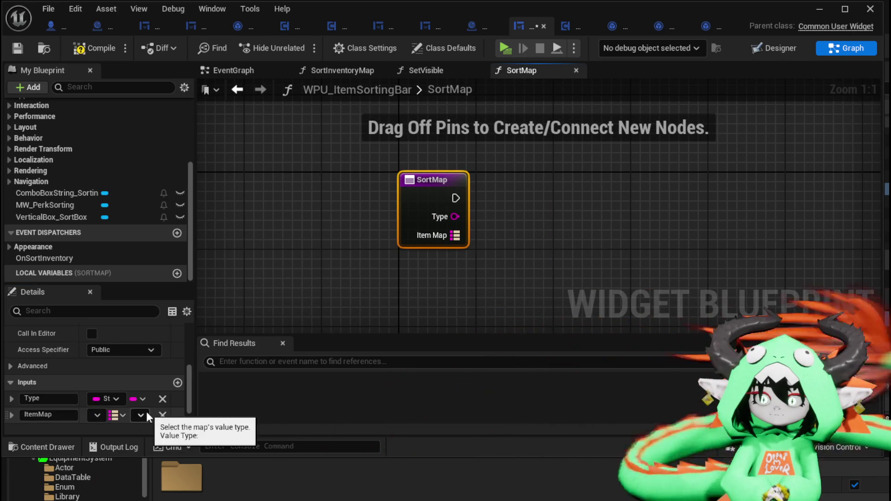
{"action": "left_click", "coordinate": [141, 415]}
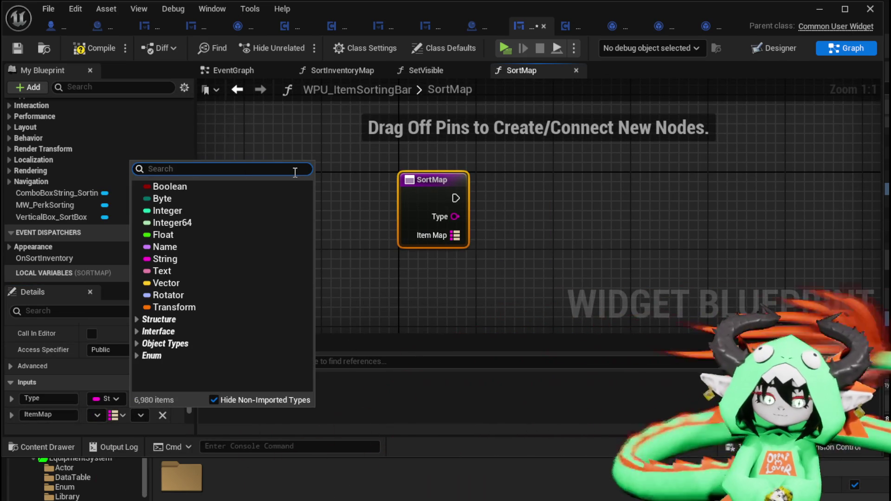
{"action": "type", "text": "Item"}
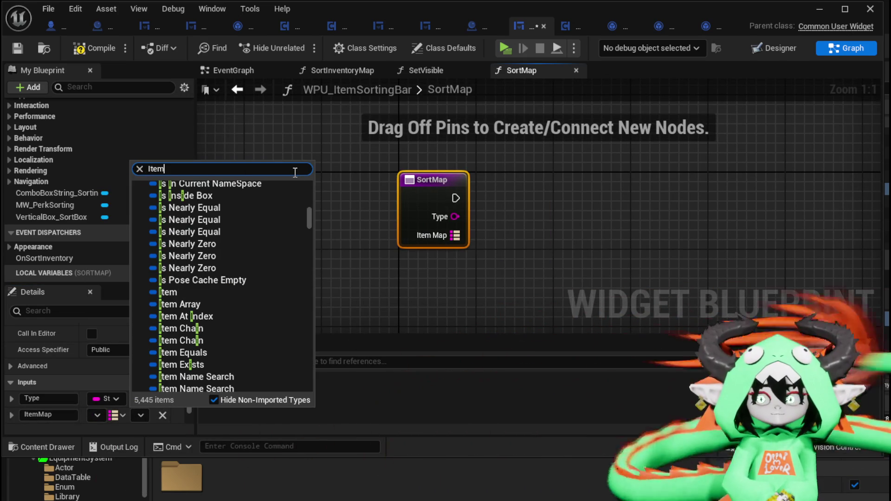
{"action": "type", "text": "Base"}
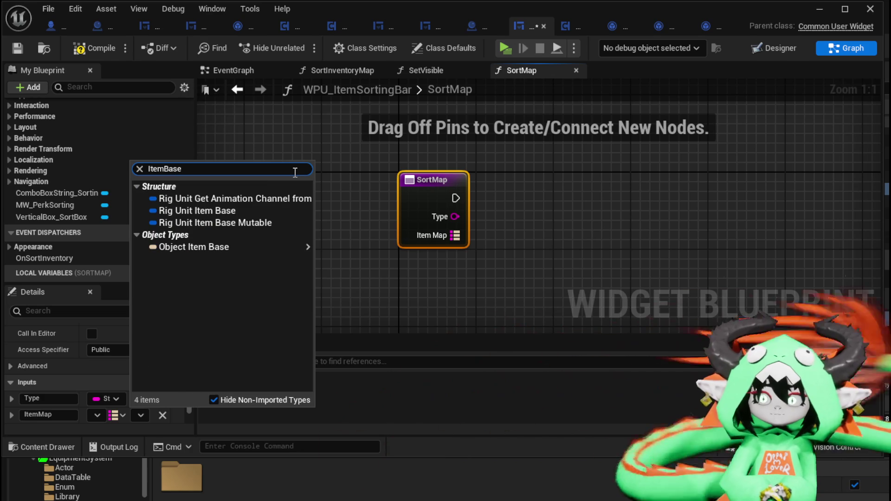
{"action": "mouse_move", "coordinate": [226, 251]}
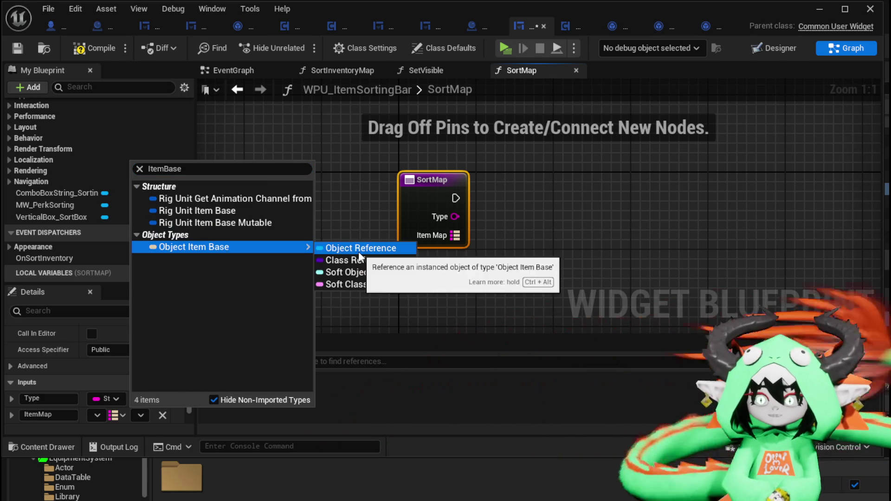
{"action": "left_click", "coordinate": [360, 250]}
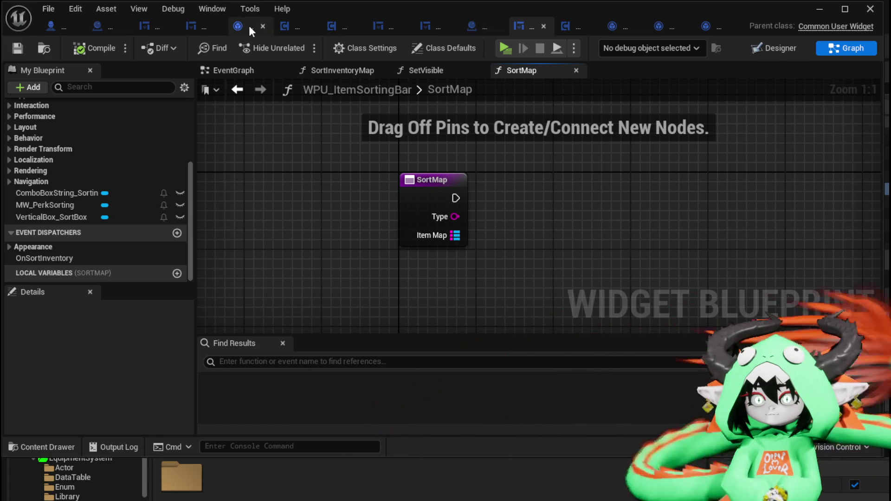
{"action": "left_click", "coordinate": [433, 28]}
Step: Open PlayerStatsHUD's SortInventoryMap function graph and save the blueprint
{"action": "left_click_drag", "start_coordinate": [463, 149], "coordinate": [539, 146]}
{"action": "scroll", "coordinate": [83, 116], "scroll_direction": "down", "scroll_amount": 3}
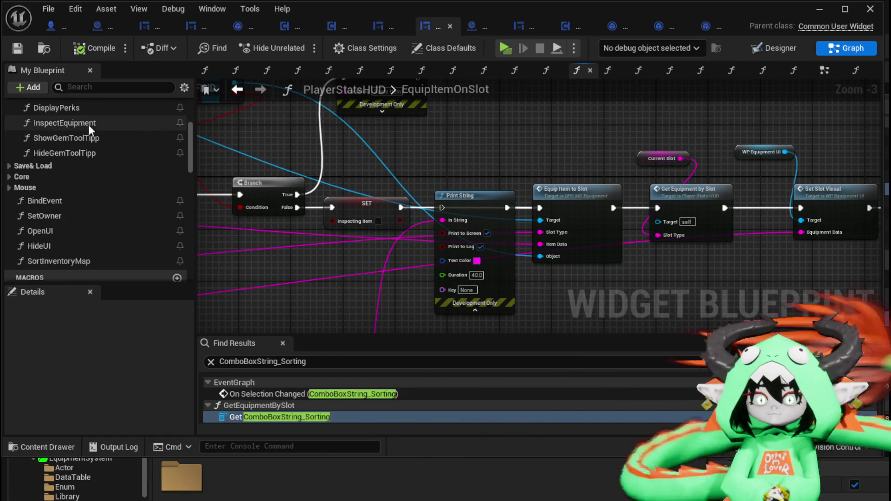
{"action": "scroll", "coordinate": [93, 149], "scroll_direction": "down", "scroll_amount": 2}
{"action": "double_click", "coordinate": [69, 203]}
{"action": "scroll", "coordinate": [524, 137], "scroll_direction": "up", "scroll_amount": 2}
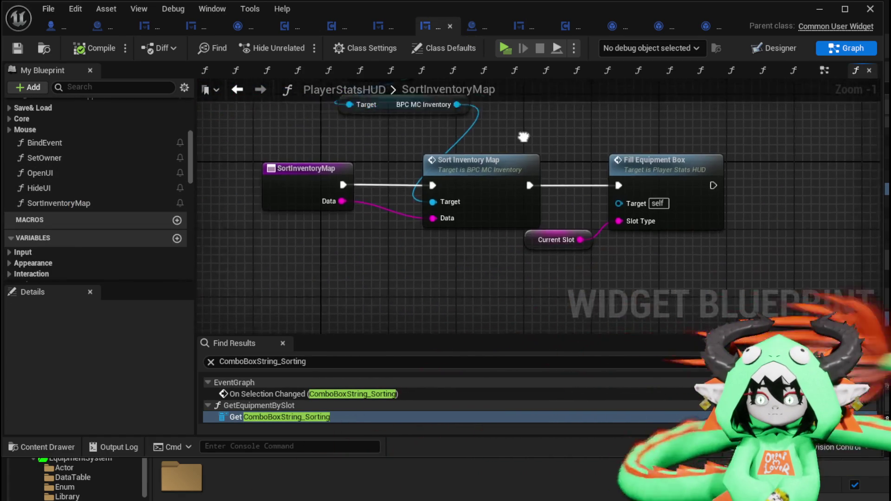
{"action": "mouse_move", "coordinate": [284, 147]}
{"action": "left_mouse_down"}
{"action": "mouse_move", "coordinate": [282, 208]}
{"action": "mouse_move", "coordinate": [298, 171]}
{"action": "left_mouse_up"}
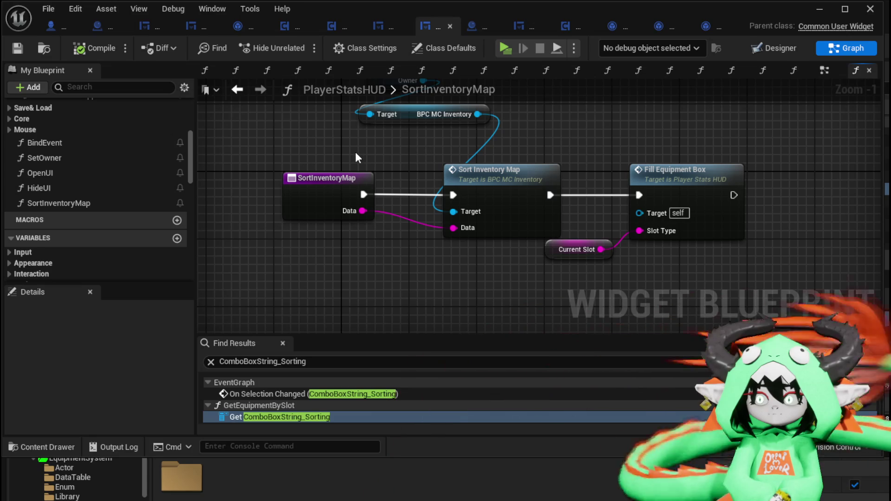
{"action": "left_click", "coordinate": [17, 48]}
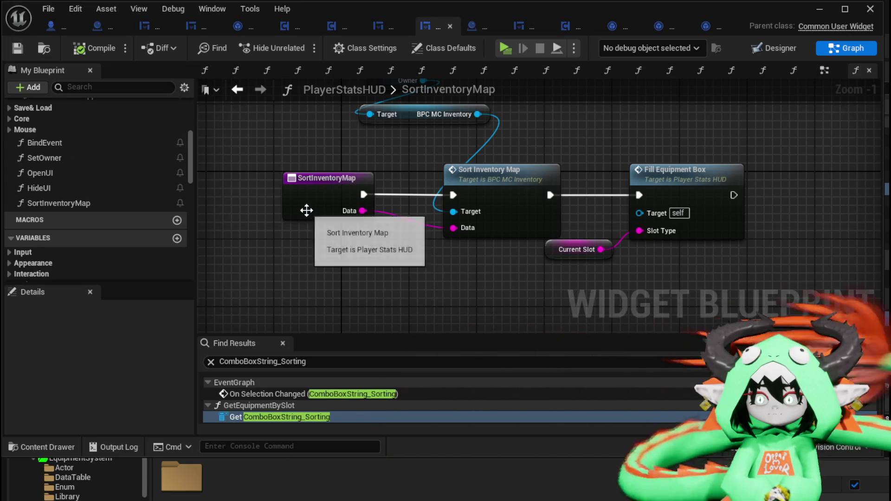
Step: Drag the WPU_ItemSortingBar variable from My Blueprint into the graph beside the SortInventoryMap entry
{"action": "left_click", "coordinate": [307, 210]}
{"action": "left_click", "coordinate": [353, 159]}
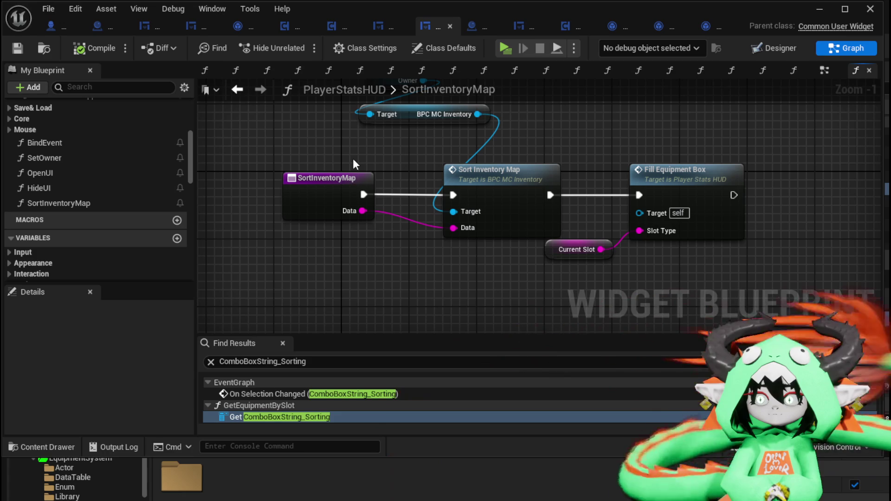
{"action": "left_click_drag", "start_coordinate": [353, 158], "coordinate": [299, 144]}
{"action": "left_click", "coordinate": [302, 188]}
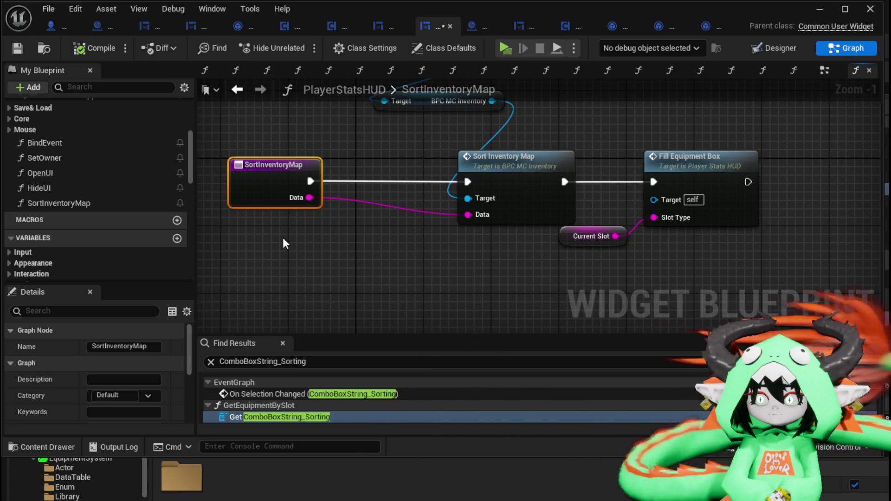
{"action": "left_click", "coordinate": [284, 241]}
{"action": "mouse_move", "coordinate": [285, 240]}
{"action": "left_mouse_down"}
{"action": "mouse_move", "coordinate": [280, 284]}
{"action": "mouse_move", "coordinate": [315, 245]}
{"action": "left_mouse_up"}
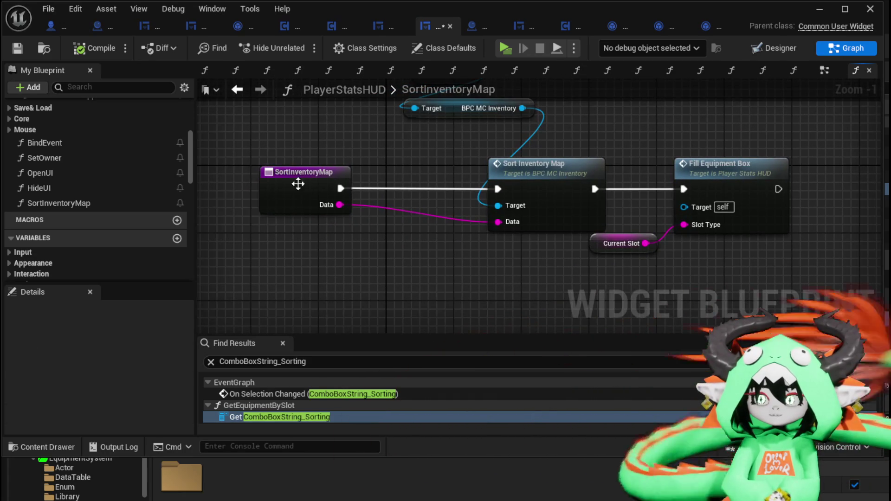
{"action": "left_click_drag", "start_coordinate": [298, 184], "coordinate": [263, 185]}
{"action": "scroll", "coordinate": [121, 186], "scroll_direction": "down", "scroll_amount": 5}
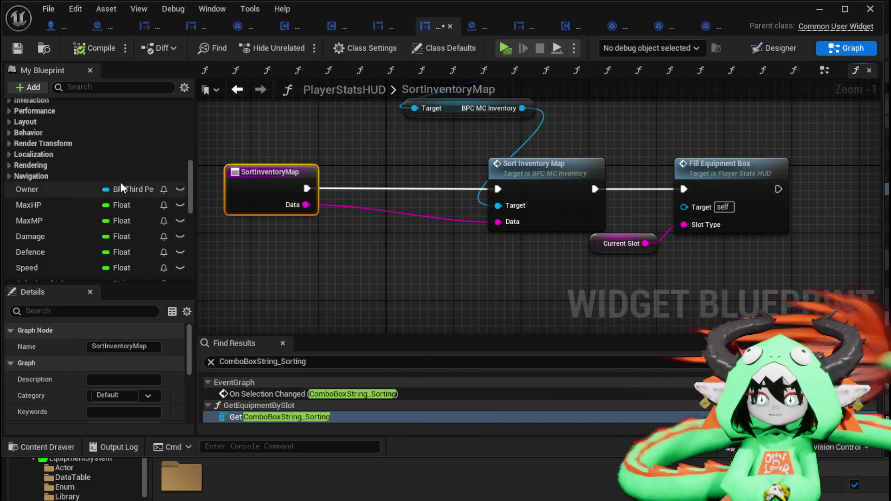
{"action": "left_click_drag", "start_coordinate": [192, 180], "coordinate": [190, 254]}
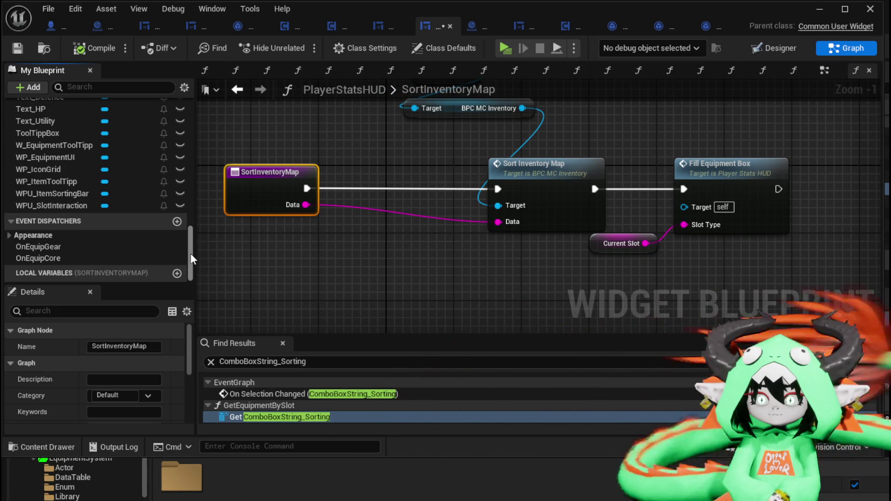
{"action": "scroll", "coordinate": [70, 246], "scroll_direction": "up", "scroll_amount": 3}
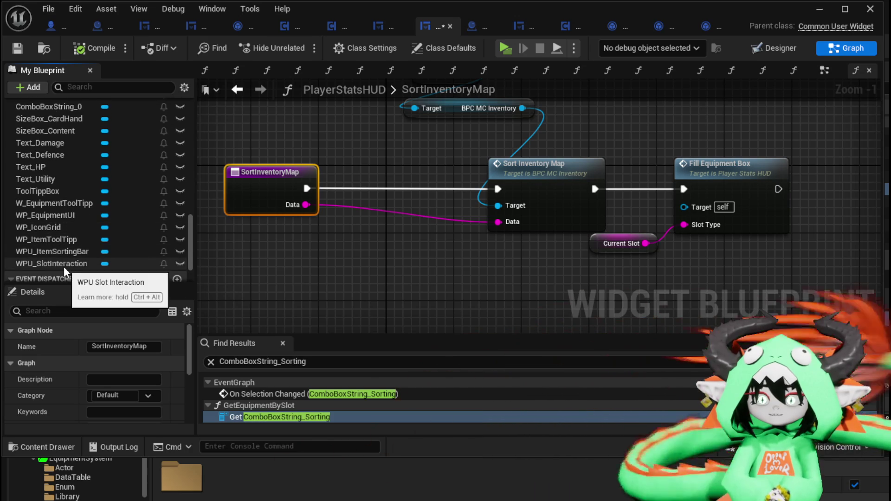
{"action": "mouse_move", "coordinate": [55, 251]}
{"action": "left_mouse_down"}
{"action": "mouse_move", "coordinate": [292, 133]}
{"action": "mouse_move", "coordinate": [275, 125]}
{"action": "mouse_move", "coordinate": [349, 146]}
{"action": "left_mouse_up"}
Step: Add a WPU_ItemSortingBar getter and call its Sort Map function from it
{"action": "left_click", "coordinate": [282, 135]}
{"action": "type", "text": "s"}
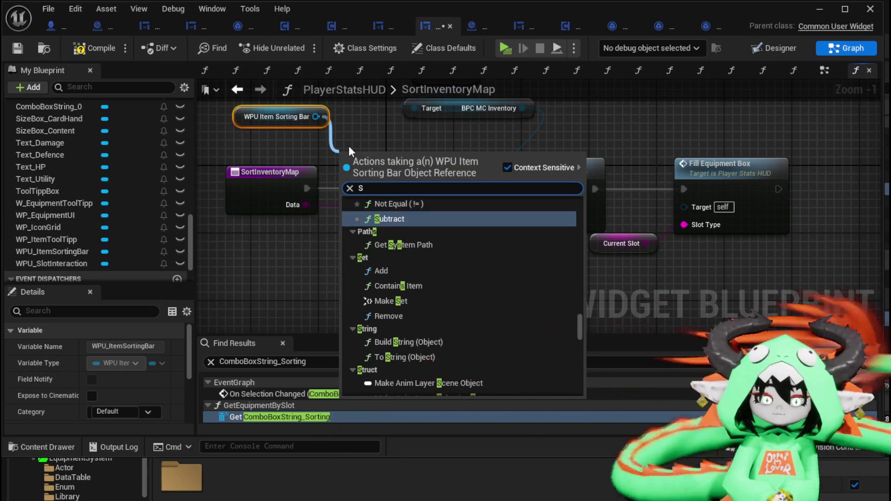
{"action": "type", "text": "ort"}
{"action": "key", "text": "Return"}
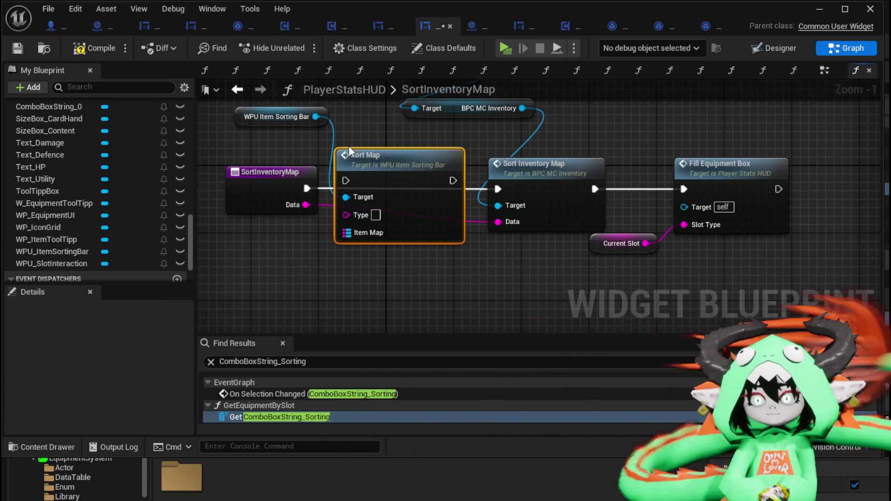
Step: Make room and run Sort Map right after the SortInventoryMap entry, with Data wired into Type
{"action": "left_click_drag", "start_coordinate": [427, 306], "coordinate": [626, 196]}
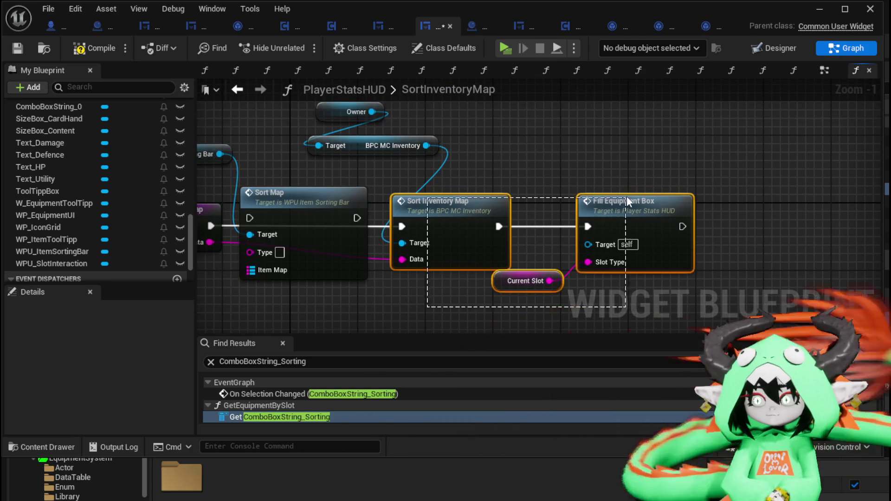
{"action": "left_click_drag", "start_coordinate": [459, 211], "coordinate": [577, 135]}
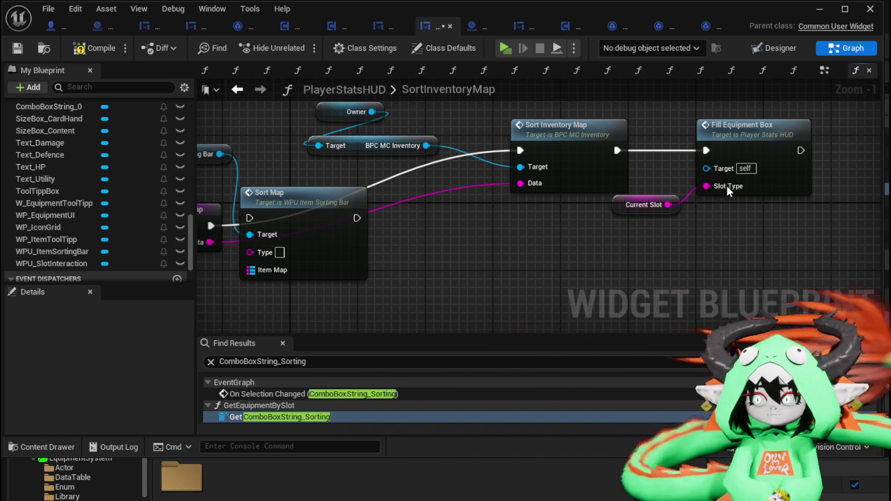
{"action": "left_click_drag", "start_coordinate": [668, 246], "coordinate": [701, 194]}
{"action": "left_click_drag", "start_coordinate": [765, 153], "coordinate": [779, 272]}
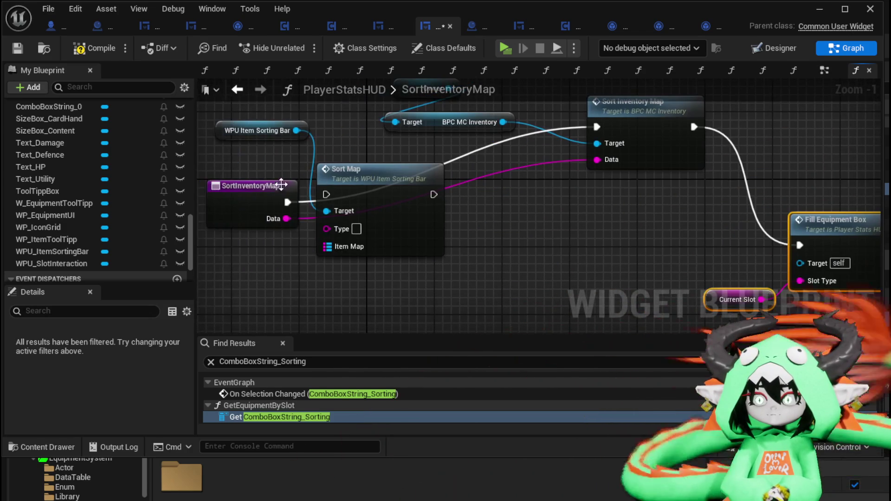
{"action": "left_click_drag", "start_coordinate": [286, 204], "coordinate": [326, 194]}
{"action": "left_click_drag", "start_coordinate": [379, 192], "coordinate": [395, 199]}
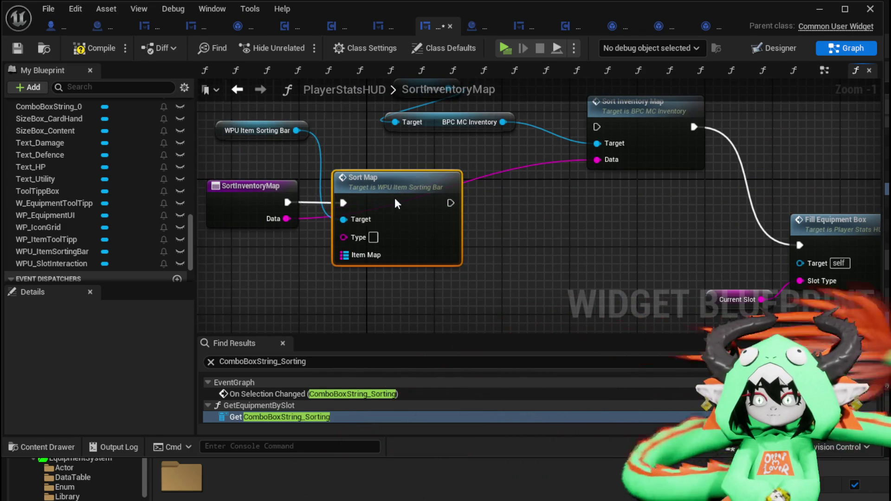
{"action": "mouse_move", "coordinate": [279, 218]}
{"action": "left_mouse_down"}
{"action": "mouse_move", "coordinate": [359, 224]}
{"action": "mouse_move", "coordinate": [343, 238]}
{"action": "left_mouse_up"}
Step: Open the SortMap function graph and select its entry node
{"action": "left_click", "coordinate": [483, 229]}
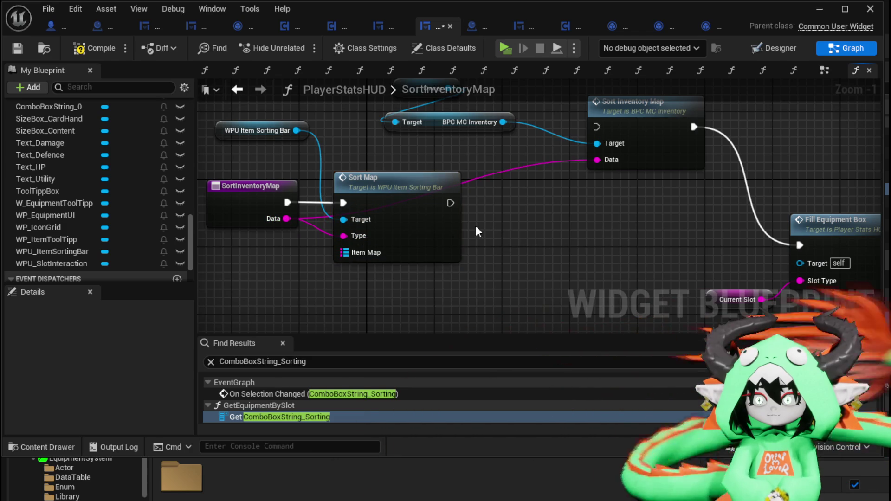
{"action": "double_click", "coordinate": [423, 222]}
{"action": "left_click", "coordinate": [423, 222]}
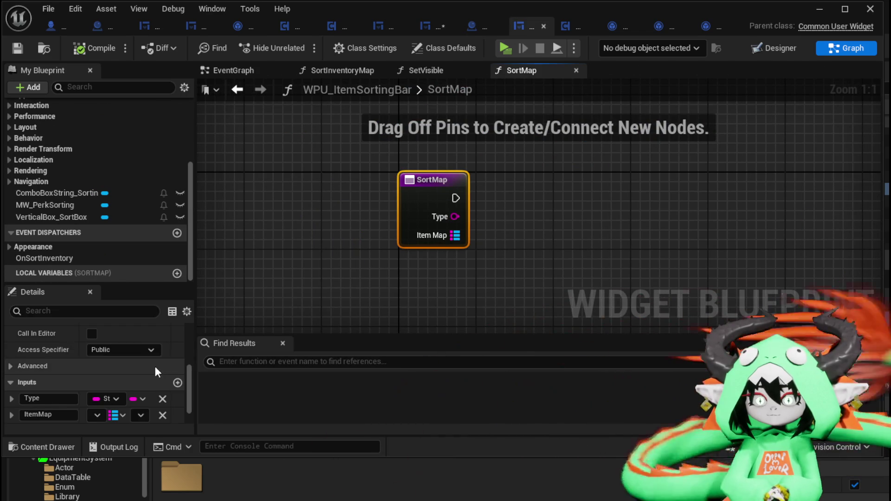
Step: Add a map output named SortedMap to SortMap, then go back to PlayerStatsHUD
{"action": "left_click", "coordinate": [177, 400]}
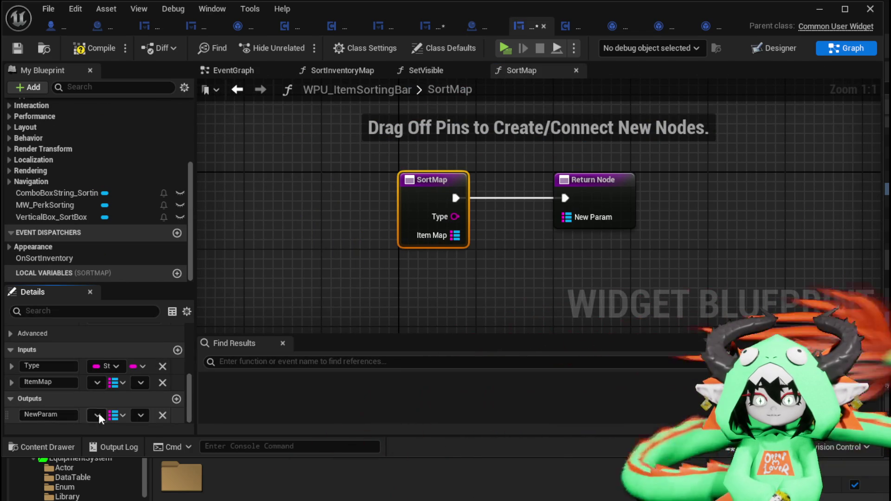
{"action": "left_click", "coordinate": [650, 267]}
{"action": "left_click_drag", "start_coordinate": [598, 205], "coordinate": [826, 204]}
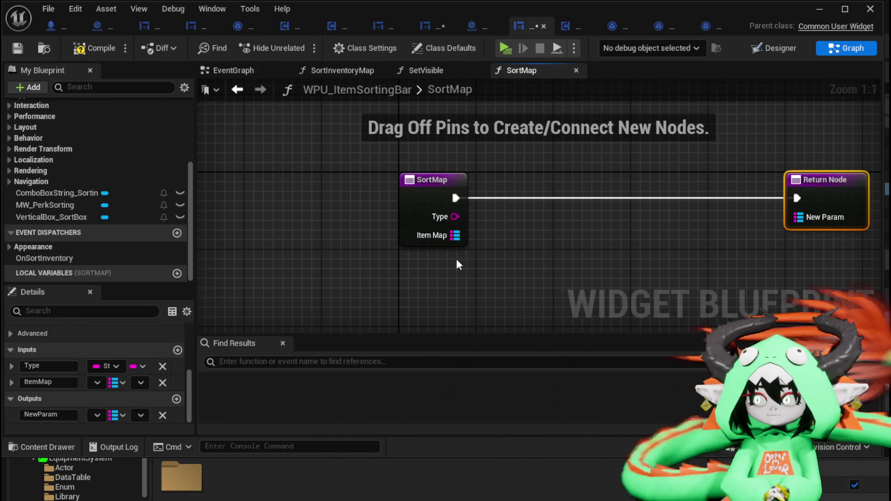
{"action": "left_click", "coordinate": [49, 415]}
{"action": "type", "text": "SortedM"}
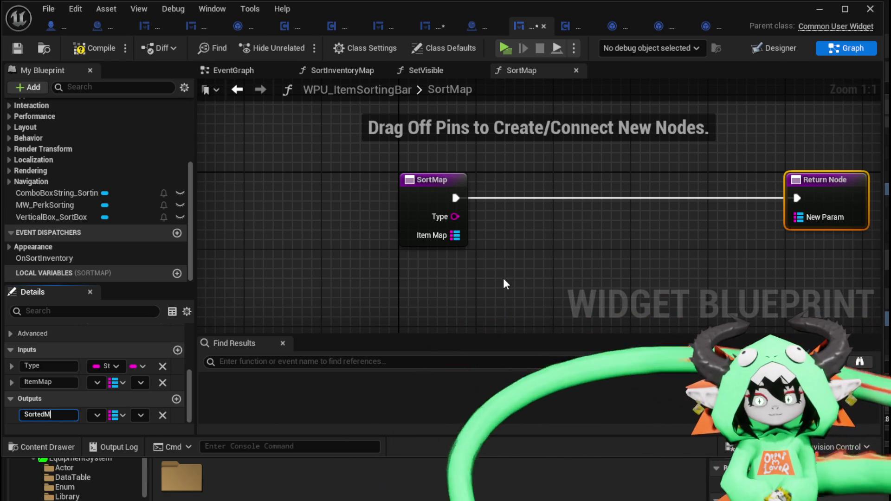
{"action": "type", "text": "ap"}
{"action": "key", "text": "Return"}
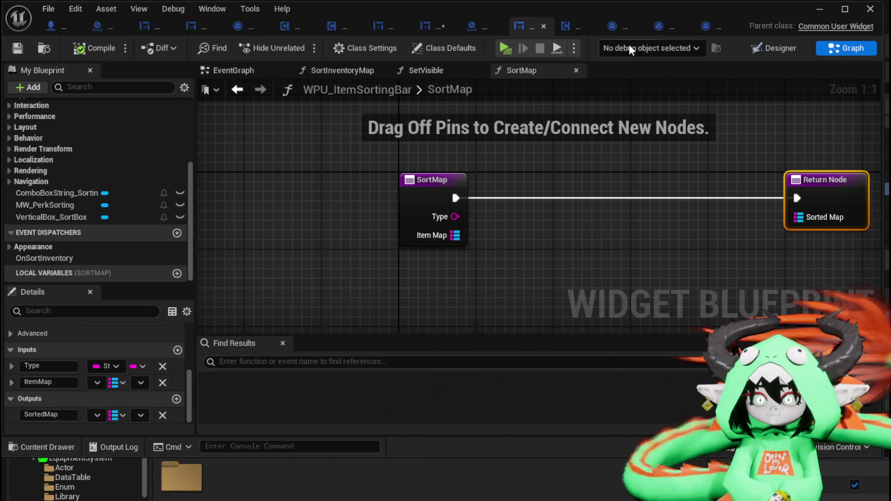
{"action": "left_click", "coordinate": [432, 26]}
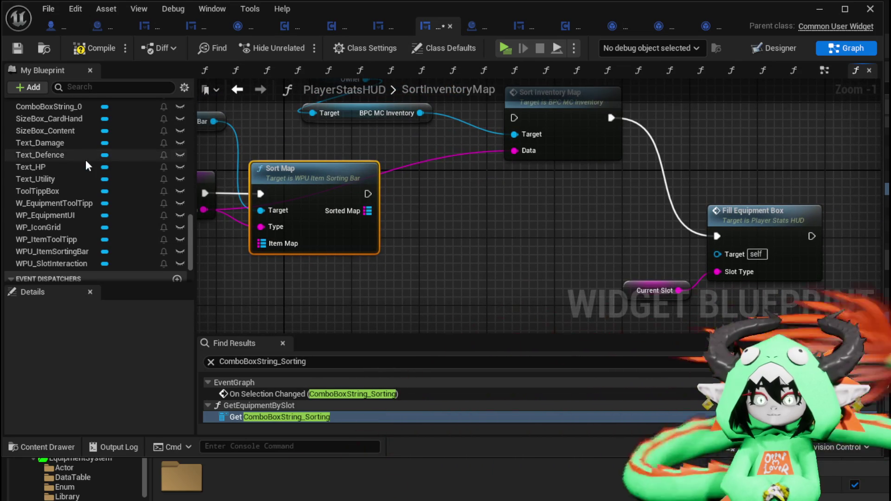
Step: Add a Set Item Map node off the BPC MC Inventory reference
{"action": "scroll", "coordinate": [85, 160], "scroll_direction": "down", "scroll_amount": 3}
{"action": "scroll", "coordinate": [122, 195], "scroll_direction": "up", "scroll_amount": 10}
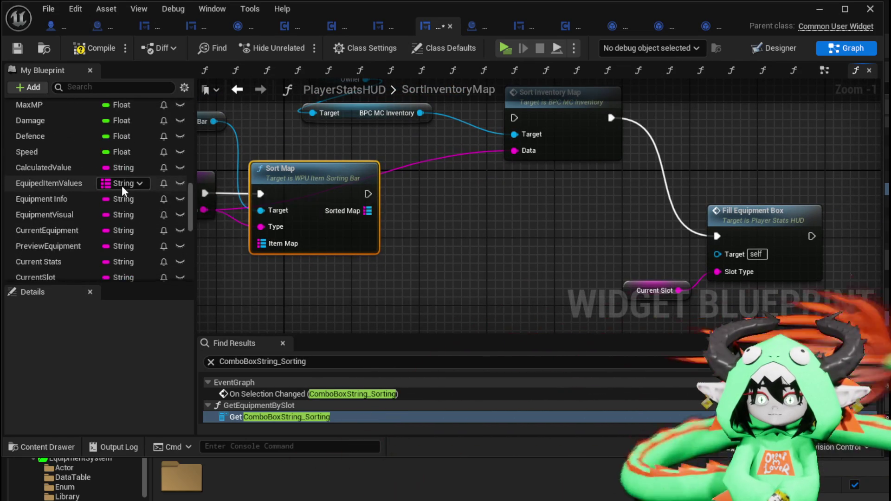
{"action": "scroll", "coordinate": [123, 183], "scroll_direction": "up", "scroll_amount": 3}
{"action": "mouse_move", "coordinate": [275, 186]}
{"action": "left_mouse_down"}
{"action": "mouse_move", "coordinate": [291, 269]}
{"action": "mouse_move", "coordinate": [284, 277]}
{"action": "left_mouse_up"}
{"action": "left_click_drag", "start_coordinate": [428, 205], "coordinate": [431, 235]}
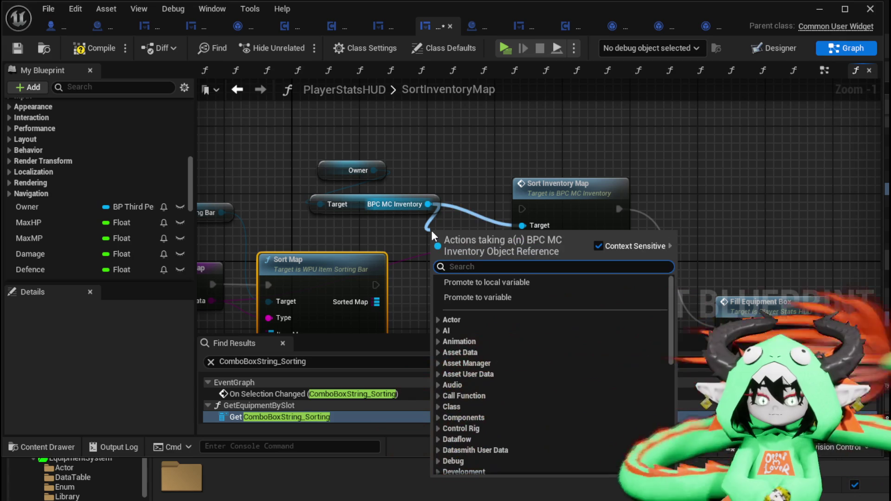
{"action": "type", "text": "Item Map"}
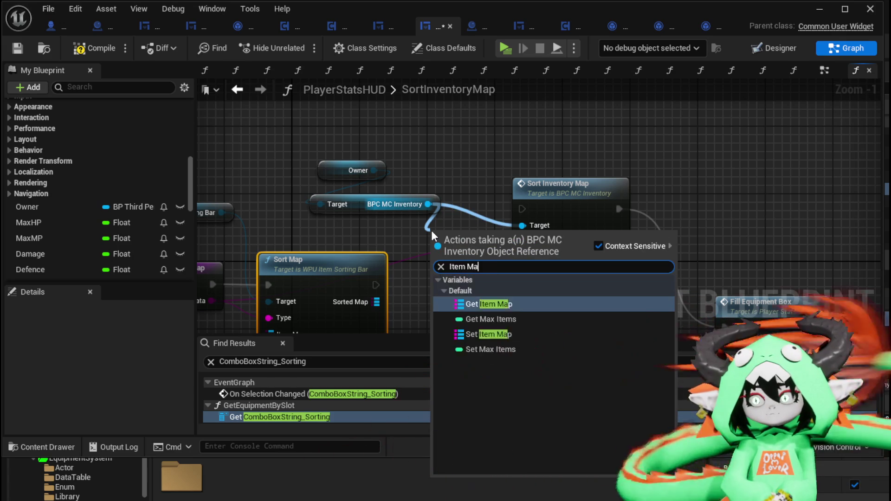
{"action": "left_click", "coordinate": [488, 319]}
Step: Wire Sort Map → SET → Fill Equipment Box with Sorted Map into Item Map, compile, and open SortMap
{"action": "left_click_drag", "start_coordinate": [376, 285], "coordinate": [438, 242]}
{"action": "mouse_move", "coordinate": [445, 246]}
{"action": "left_mouse_down"}
{"action": "mouse_move", "coordinate": [462, 266]}
{"action": "mouse_move", "coordinate": [462, 286]}
{"action": "left_mouse_up"}
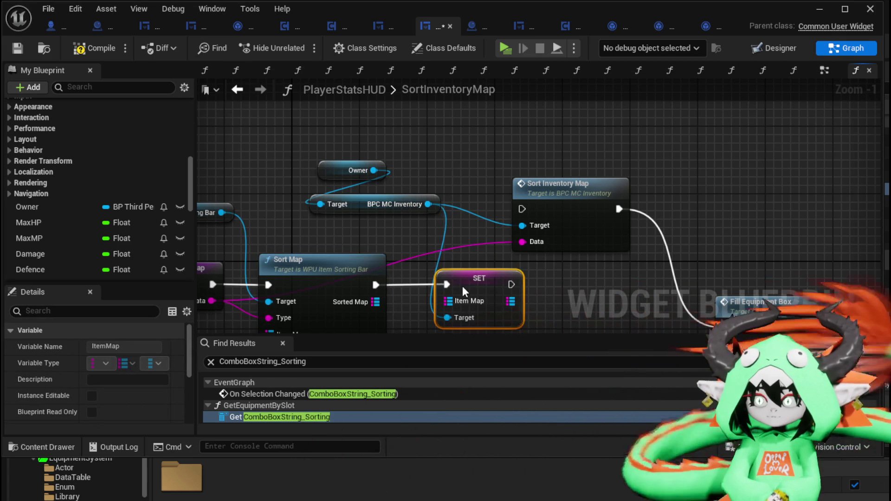
{"action": "left_click_drag", "start_coordinate": [376, 302], "coordinate": [448, 301]}
{"action": "left_click_drag", "start_coordinate": [441, 247], "coordinate": [656, 294]}
{"action": "left_click_drag", "start_coordinate": [679, 274], "coordinate": [695, 235]}
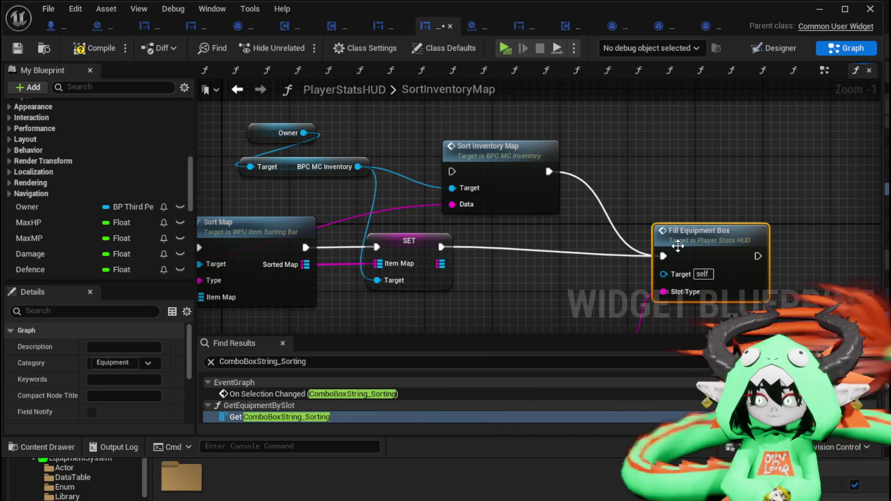
{"action": "left_click_drag", "start_coordinate": [597, 282], "coordinate": [667, 250]}
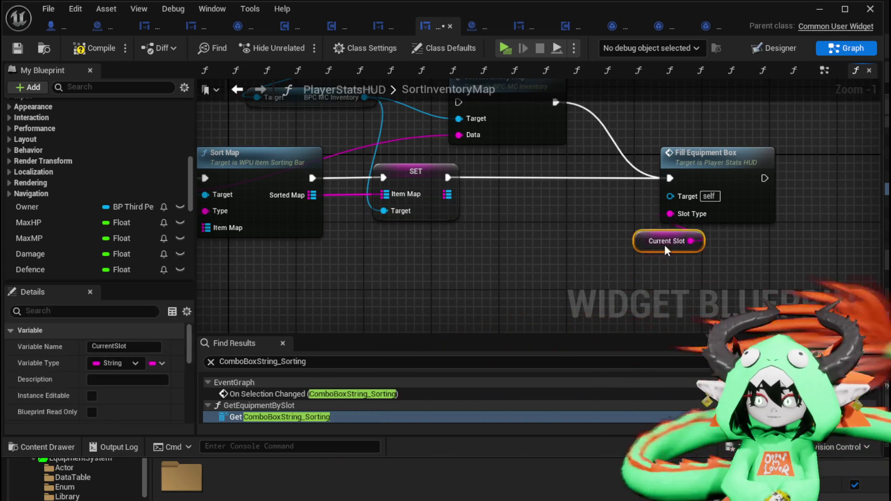
{"action": "left_click_drag", "start_coordinate": [599, 236], "coordinate": [645, 235]}
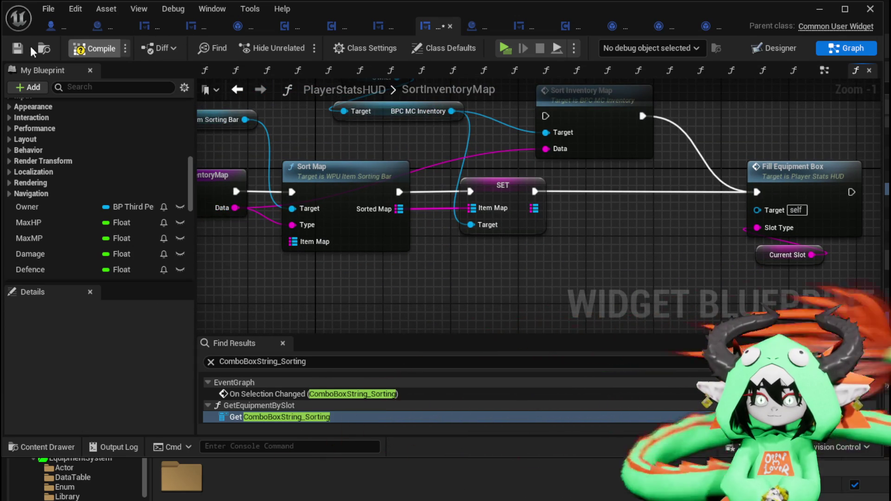
{"action": "left_click", "coordinate": [17, 48]}
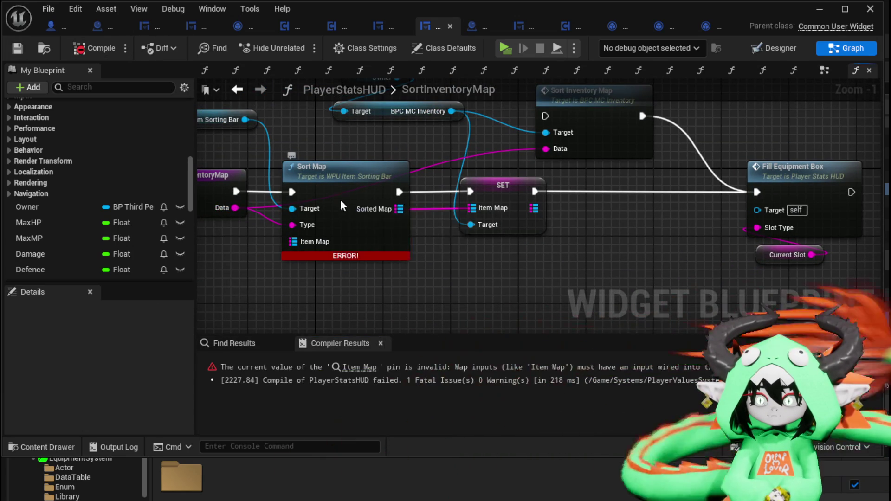
{"action": "double_click", "coordinate": [340, 199]}
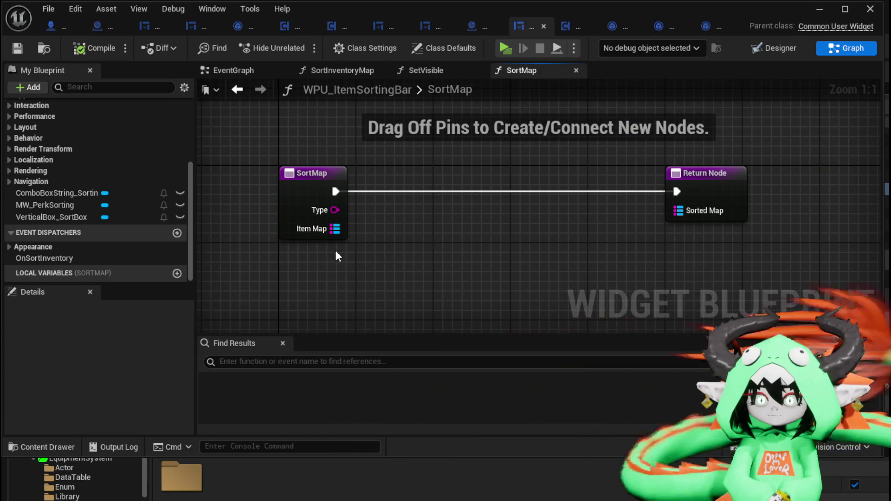
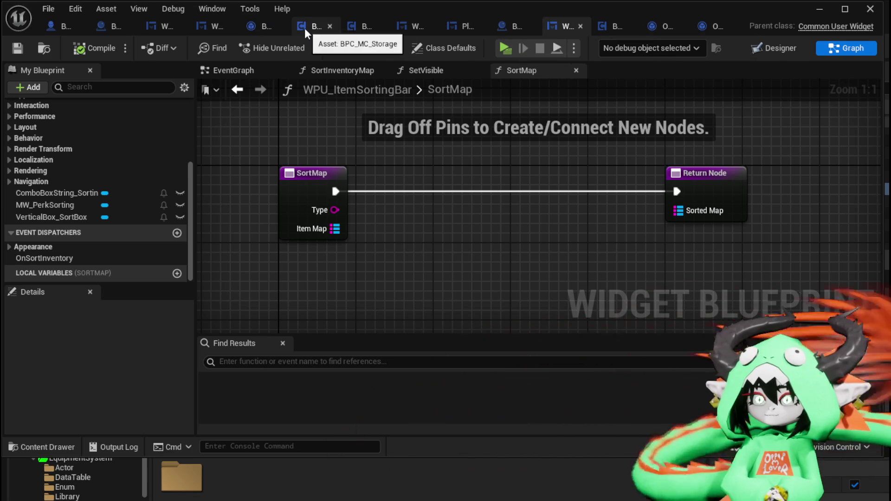
Step: Copy every node of BPC_MC_Inventory's SortInventoryMap function for use in WPU_ItemSortingBar
{"action": "left_click", "coordinate": [371, 26]}
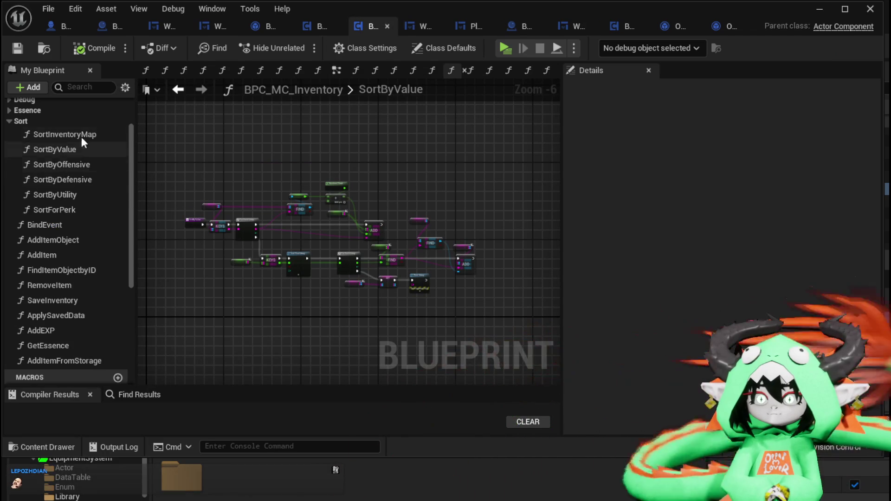
{"action": "double_click", "coordinate": [66, 134]}
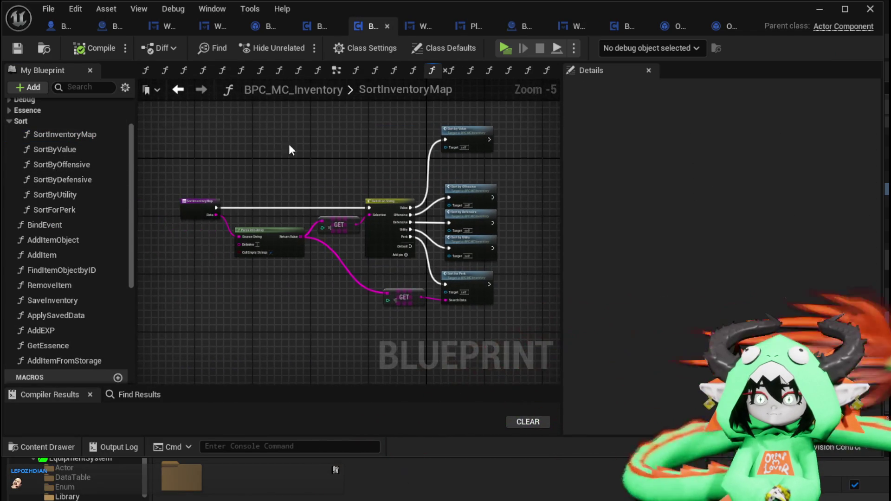
{"action": "left_click_drag", "start_coordinate": [264, 118], "coordinate": [471, 321]}
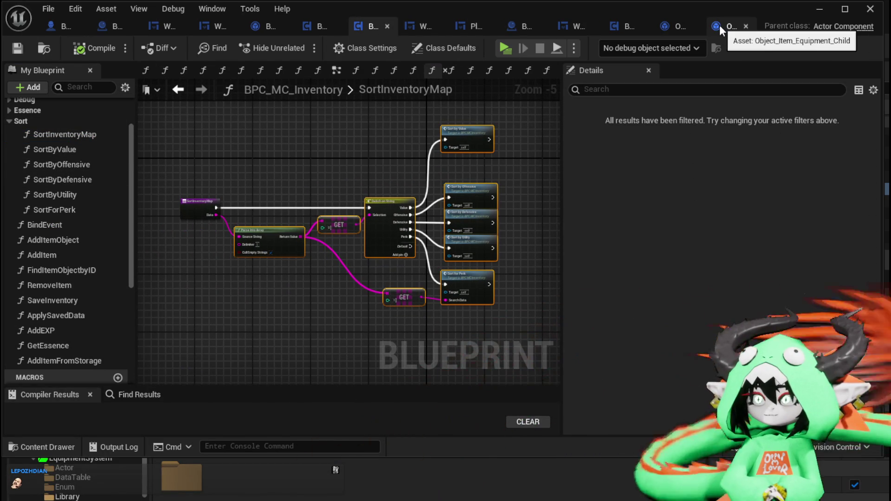
{"action": "left_click", "coordinate": [578, 24]}
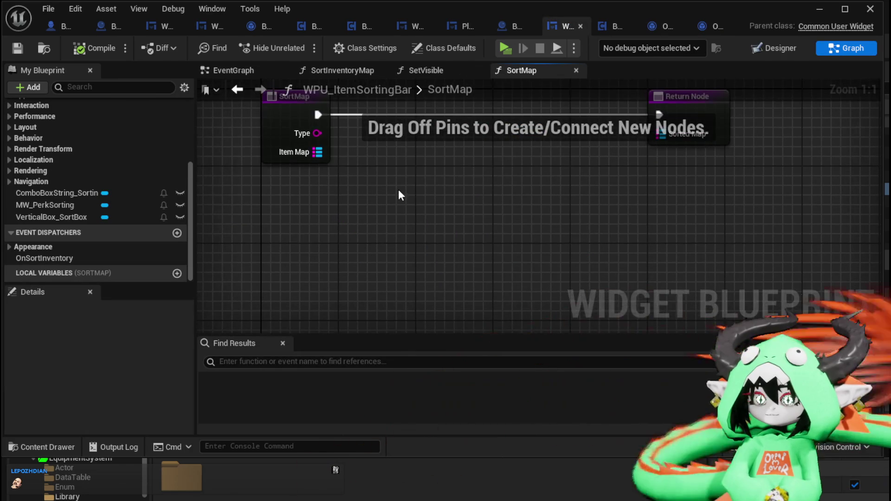
Step: Paste the nodes into SortMap, wiring entry exec to Switch on String and Type to Parse Into Array
{"action": "key", "text": "ctrl+v"}
{"action": "key", "text": "Return"}
{"action": "scroll", "coordinate": [517, 258], "scroll_direction": "down", "scroll_amount": 3}
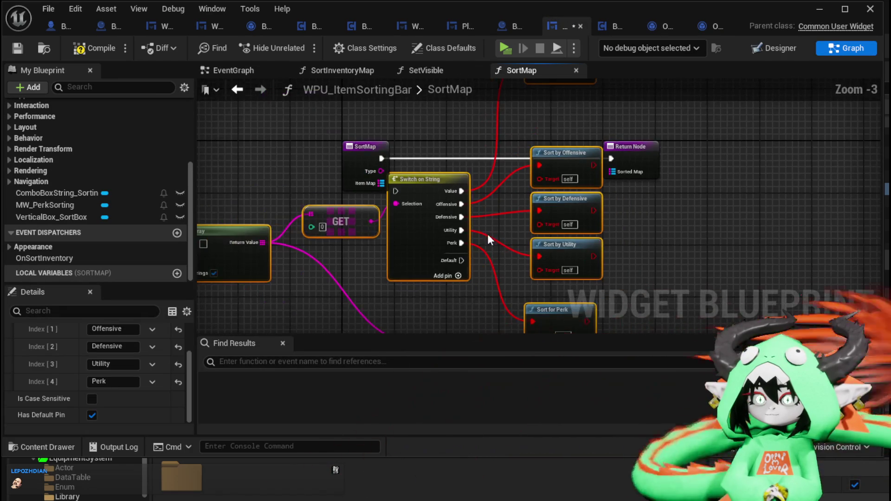
{"action": "mouse_move", "coordinate": [518, 188]}
{"action": "left_mouse_down"}
{"action": "mouse_move", "coordinate": [261, 188]}
{"action": "mouse_move", "coordinate": [314, 270]}
{"action": "mouse_move", "coordinate": [595, 208]}
{"action": "mouse_move", "coordinate": [555, 219]}
{"action": "left_mouse_up"}
{"action": "mouse_move", "coordinate": [421, 155]}
{"action": "left_mouse_down"}
{"action": "mouse_move", "coordinate": [390, 179]}
{"action": "mouse_move", "coordinate": [332, 195]}
{"action": "mouse_move", "coordinate": [310, 188]}
{"action": "left_mouse_up"}
{"action": "left_click_drag", "start_coordinate": [345, 214], "coordinate": [529, 253]}
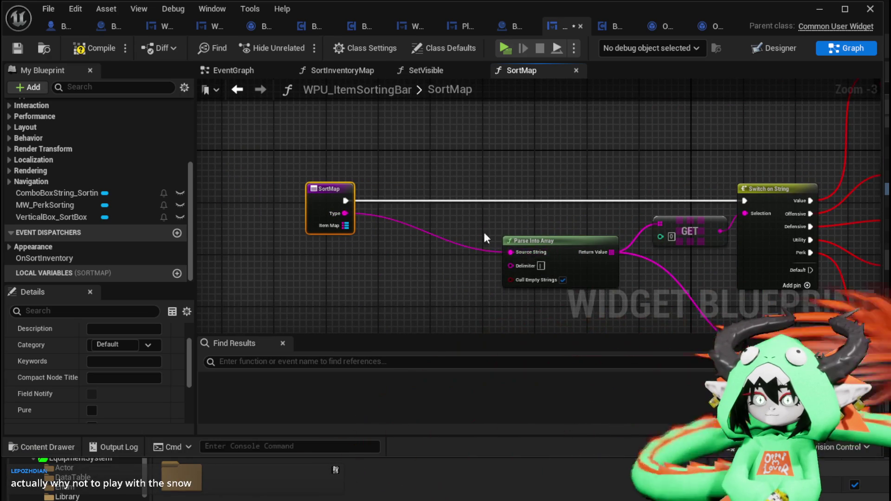
Step: Rearrange the pasted nodes, moving the middle group toward the entry and Parse Into Array above
{"action": "scroll", "coordinate": [538, 214], "scroll_direction": "down", "scroll_amount": 1}
{"action": "mouse_move", "coordinate": [538, 215]}
{"action": "left_mouse_down"}
{"action": "mouse_move", "coordinate": [411, 193]}
{"action": "mouse_move", "coordinate": [412, 161]}
{"action": "mouse_move", "coordinate": [393, 172]}
{"action": "mouse_move", "coordinate": [414, 146]}
{"action": "mouse_move", "coordinate": [423, 169]}
{"action": "left_mouse_up"}
{"action": "scroll", "coordinate": [393, 172], "scroll_direction": "down", "scroll_amount": 1}
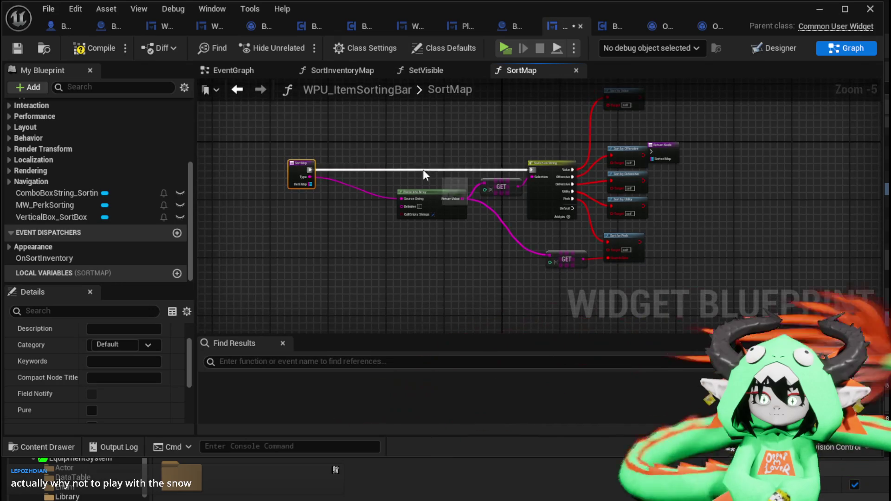
{"action": "mouse_move", "coordinate": [508, 154]}
{"action": "left_mouse_down"}
{"action": "mouse_move", "coordinate": [471, 119]}
{"action": "mouse_move", "coordinate": [434, 112]}
{"action": "left_mouse_up"}
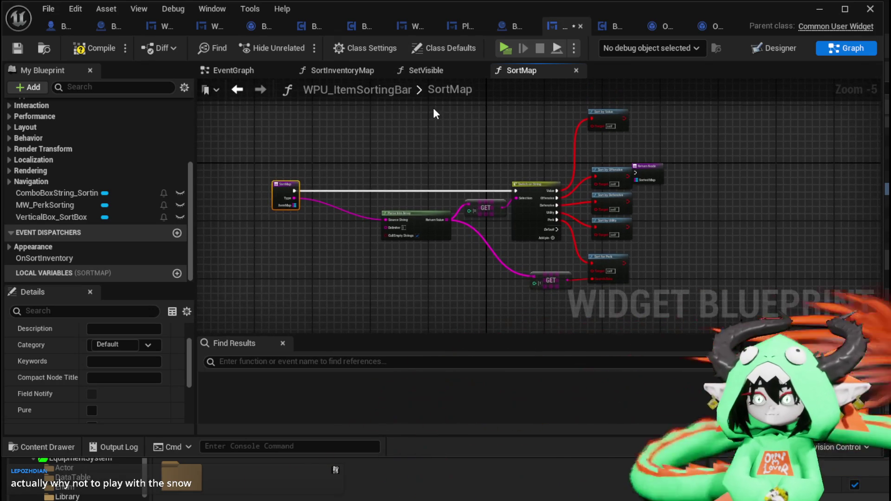
{"action": "left_click_drag", "start_coordinate": [567, 266], "coordinate": [595, 293]}
{"action": "mouse_move", "coordinate": [530, 188]}
{"action": "left_mouse_down"}
{"action": "mouse_move", "coordinate": [414, 188]}
{"action": "mouse_move", "coordinate": [453, 191]}
{"action": "mouse_move", "coordinate": [439, 185]}
{"action": "left_mouse_up"}
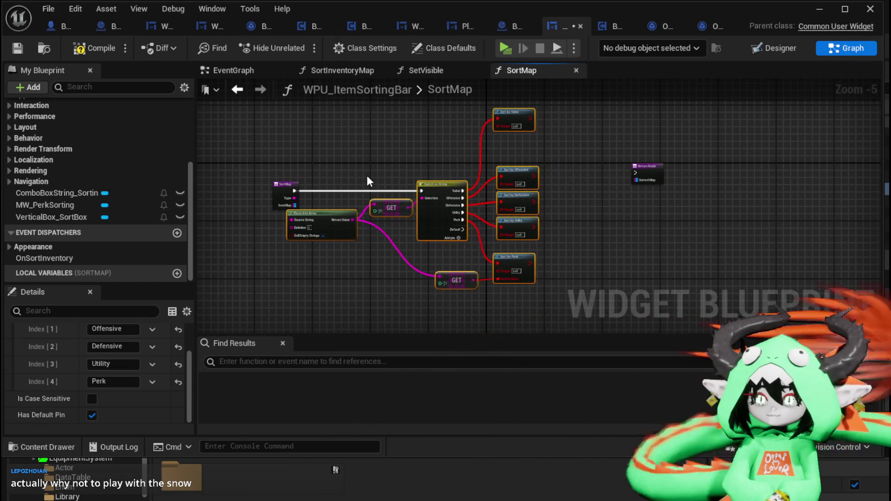
{"action": "left_click", "coordinate": [367, 175]}
{"action": "scroll", "coordinate": [452, 177], "scroll_direction": "up", "scroll_amount": 3}
{"action": "mouse_move", "coordinate": [360, 251]}
{"action": "left_mouse_down"}
{"action": "mouse_move", "coordinate": [435, 118]}
{"action": "mouse_move", "coordinate": [366, 140]}
{"action": "mouse_move", "coordinate": [332, 125]}
{"action": "left_mouse_up"}
{"action": "left_click_drag", "start_coordinate": [560, 136], "coordinate": [425, 152]}
{"action": "scroll", "coordinate": [397, 189], "scroll_direction": "down", "scroll_amount": 2}
{"action": "scroll", "coordinate": [509, 175], "scroll_direction": "up", "scroll_amount": 1}
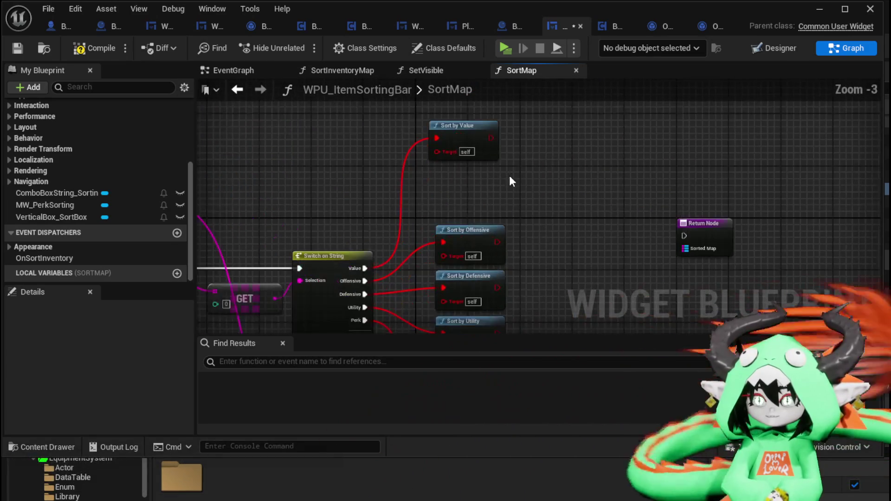
{"action": "scroll", "coordinate": [445, 126], "scroll_direction": "up", "scroll_amount": 1}
Step: Delete the four old Sort by calls from the SortMap graph
{"action": "right_click", "coordinate": [445, 127]}
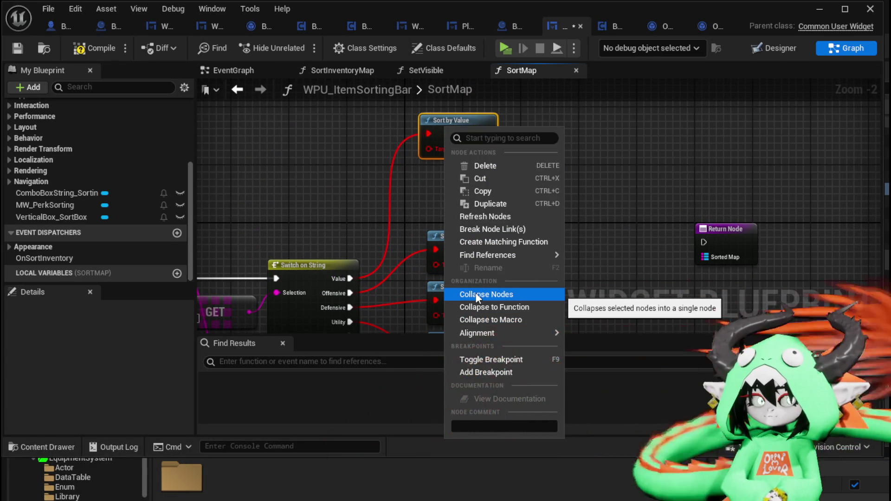
{"action": "key", "text": "Escape"}
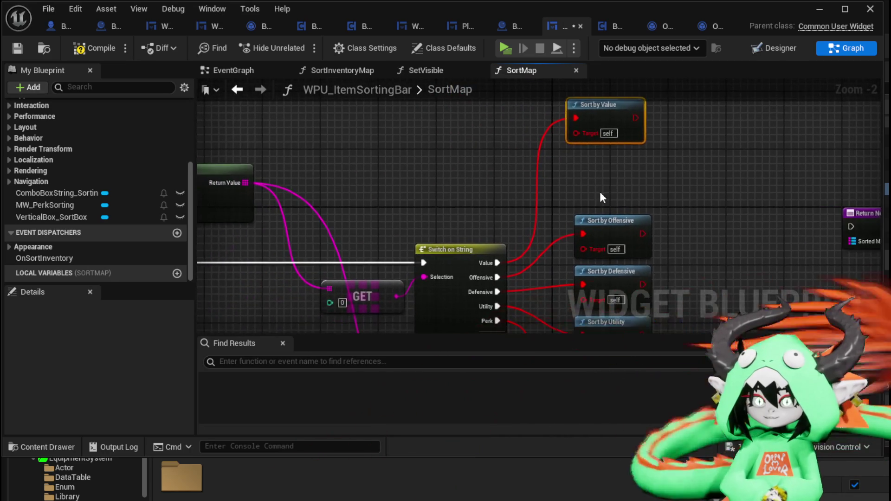
{"action": "left_click", "coordinate": [572, 171]}
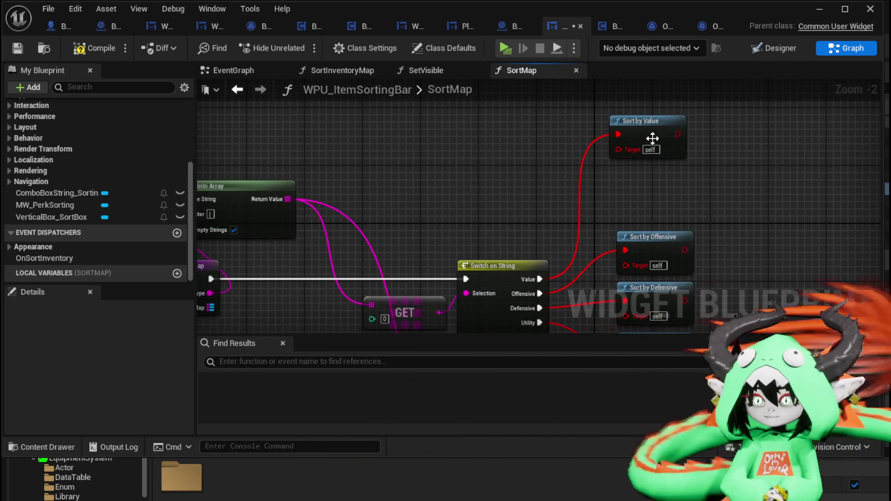
{"action": "right_click", "coordinate": [652, 139]}
{"action": "left_click", "coordinate": [469, 168]}
{"action": "scroll", "coordinate": [403, 165], "scroll_direction": "down", "scroll_amount": 2}
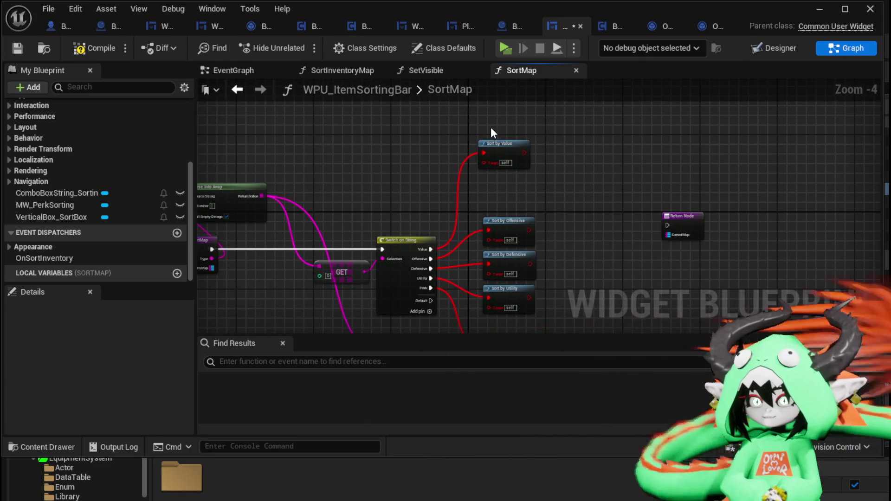
{"action": "scroll", "coordinate": [483, 140], "scroll_direction": "down", "scroll_amount": 2}
{"action": "left_click_drag", "start_coordinate": [478, 135], "coordinate": [514, 294]}
{"action": "key", "text": "Delete"}
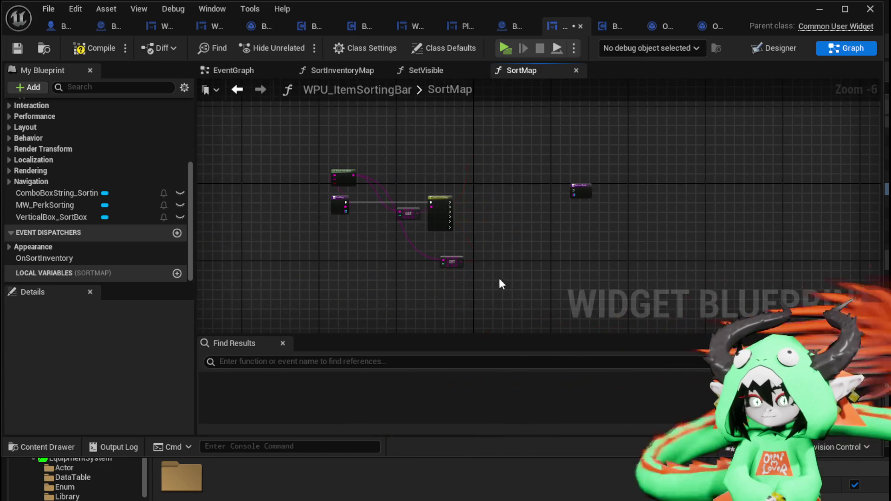
Step: Move the Return Node closer to Switch on String
{"action": "scroll", "coordinate": [479, 262], "scroll_direction": "up", "scroll_amount": 3}
{"action": "left_click_drag", "start_coordinate": [561, 151], "coordinate": [591, 213]}
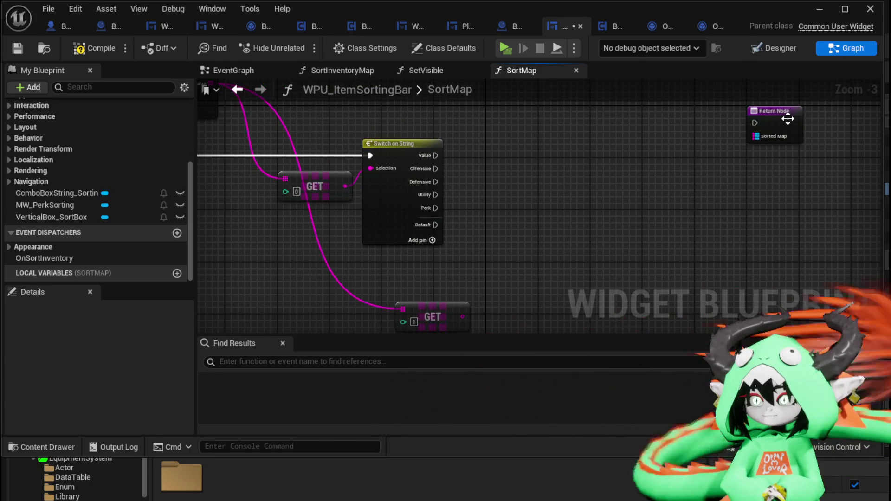
{"action": "left_click_drag", "start_coordinate": [788, 119], "coordinate": [737, 155]}
{"action": "left_click", "coordinate": [506, 182]}
{"action": "left_click_drag", "start_coordinate": [506, 182], "coordinate": [620, 212]}
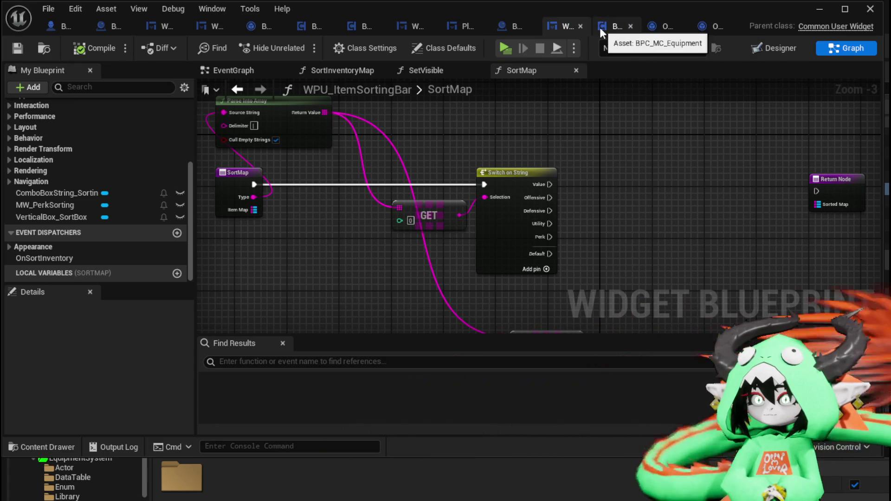
{"action": "left_click", "coordinate": [461, 26]}
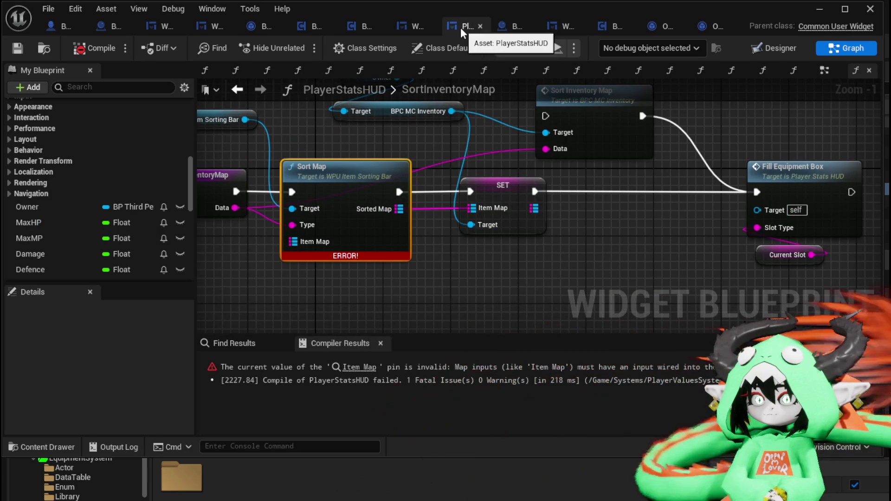
{"action": "mouse_move", "coordinate": [340, 133]}
{"action": "left_mouse_down"}
{"action": "mouse_move", "coordinate": [378, 132]}
{"action": "mouse_move", "coordinate": [392, 180]}
{"action": "mouse_move", "coordinate": [391, 170]}
{"action": "mouse_move", "coordinate": [425, 165]}
{"action": "left_mouse_up"}
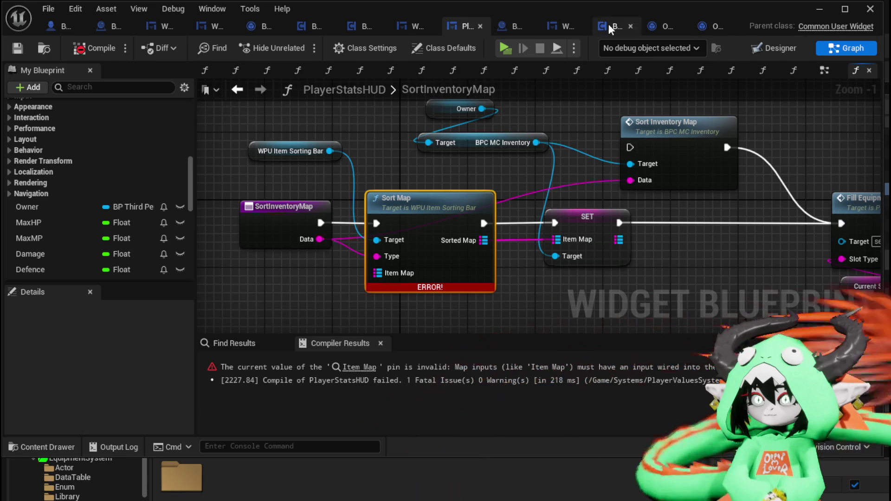
{"action": "left_click", "coordinate": [550, 26]}
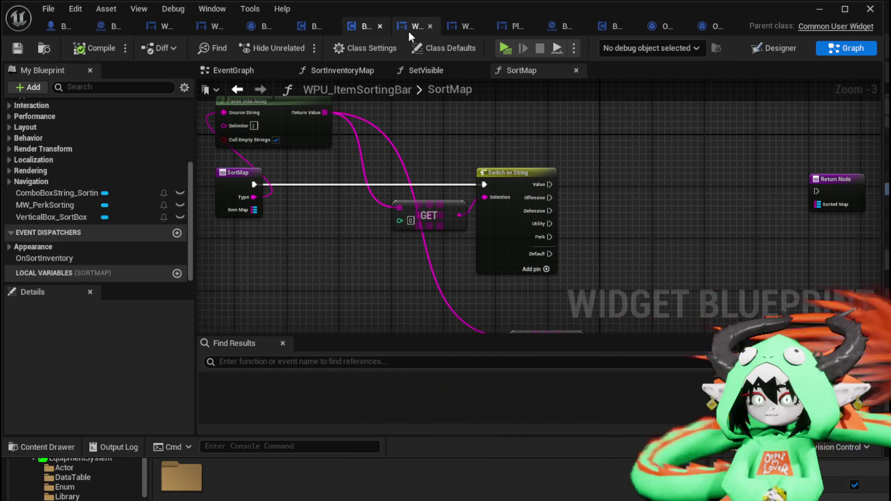
{"action": "left_click", "coordinate": [365, 27]}
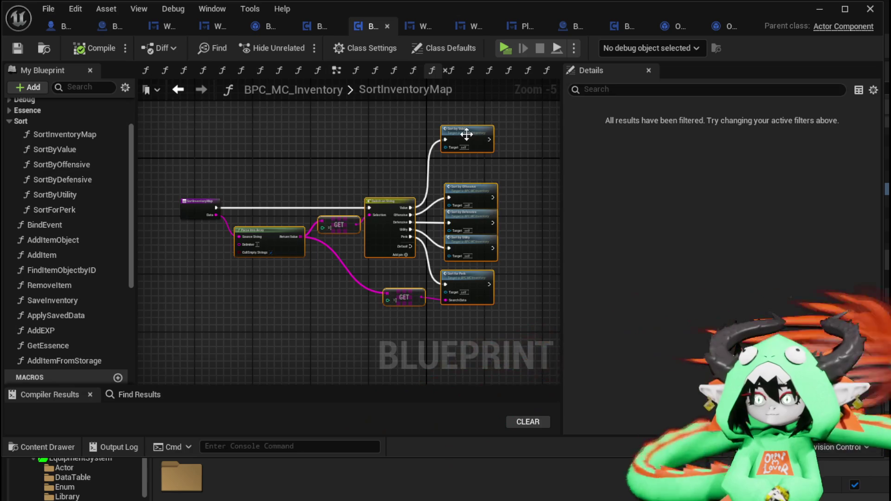
Step: Select the nodes of BPC_MC_Inventory's SortByValue function for copying
{"action": "double_click", "coordinate": [467, 134]}
{"action": "left_click_drag", "start_coordinate": [233, 176], "coordinate": [387, 287]}
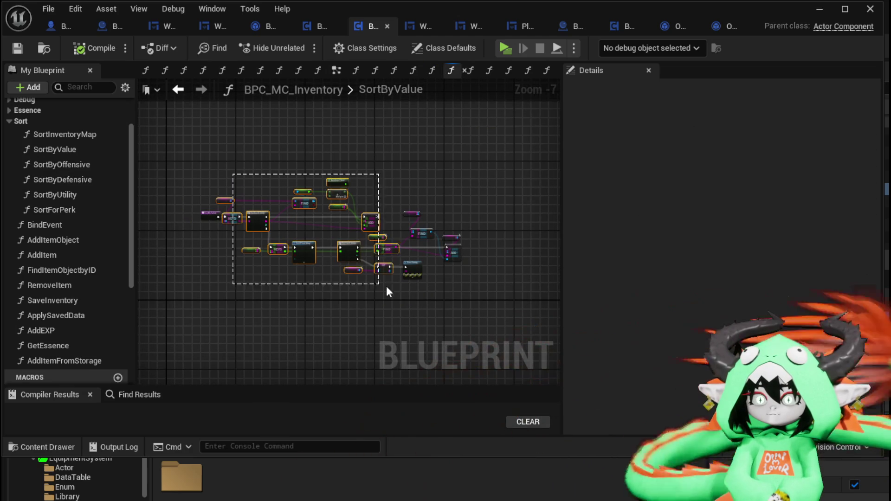
{"action": "left_click_drag", "start_coordinate": [462, 293], "coordinate": [461, 293]}
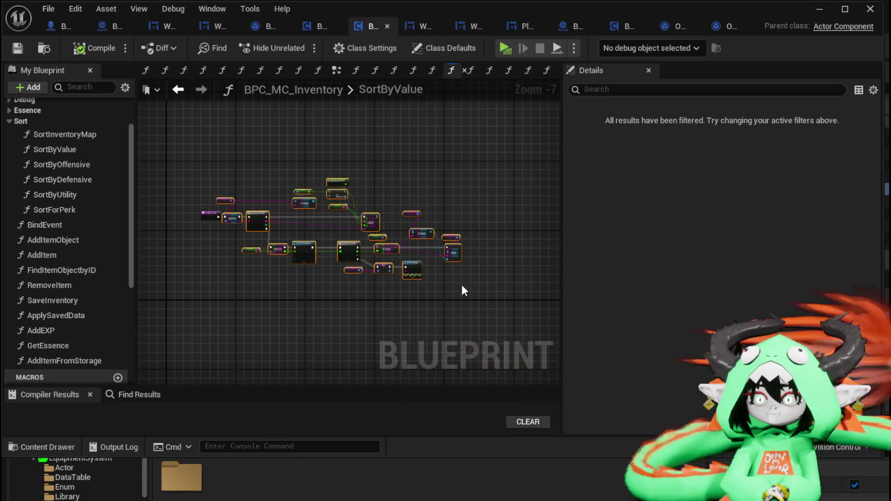
Step: Back in WPU_ItemSortingBar, add a new function
{"action": "left_click", "coordinate": [414, 26]}
{"action": "left_click_drag", "start_coordinate": [430, 129], "coordinate": [371, 136]}
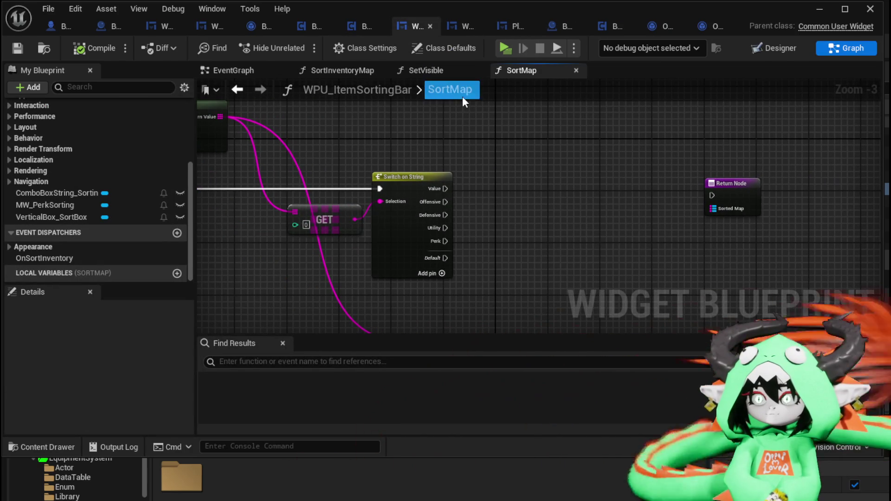
{"action": "scroll", "coordinate": [118, 148], "scroll_direction": "up", "scroll_amount": 5}
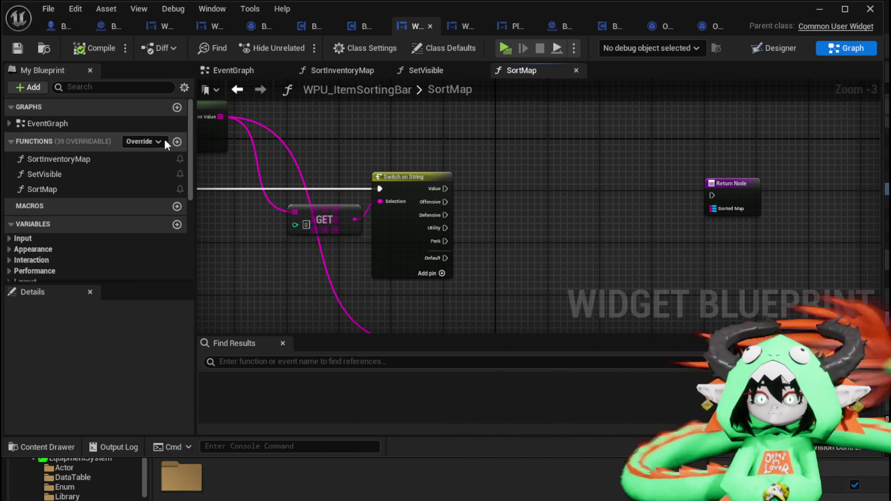
{"action": "left_click", "coordinate": [177, 142]}
Step: Name the new function SortByValue and paste the copied nodes beside its entry
{"action": "type", "text": "SortByValue"}
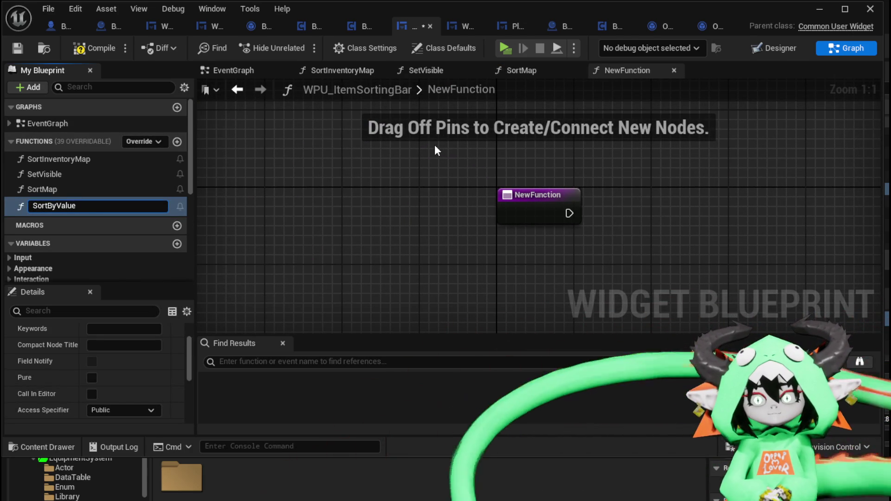
{"action": "key", "text": "Return"}
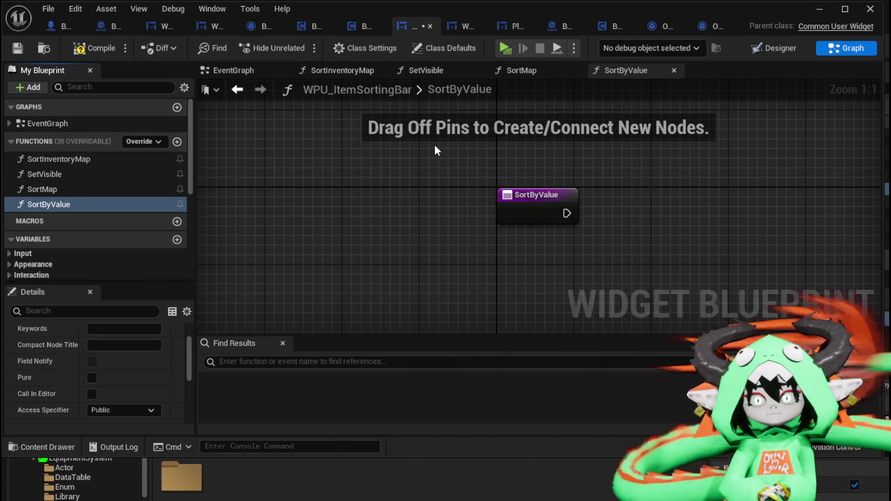
{"action": "key", "text": "ctrl+v"}
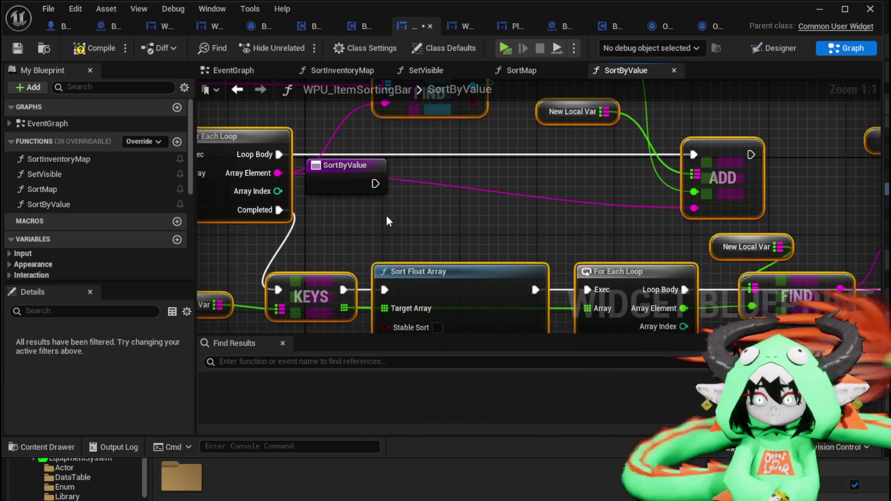
{"action": "mouse_move", "coordinate": [256, 156]}
{"action": "left_mouse_down"}
{"action": "mouse_move", "coordinate": [404, 172]}
{"action": "mouse_move", "coordinate": [628, 156]}
{"action": "mouse_move", "coordinate": [643, 166]}
{"action": "left_mouse_up"}
Step: Wire SortByValue's execution into KEYS and its map input into KEYS and FIND
{"action": "scroll", "coordinate": [557, 160], "scroll_direction": "down", "scroll_amount": 1}
{"action": "left_click_drag", "start_coordinate": [462, 180], "coordinate": [511, 177]}
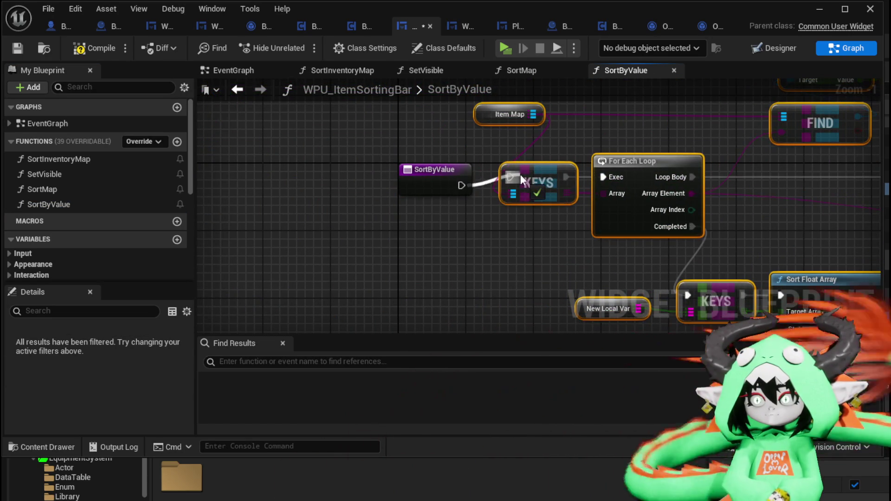
{"action": "left_click_drag", "start_coordinate": [435, 176], "coordinate": [417, 166]}
{"action": "mouse_move", "coordinate": [533, 114]}
{"action": "left_mouse_down"}
{"action": "mouse_move", "coordinate": [503, 166]}
{"action": "mouse_move", "coordinate": [575, 132]}
{"action": "mouse_move", "coordinate": [520, 194]}
{"action": "mouse_move", "coordinate": [428, 188]}
{"action": "mouse_move", "coordinate": [553, 176]}
{"action": "mouse_move", "coordinate": [784, 118]}
{"action": "left_mouse_up"}
{"action": "scroll", "coordinate": [784, 118], "scroll_direction": "down", "scroll_amount": 2}
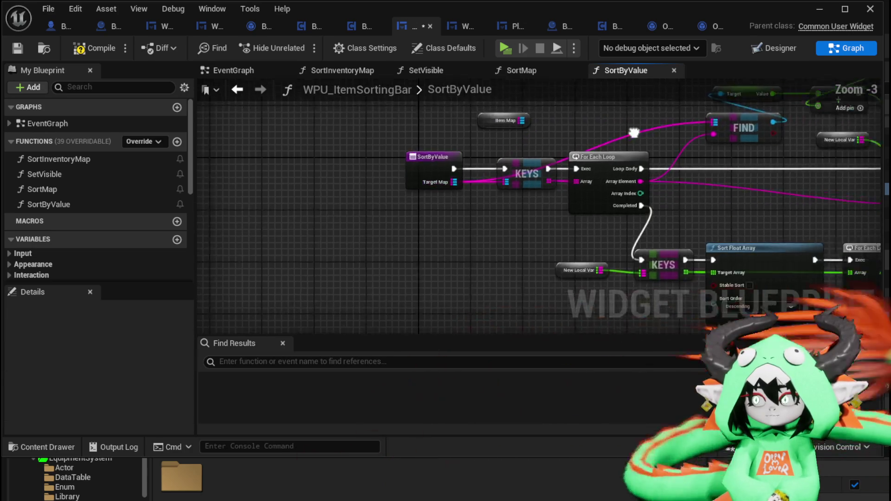
{"action": "left_click_drag", "start_coordinate": [306, 179], "coordinate": [506, 239]}
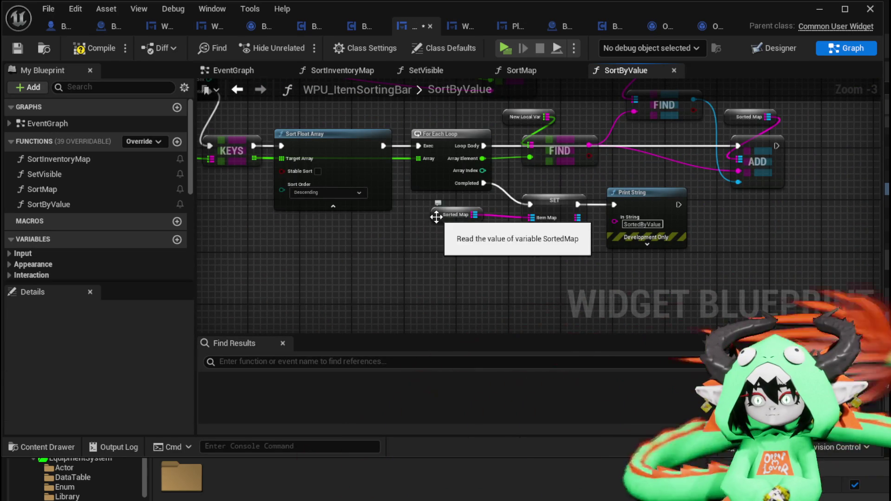
{"action": "left_click_drag", "start_coordinate": [434, 217], "coordinate": [437, 230]}
Step: Delete the leftover Set Item Map and Print String nodes
{"action": "left_click", "coordinate": [538, 192]}
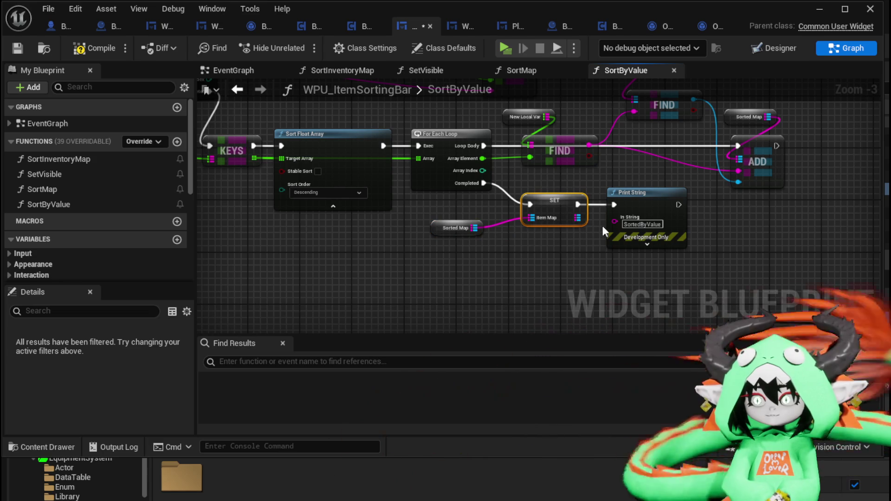
{"action": "key", "text": "Delete"}
{"action": "left_click_drag", "start_coordinate": [620, 276], "coordinate": [669, 203]}
{"action": "key", "text": "Delete"}
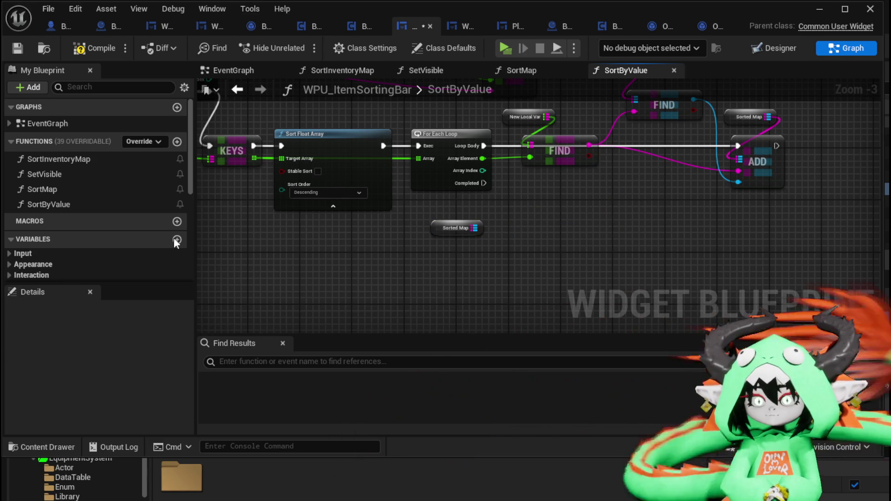
{"action": "left_click", "coordinate": [110, 207]}
Step: Add an output to SortByValue and return Sorted Map when the loop completes
{"action": "scroll", "coordinate": [151, 372], "scroll_direction": "down", "scroll_amount": 5}
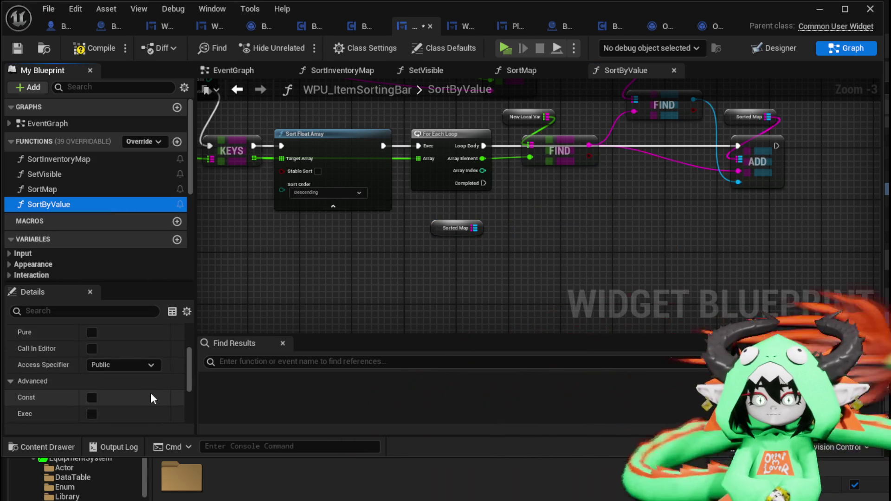
{"action": "left_click", "coordinate": [176, 399]}
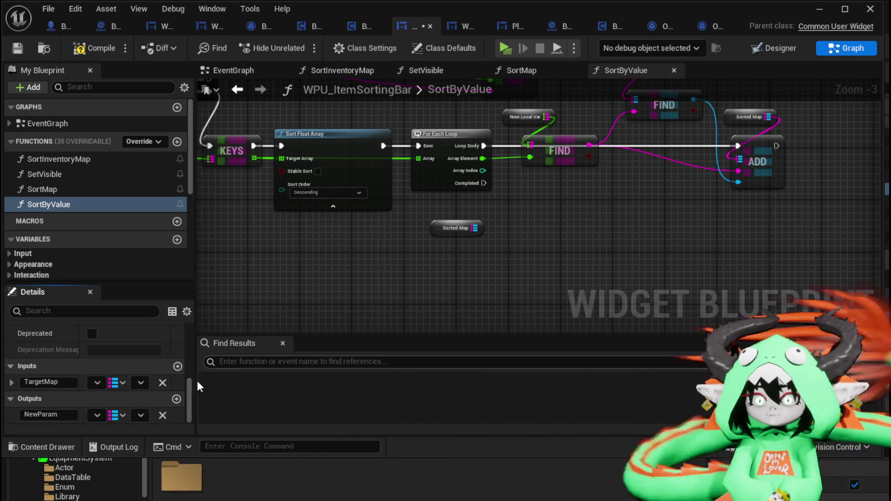
{"action": "scroll", "coordinate": [463, 242], "scroll_direction": "down", "scroll_amount": 4}
{"action": "scroll", "coordinate": [466, 234], "scroll_direction": "up", "scroll_amount": 3}
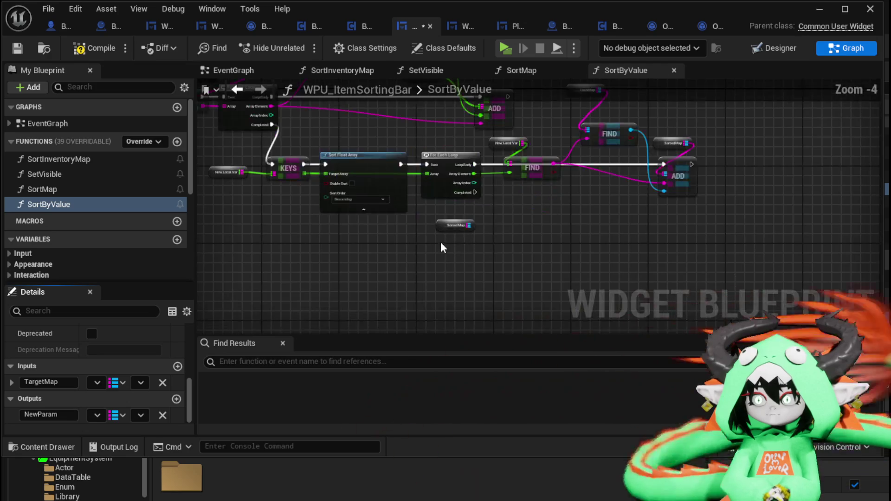
{"action": "left_click_drag", "start_coordinate": [374, 153], "coordinate": [736, 293]}
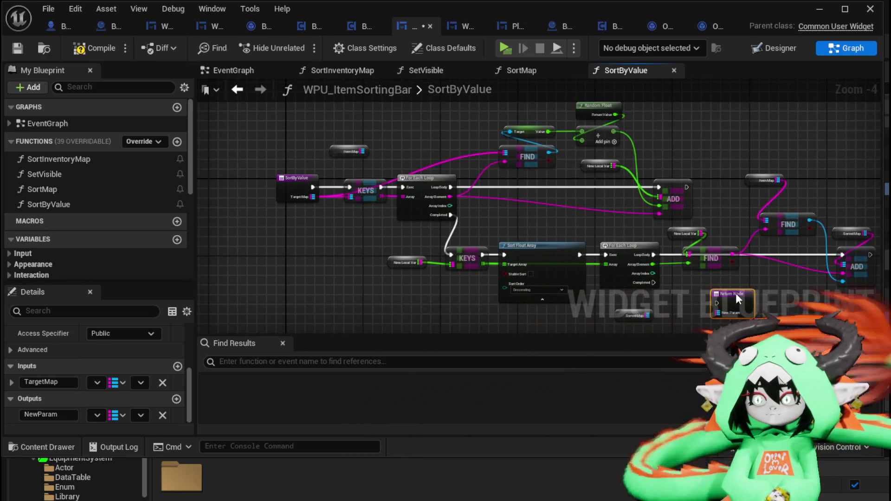
{"action": "scroll", "coordinate": [584, 235], "scroll_direction": "up", "scroll_amount": 2}
{"action": "mouse_move", "coordinate": [549, 237]}
{"action": "left_mouse_down"}
{"action": "mouse_move", "coordinate": [673, 271]}
{"action": "mouse_move", "coordinate": [606, 255]}
{"action": "left_mouse_up"}
{"action": "mouse_move", "coordinate": [552, 287]}
{"action": "left_mouse_down"}
{"action": "mouse_move", "coordinate": [541, 287]}
{"action": "mouse_move", "coordinate": [626, 282]}
{"action": "left_mouse_up"}
Step: Make SortedMap and NewLocalVar local variables and delete the unused ItemMap getter
{"action": "left_click", "coordinate": [512, 284]}
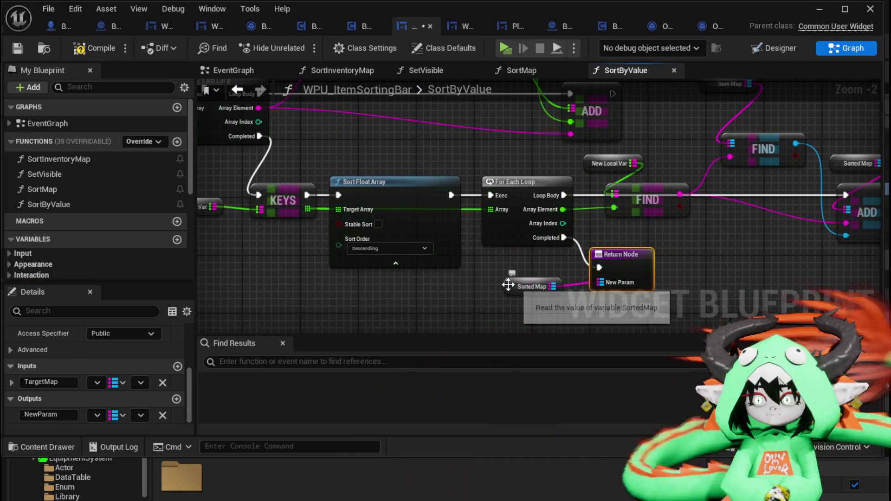
{"action": "right_click", "coordinate": [512, 285]}
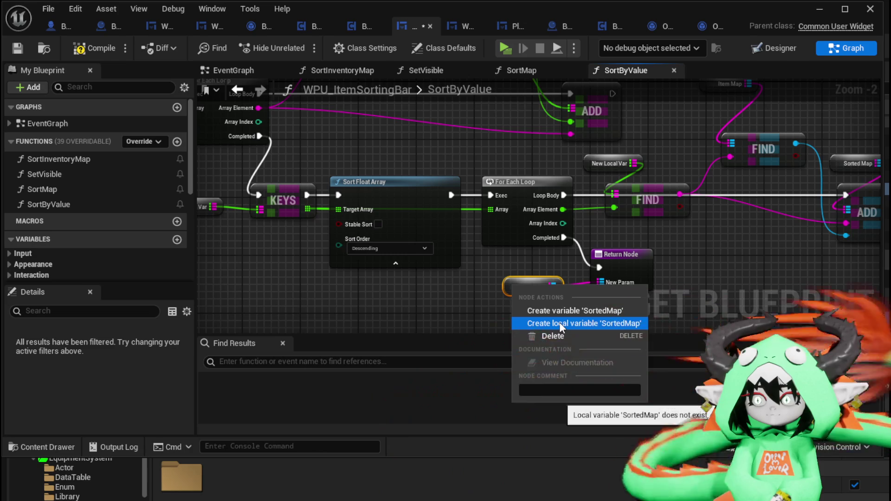
{"action": "left_click", "coordinate": [559, 322]}
{"action": "left_click", "coordinate": [599, 165]}
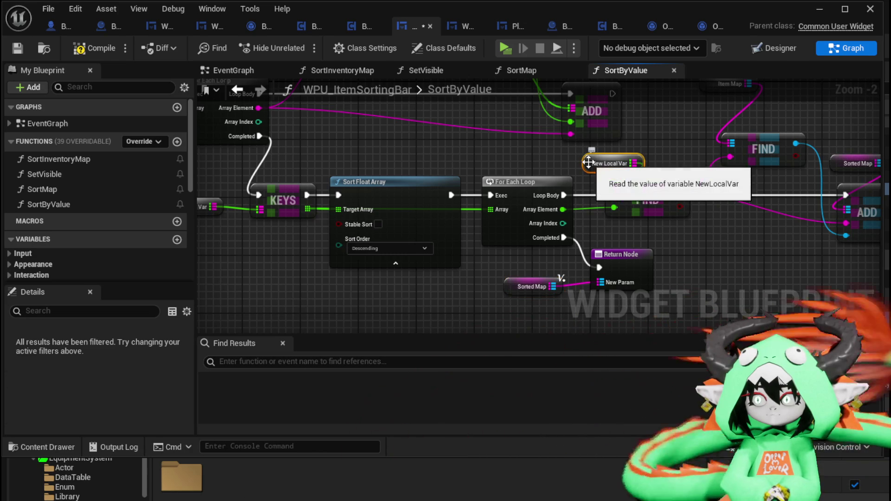
{"action": "right_click", "coordinate": [590, 168]}
{"action": "left_click_drag", "start_coordinate": [590, 165], "coordinate": [557, 199]}
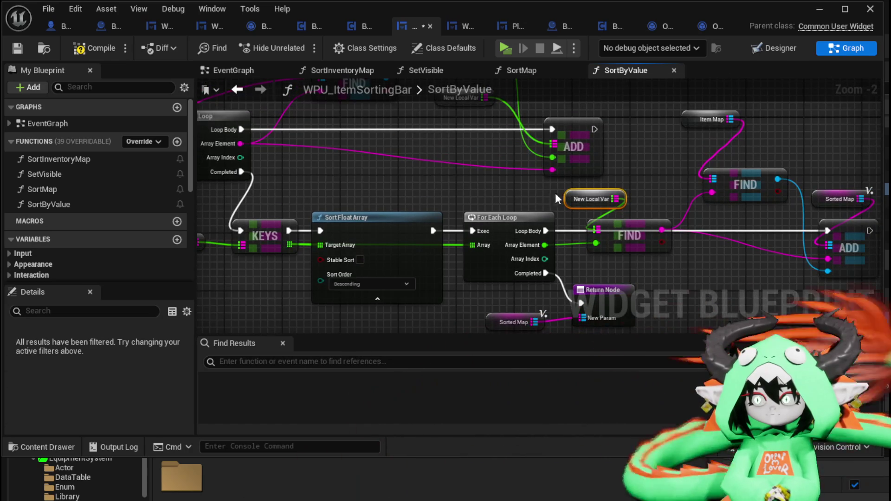
{"action": "right_click", "coordinate": [572, 200]}
{"action": "left_click", "coordinate": [619, 238]}
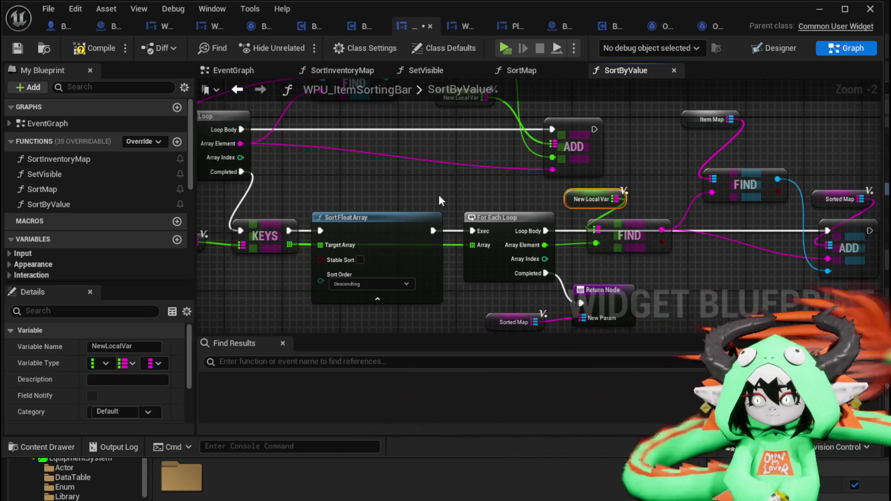
{"action": "scroll", "coordinate": [515, 239], "scroll_direction": "down", "scroll_amount": 2}
{"action": "left_click_drag", "start_coordinate": [516, 239], "coordinate": [583, 246]}
{"action": "left_click", "coordinate": [375, 180]}
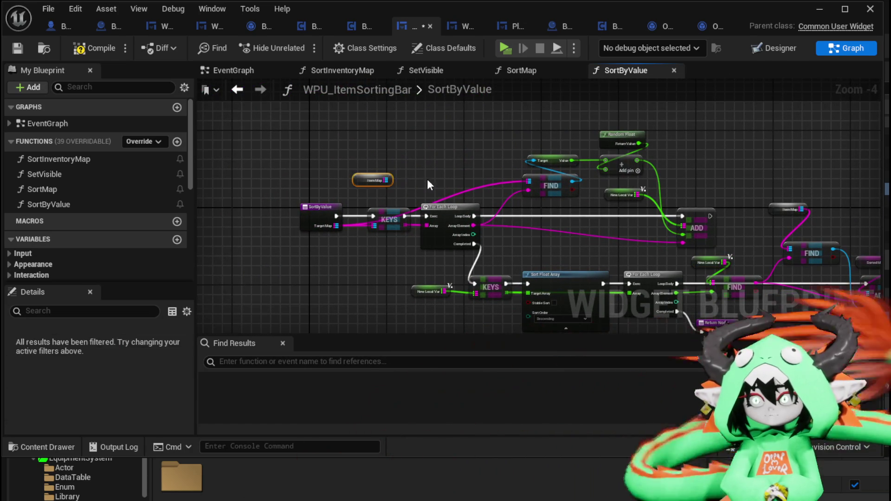
{"action": "key", "text": "Delete"}
Step: Wire Target Map into the FIND node and save the widget blueprint
{"action": "scroll", "coordinate": [772, 185], "scroll_direction": "up", "scroll_amount": 1}
{"action": "mouse_move", "coordinate": [771, 185]}
{"action": "left_mouse_down"}
{"action": "mouse_move", "coordinate": [545, 160]}
{"action": "mouse_move", "coordinate": [623, 176]}
{"action": "mouse_move", "coordinate": [811, 155]}
{"action": "left_mouse_up"}
{"action": "left_click_drag", "start_coordinate": [322, 214], "coordinate": [380, 217]}
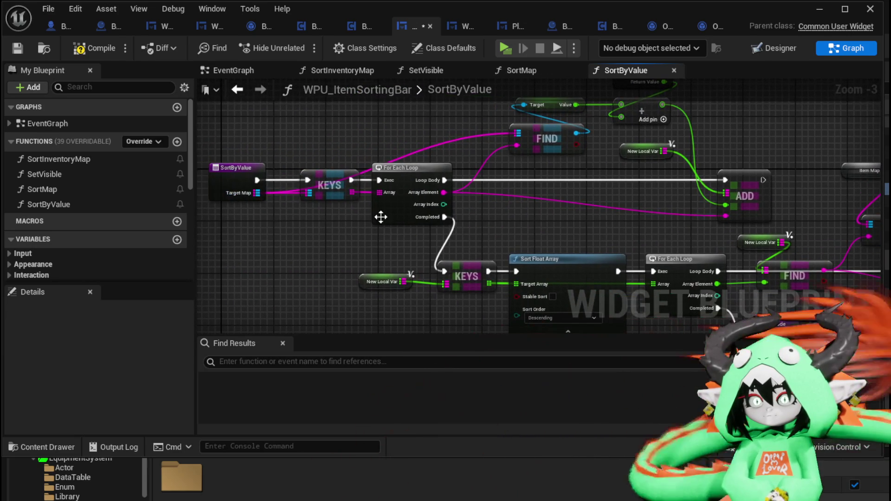
{"action": "mouse_move", "coordinate": [252, 196]}
{"action": "left_mouse_down"}
{"action": "mouse_move", "coordinate": [659, 216]}
{"action": "mouse_move", "coordinate": [796, 236]}
{"action": "left_mouse_up"}
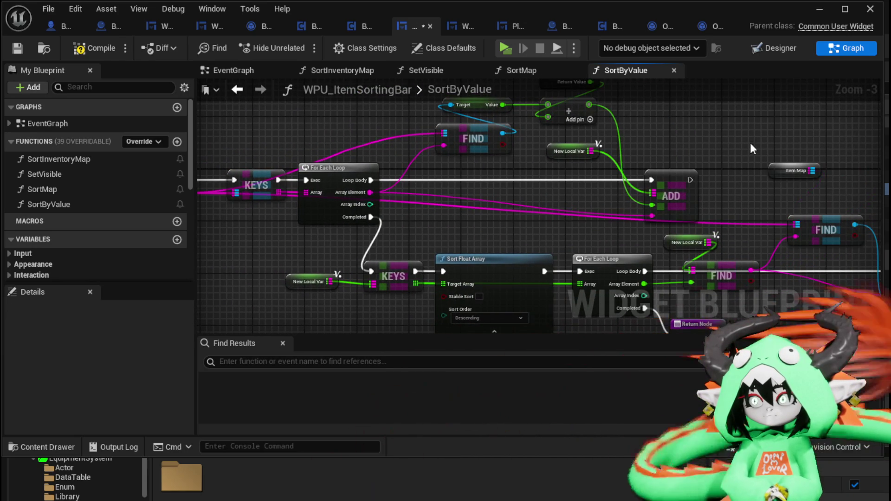
{"action": "mouse_move", "coordinate": [788, 196]}
{"action": "left_mouse_down"}
{"action": "mouse_move", "coordinate": [789, 176]}
{"action": "mouse_move", "coordinate": [653, 164]}
{"action": "left_mouse_up"}
{"action": "scroll", "coordinate": [789, 176], "scroll_direction": "down", "scroll_amount": 1}
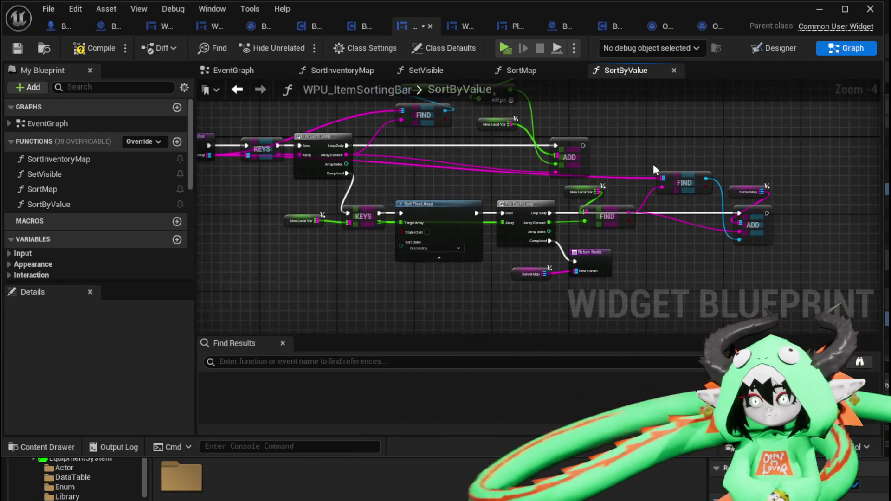
{"action": "left_click", "coordinate": [18, 49]}
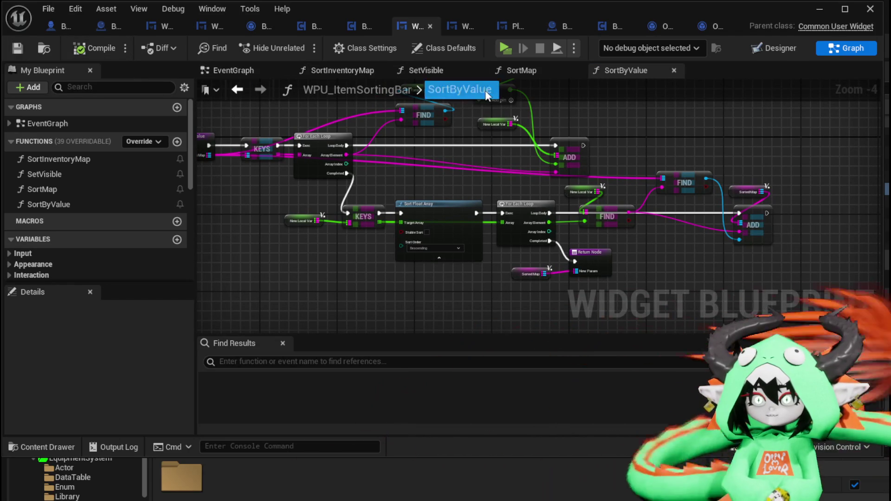
{"action": "left_click", "coordinate": [515, 69]}
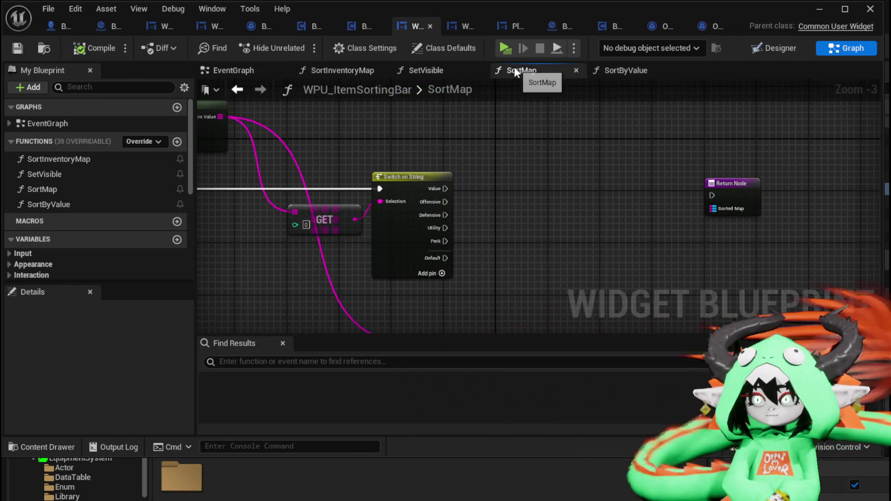
Step: Call Sort by Value on the Value case, returning its result as Sorted Map, then compile and save
{"action": "mouse_move", "coordinate": [48, 205]}
{"action": "left_mouse_down"}
{"action": "mouse_move", "coordinate": [452, 158]}
{"action": "mouse_move", "coordinate": [506, 131]}
{"action": "left_mouse_up"}
{"action": "left_click_drag", "start_coordinate": [445, 189], "coordinate": [511, 149]}
{"action": "mouse_move", "coordinate": [319, 191]}
{"action": "left_mouse_down"}
{"action": "mouse_move", "coordinate": [664, 172]}
{"action": "mouse_move", "coordinate": [682, 179]}
{"action": "left_mouse_up"}
{"action": "mouse_move", "coordinate": [552, 146]}
{"action": "left_mouse_down"}
{"action": "mouse_move", "coordinate": [599, 176]}
{"action": "mouse_move", "coordinate": [673, 190]}
{"action": "left_mouse_up"}
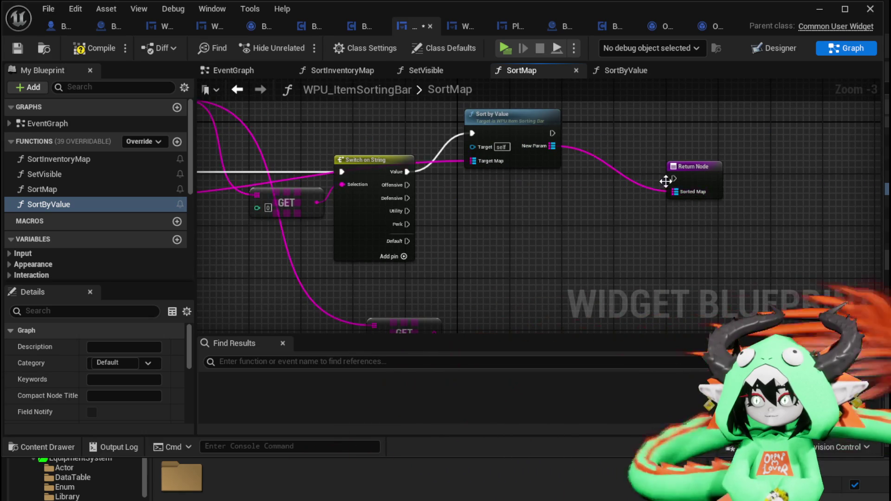
{"action": "left_click_drag", "start_coordinate": [552, 133], "coordinate": [674, 178]}
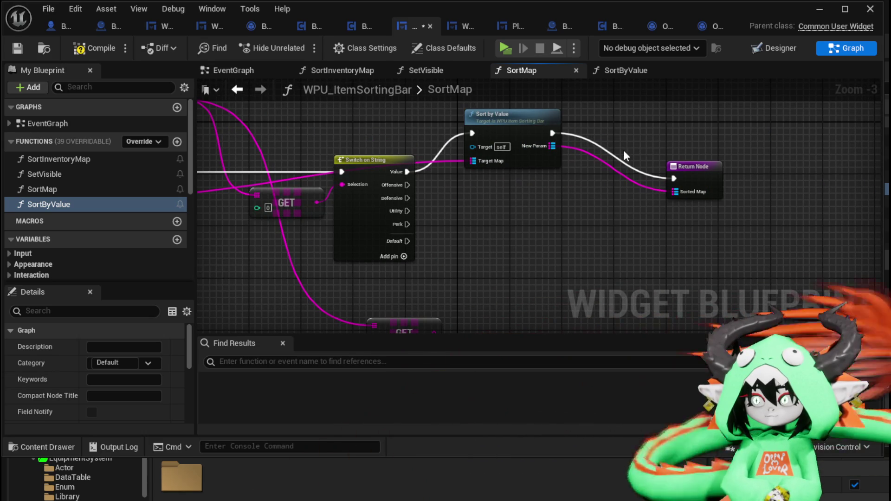
{"action": "left_click", "coordinate": [18, 48]}
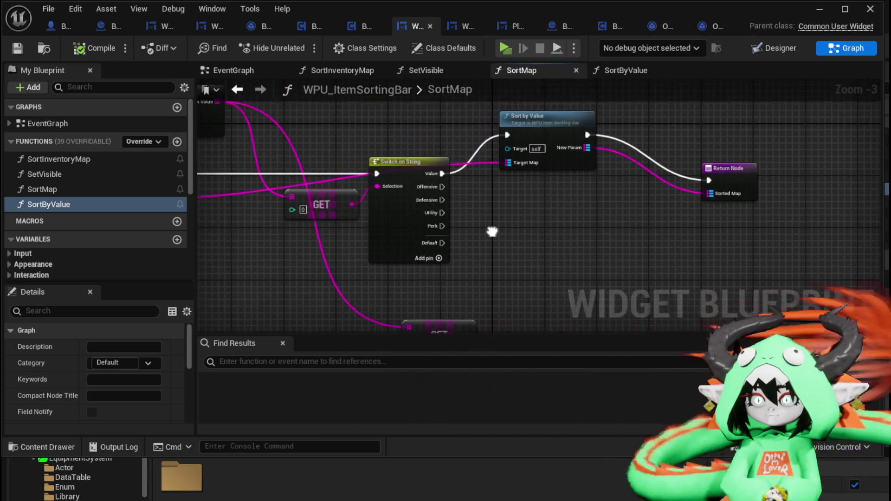
Step: Tidy the SortMap layout, straightening the exec wires to the Return Node
{"action": "left_click_drag", "start_coordinate": [492, 232], "coordinate": [492, 240]}
{"action": "left_click_drag", "start_coordinate": [526, 133], "coordinate": [557, 180]}
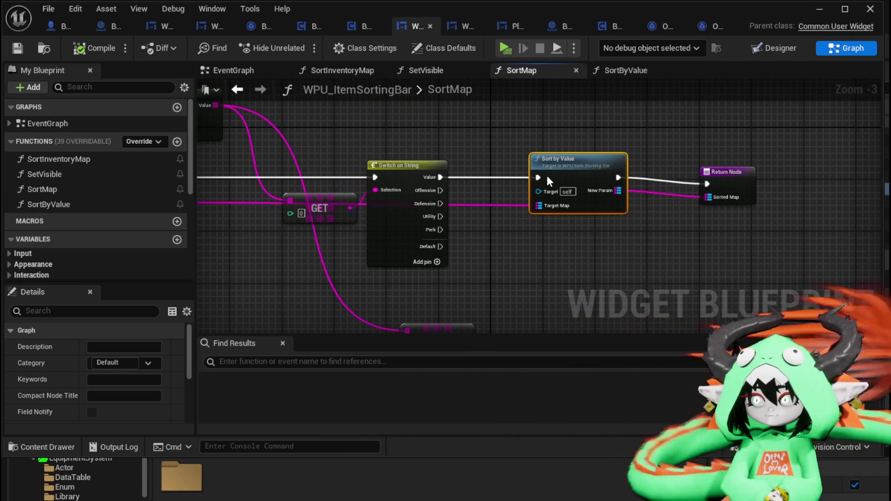
{"action": "key", "text": "q"}
{"action": "left_click", "coordinate": [712, 163]}
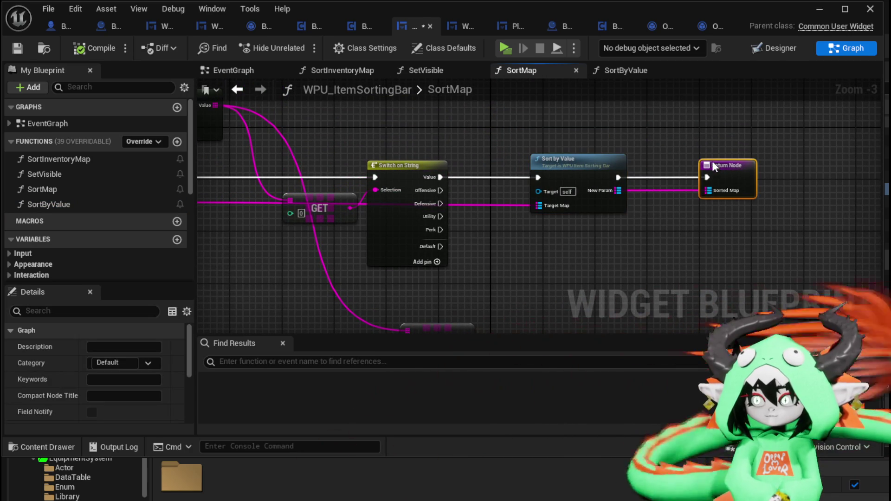
{"action": "left_click_drag", "start_coordinate": [504, 113], "coordinate": [592, 142]}
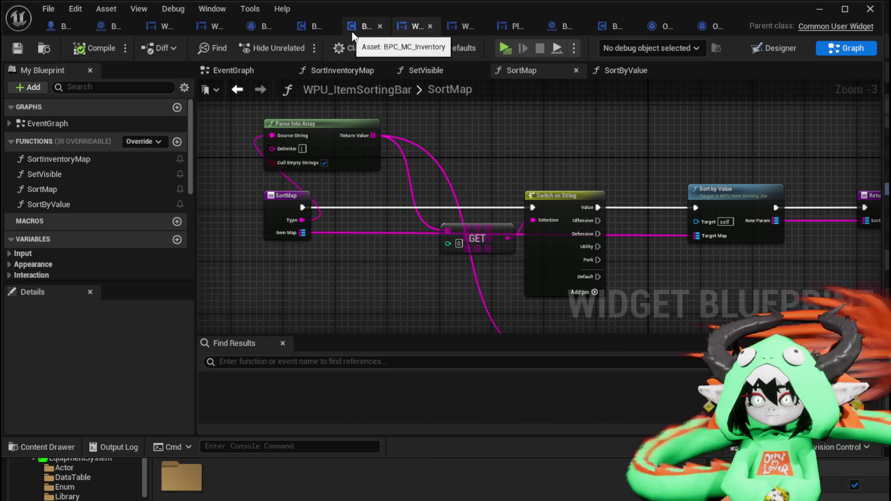
{"action": "left_click", "coordinate": [457, 28]}
Step: Recompile PlayerStatsHUD to check for errors
{"action": "left_click", "coordinate": [411, 27]}
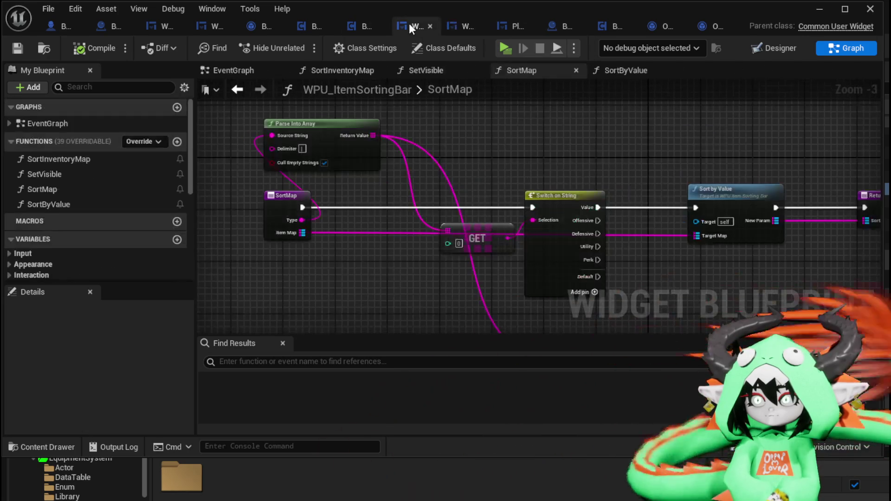
{"action": "left_click", "coordinate": [512, 26]}
{"action": "left_click", "coordinate": [119, 43]}
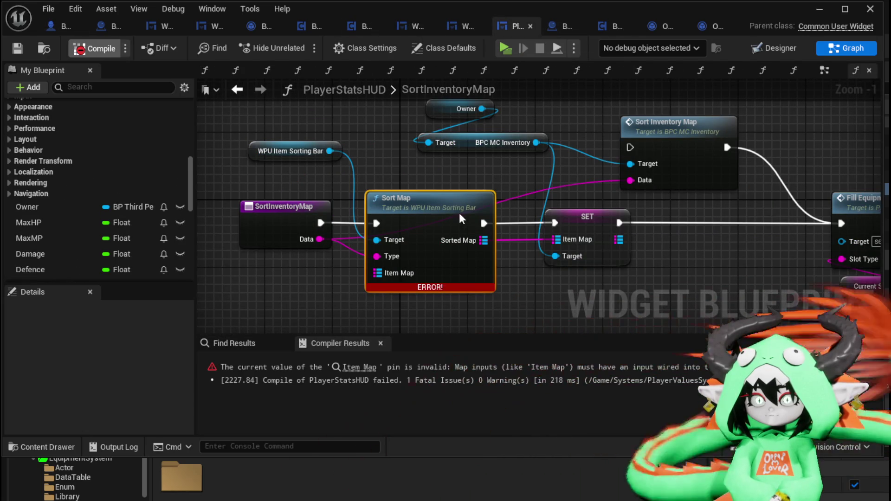
Step: Add a Get ItemMap node from BPC MC Inventory feeding Sort Map's Item Map
{"action": "left_click_drag", "start_coordinate": [420, 225], "coordinate": [384, 123]}
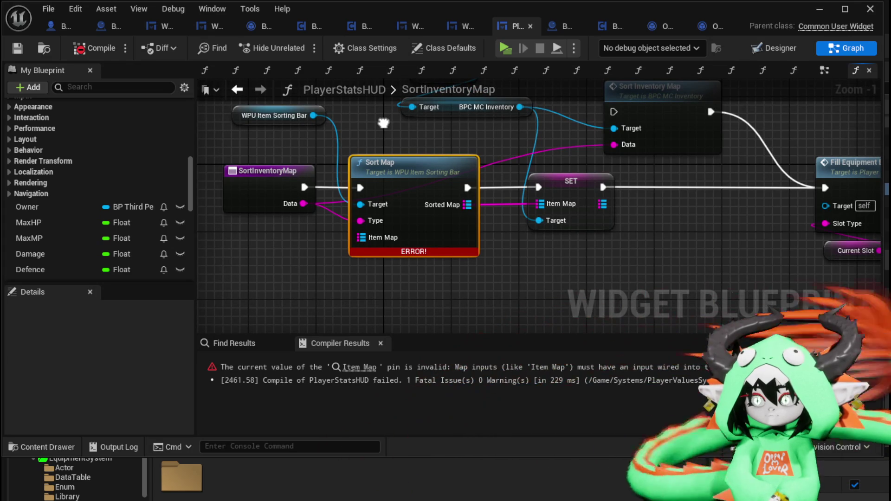
{"action": "mouse_move", "coordinate": [377, 228]}
{"action": "left_mouse_down"}
{"action": "mouse_move", "coordinate": [515, 216]}
{"action": "mouse_move", "coordinate": [497, 246]}
{"action": "mouse_move", "coordinate": [370, 163]}
{"action": "left_mouse_up"}
{"action": "left_click_drag", "start_coordinate": [493, 170], "coordinate": [557, 123]}
{"action": "mouse_move", "coordinate": [590, 165]}
{"action": "left_mouse_down"}
{"action": "mouse_move", "coordinate": [411, 134]}
{"action": "mouse_move", "coordinate": [480, 135]}
{"action": "left_mouse_up"}
{"action": "type", "text": "get item"}
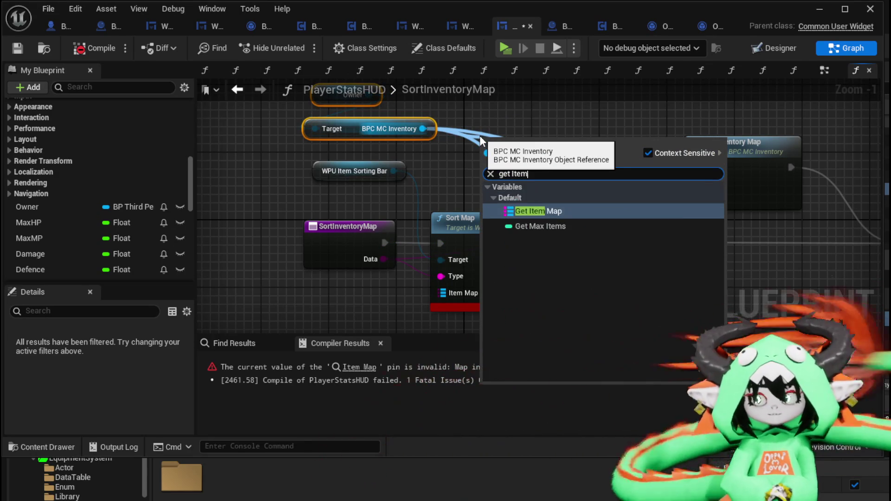
{"action": "key", "text": "Return"}
{"action": "mouse_move", "coordinate": [480, 136]}
{"action": "left_mouse_down"}
{"action": "mouse_move", "coordinate": [371, 321]}
{"action": "mouse_move", "coordinate": [355, 277]}
{"action": "mouse_move", "coordinate": [441, 260]}
{"action": "left_mouse_up"}
Step: Compile and save PlayerStatsHUD, then minimize the blueprint editor
{"action": "left_click", "coordinate": [69, 49]}
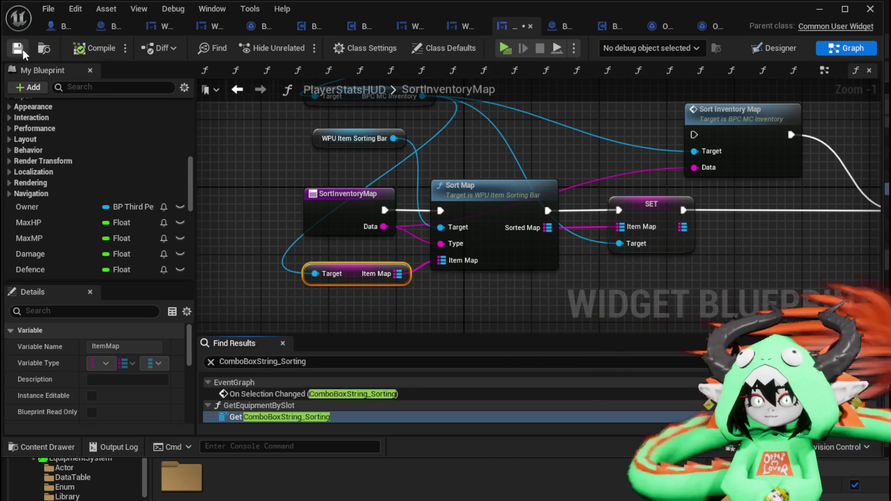
{"action": "left_click_drag", "start_coordinate": [484, 211], "coordinate": [508, 211]}
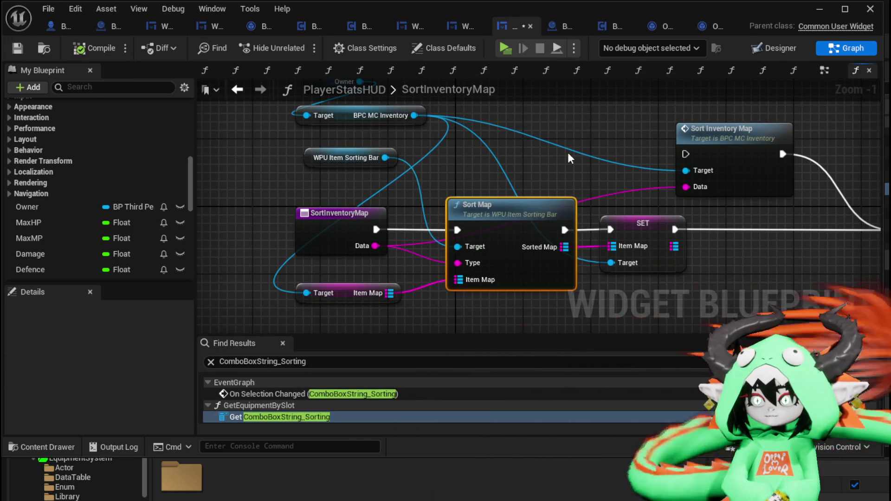
{"action": "left_click", "coordinate": [567, 153]}
{"action": "left_click", "coordinate": [17, 48]}
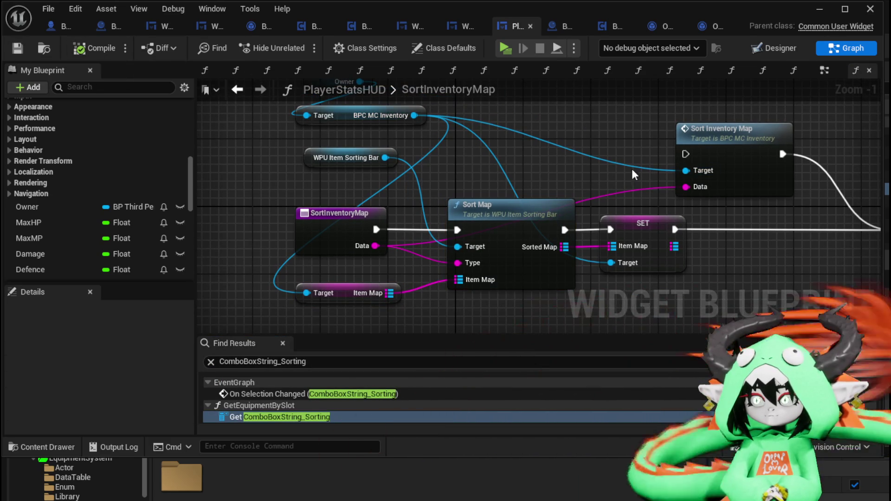
{"action": "left_click", "coordinate": [821, 12]}
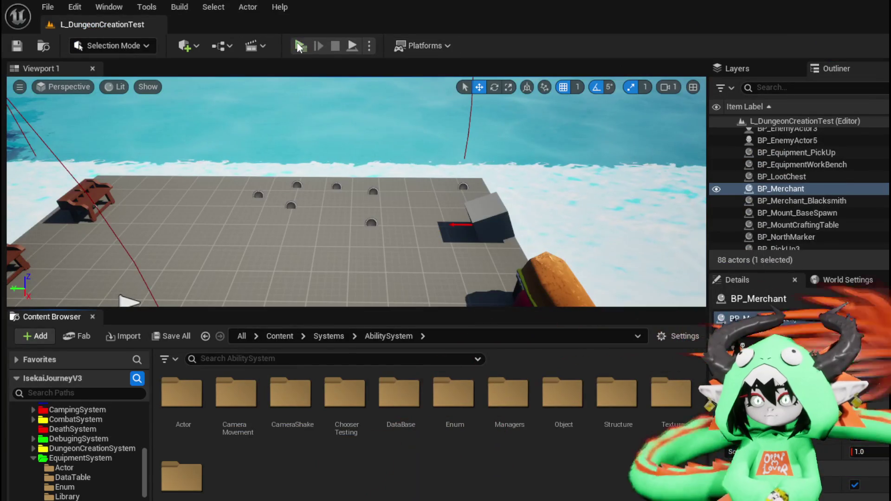
Step: Play the level, sort the Equipment inventory by Value, then stop the preview
{"action": "key", "text": "alt+p"}
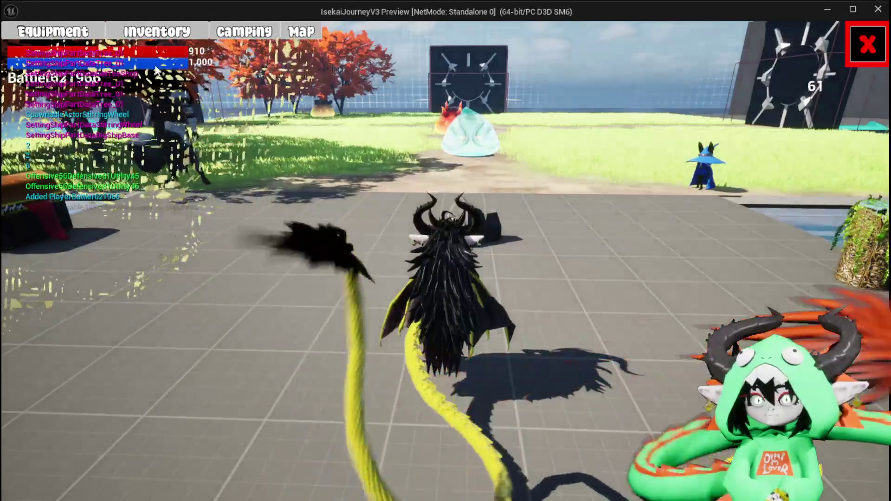
{"action": "left_click", "coordinate": [50, 33]}
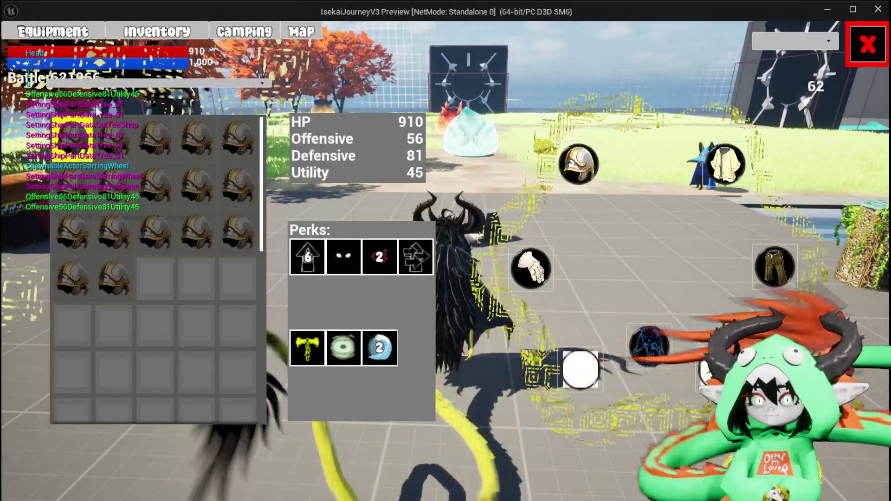
{"action": "left_click", "coordinate": [141, 84]}
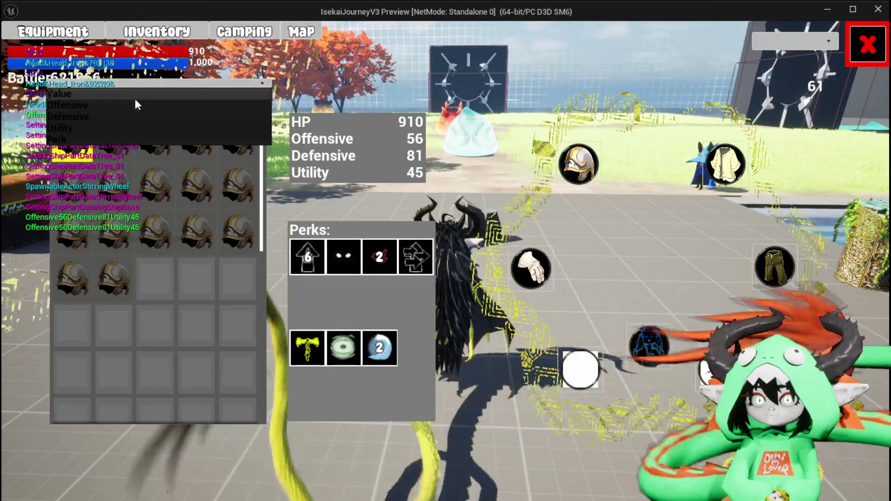
{"action": "left_click", "coordinate": [135, 96]}
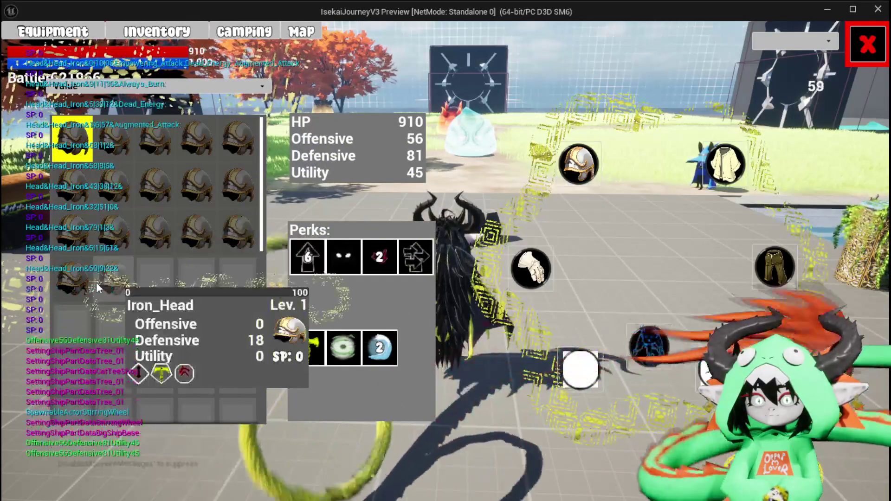
{"action": "key", "text": "Escape"}
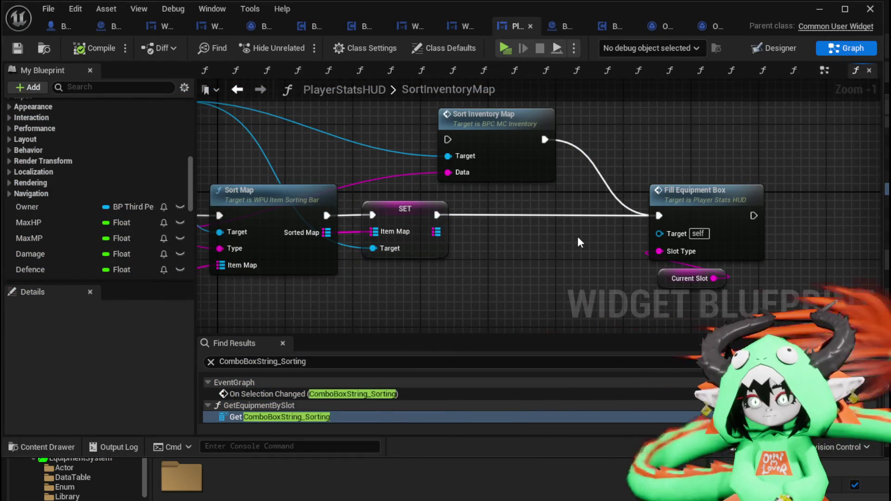
Step: Rearrange PlayerStatsHUD's graph and open the Sort Map function
{"action": "mouse_move", "coordinate": [511, 179]}
{"action": "left_mouse_down"}
{"action": "mouse_move", "coordinate": [606, 184]}
{"action": "mouse_move", "coordinate": [613, 198]}
{"action": "left_mouse_up"}
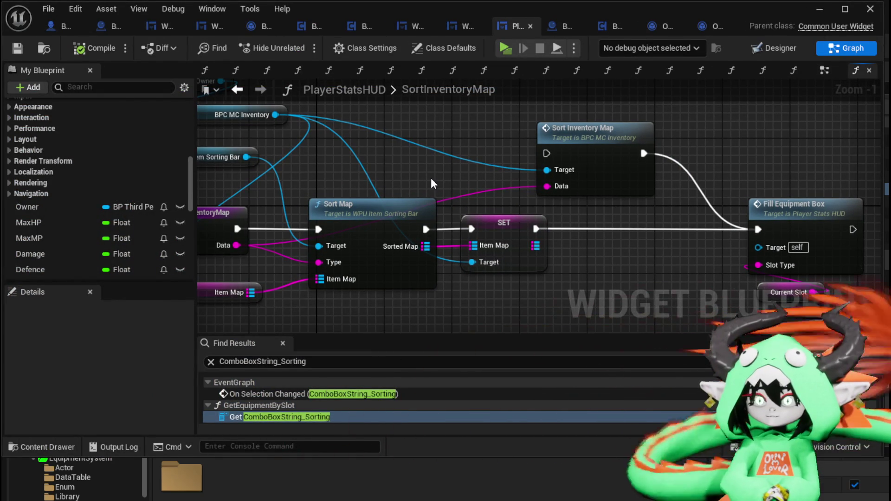
{"action": "left_click_drag", "start_coordinate": [584, 146], "coordinate": [667, 104]}
{"action": "mouse_move", "coordinate": [565, 210]}
{"action": "left_mouse_down"}
{"action": "mouse_move", "coordinate": [606, 210]}
{"action": "mouse_move", "coordinate": [613, 165]}
{"action": "left_mouse_up"}
{"action": "double_click", "coordinate": [469, 196]}
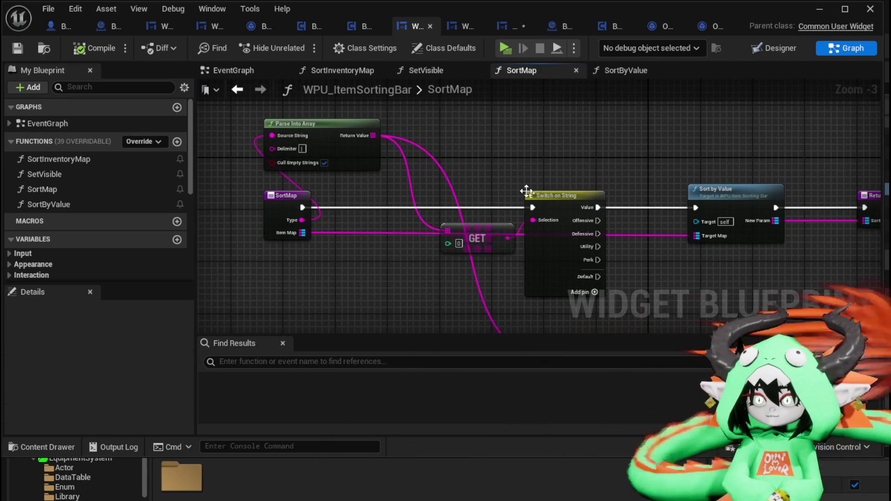
Step: Duplicate the Sort by Value node and connect the Offensive case to the copy
{"action": "left_click_drag", "start_coordinate": [576, 176], "coordinate": [569, 117]}
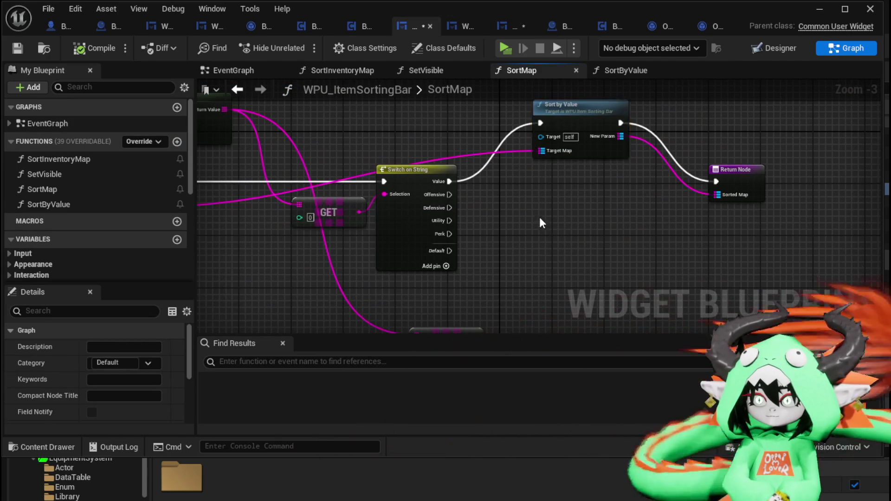
{"action": "left_click", "coordinate": [580, 151]}
{"action": "key", "text": "ctrl+v"}
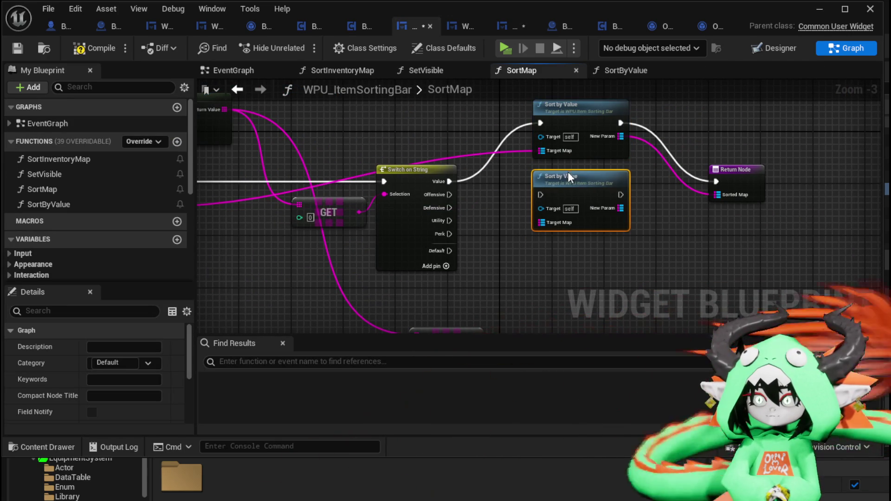
{"action": "left_click_drag", "start_coordinate": [449, 195], "coordinate": [540, 194]}
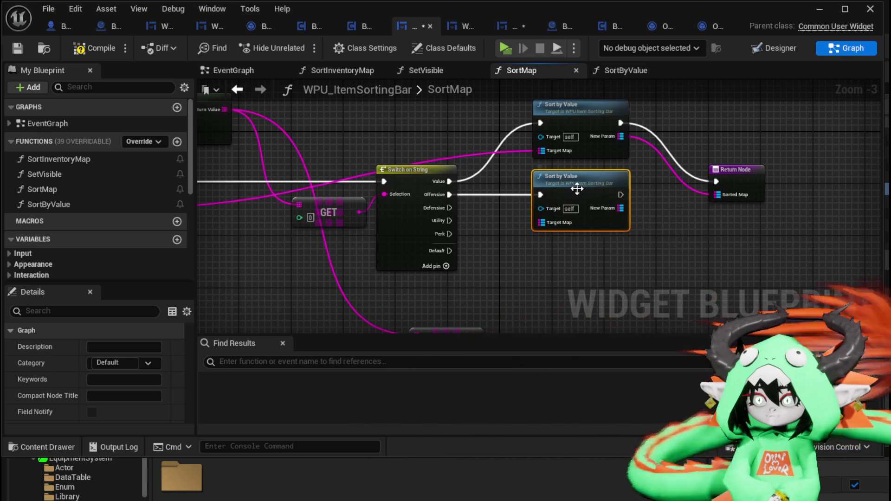
Step: Inspect the SortByValue graph's FIND node, save the widget, and switch to BPC_MC_Inventory
{"action": "double_click", "coordinate": [562, 177]}
{"action": "scroll", "coordinate": [451, 225], "scroll_direction": "up", "scroll_amount": 2}
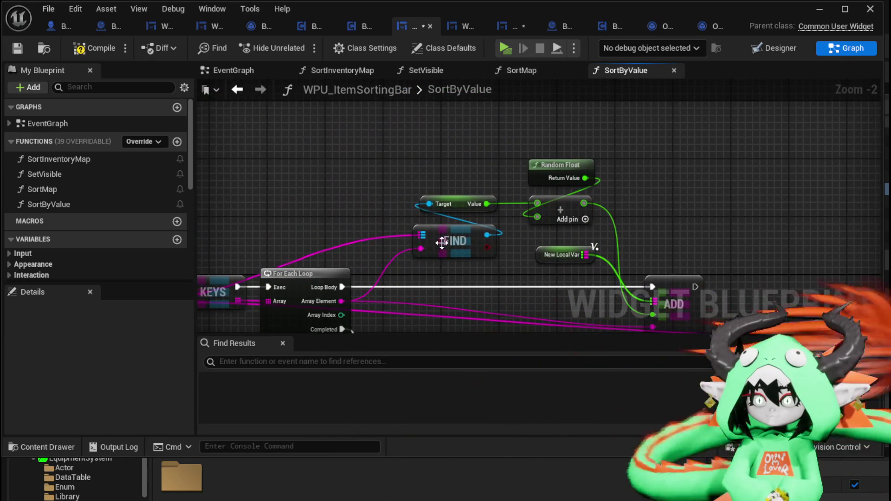
{"action": "left_click", "coordinate": [428, 244]}
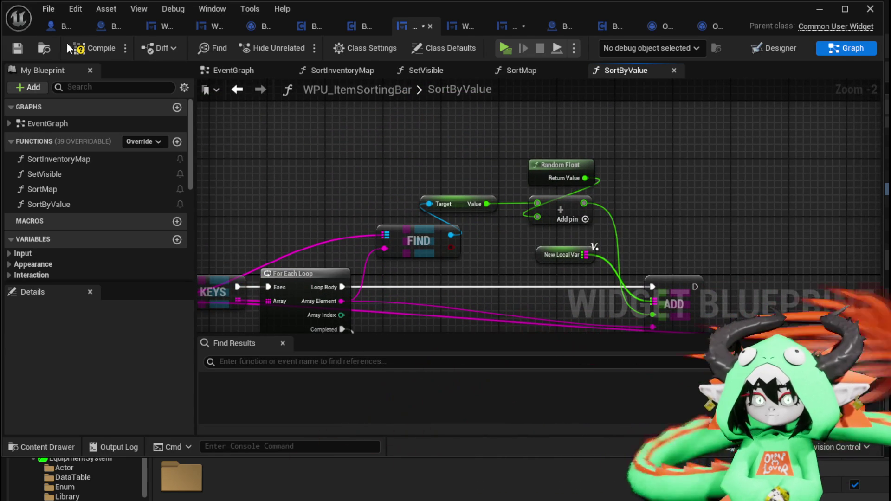
{"action": "left_click", "coordinate": [17, 48]}
{"action": "mouse_move", "coordinate": [576, 177]}
{"action": "left_mouse_down"}
{"action": "mouse_move", "coordinate": [561, 145]}
{"action": "mouse_move", "coordinate": [469, 109]}
{"action": "left_mouse_up"}
{"action": "left_click", "coordinate": [516, 26]}
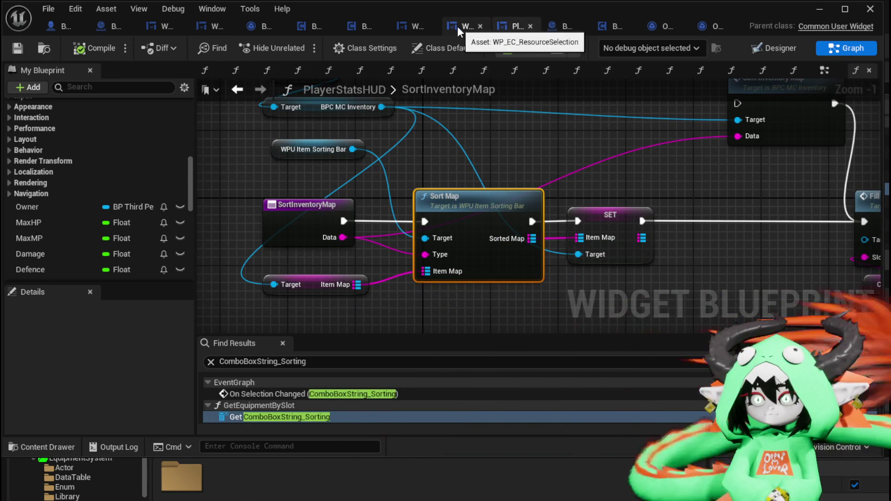
{"action": "left_click", "coordinate": [357, 30]}
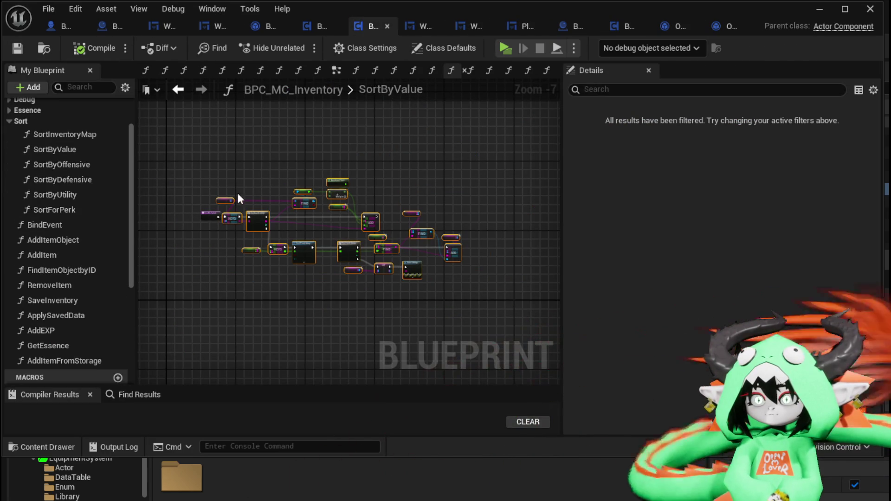
Step: Open BPC_MC_Inventory's SortByOffensive graph and delete the extra Item Map node
{"action": "double_click", "coordinate": [79, 164]}
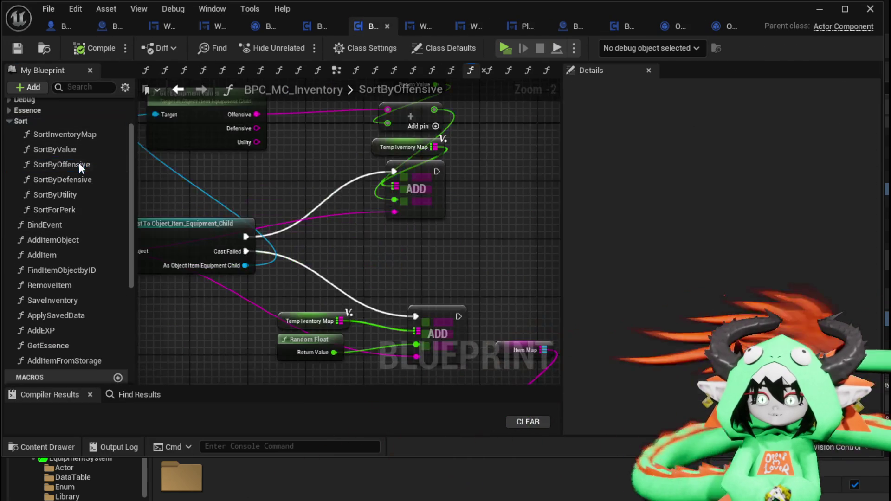
{"action": "scroll", "coordinate": [388, 224], "scroll_direction": "up", "scroll_amount": 3}
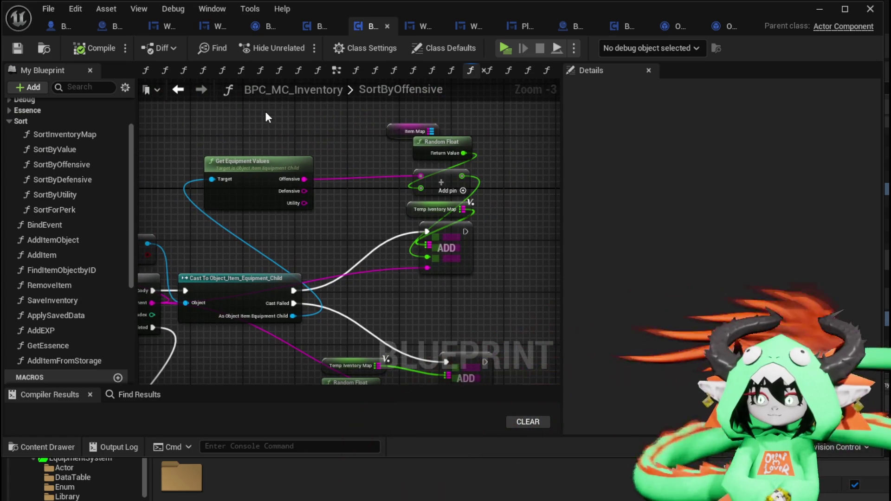
{"action": "mouse_move", "coordinate": [264, 107]}
{"action": "left_mouse_down"}
{"action": "mouse_move", "coordinate": [342, 196]}
{"action": "mouse_move", "coordinate": [375, 196]}
{"action": "left_mouse_up"}
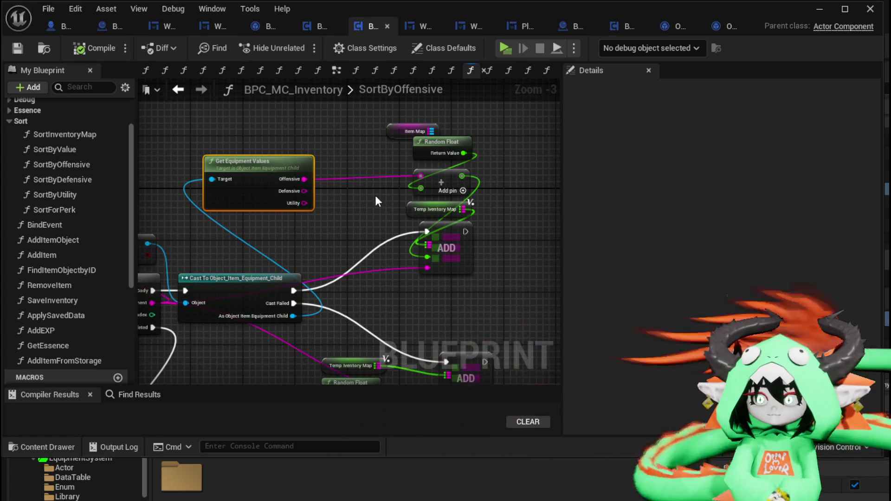
{"action": "mouse_move", "coordinate": [393, 132]}
{"action": "left_mouse_down"}
{"action": "mouse_move", "coordinate": [297, 106]}
{"action": "mouse_move", "coordinate": [492, 183]}
{"action": "left_mouse_up"}
{"action": "key", "text": "Delete"}
Step: Select the Cast and ADD node group, then compile and save BPC_MC_Inventory
{"action": "scroll", "coordinate": [392, 241], "scroll_direction": "down", "scroll_amount": 3}
{"action": "left_click_drag", "start_coordinate": [317, 252], "coordinate": [475, 340]}
{"action": "scroll", "coordinate": [475, 340], "scroll_direction": "down", "scroll_amount": 2}
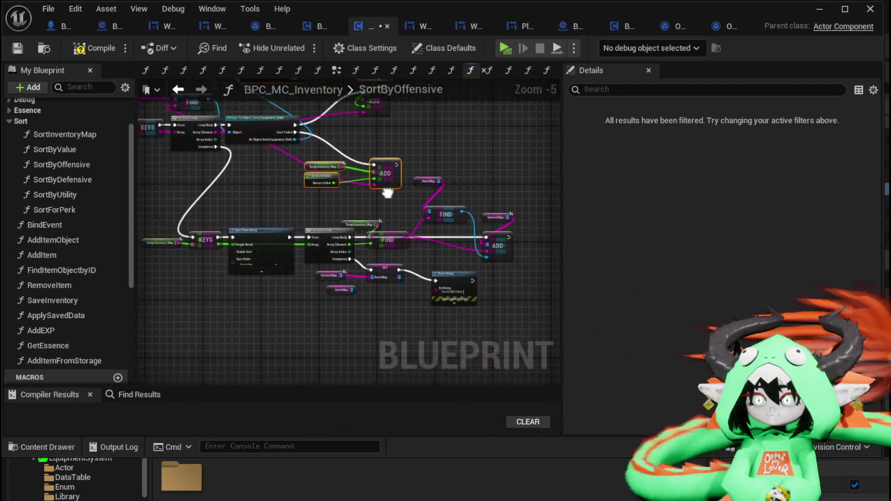
{"action": "left_click_drag", "start_coordinate": [350, 211], "coordinate": [383, 260]}
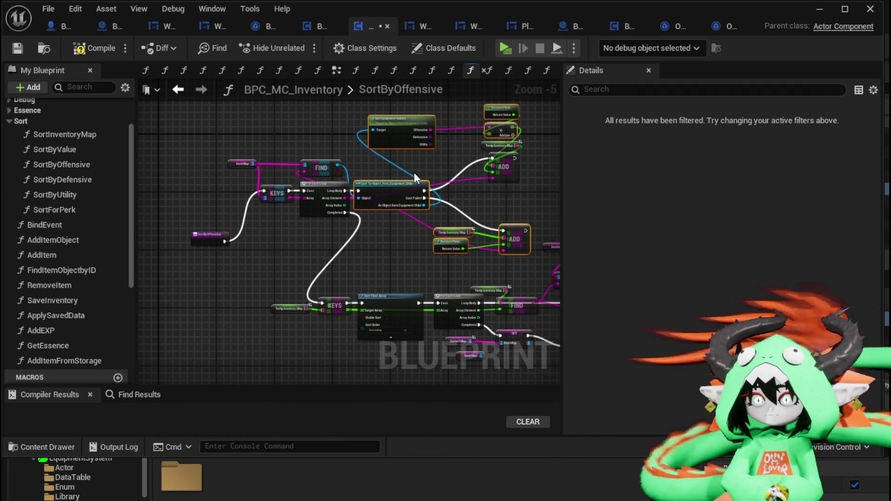
{"action": "left_click_drag", "start_coordinate": [381, 256], "coordinate": [487, 156]}
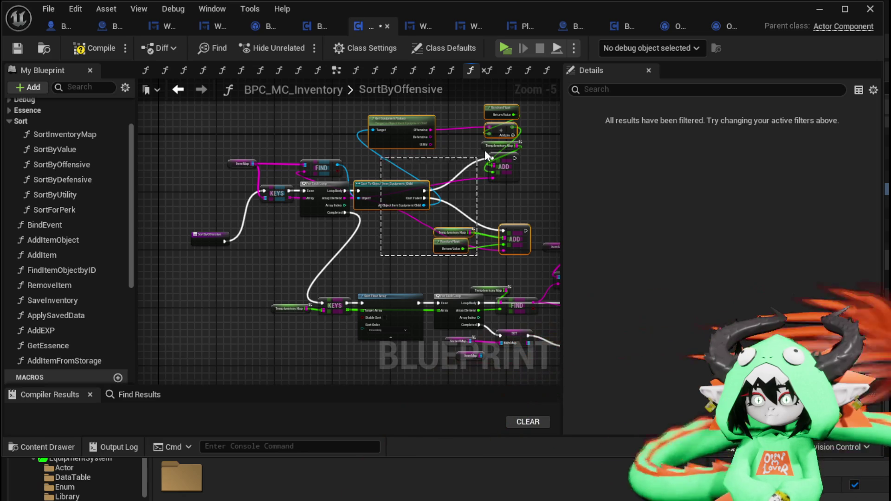
{"action": "left_click_drag", "start_coordinate": [512, 110], "coordinate": [513, 111]}
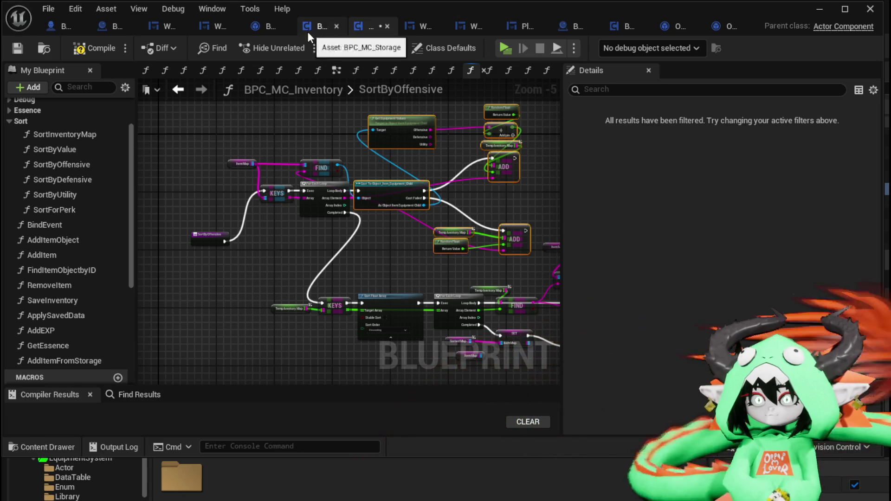
{"action": "left_click", "coordinate": [80, 50]}
{"action": "left_click", "coordinate": [13, 49]}
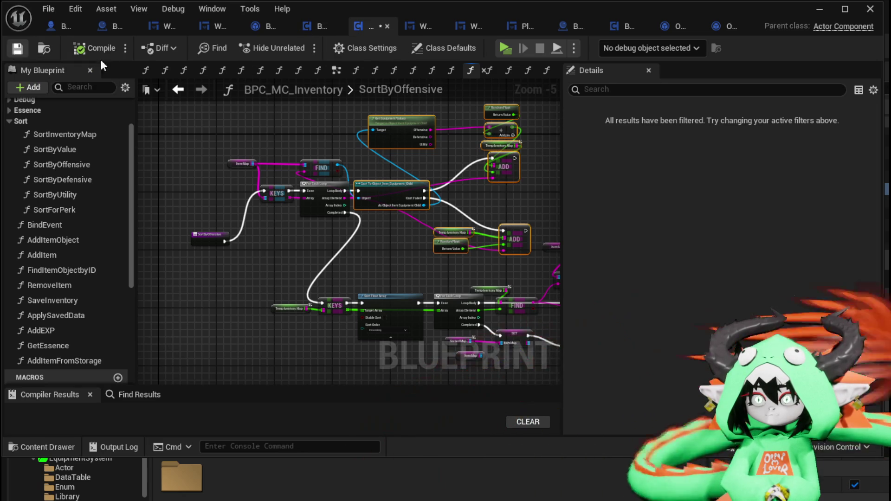
Step: Paste the Cast and ADD nodes into WPU_ItemSortingBar, wiring the loop body and FIND result into the Cast
{"action": "left_click", "coordinate": [420, 27]}
{"action": "scroll", "coordinate": [563, 179], "scroll_direction": "down", "scroll_amount": 2}
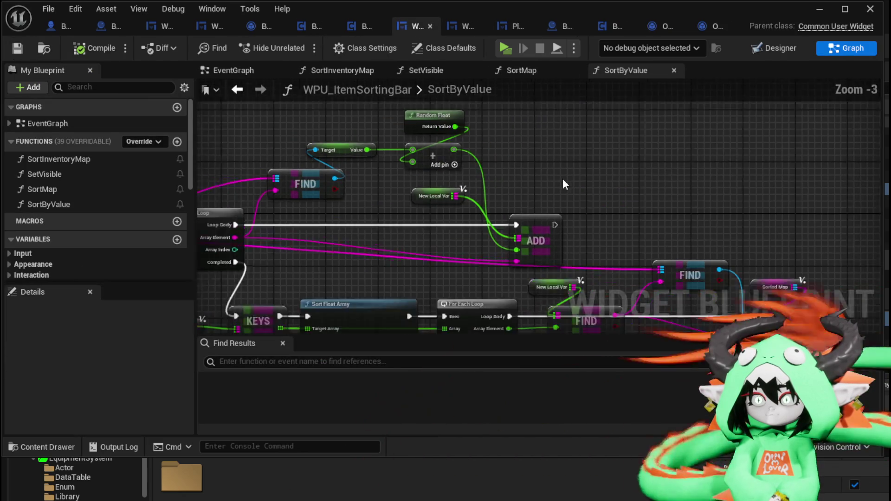
{"action": "key", "text": "ctrl+v"}
{"action": "left_click_drag", "start_coordinate": [427, 166], "coordinate": [548, 167]}
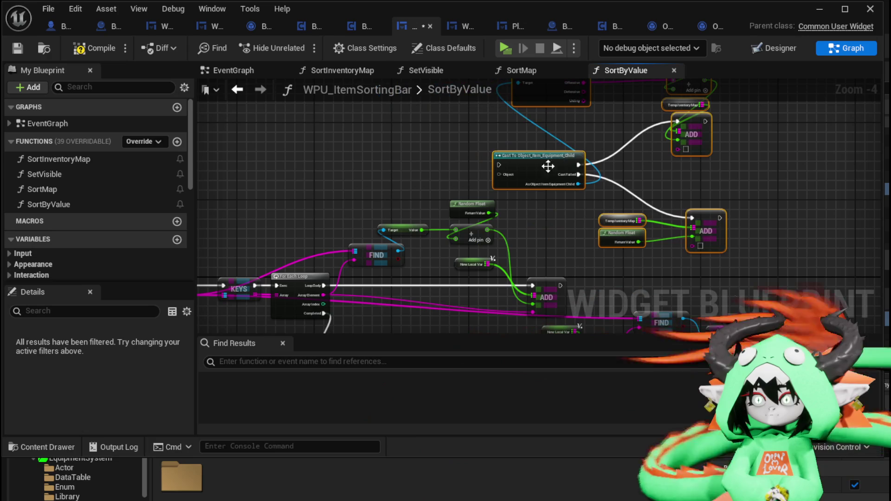
{"action": "mouse_move", "coordinate": [318, 290]}
{"action": "left_mouse_down"}
{"action": "mouse_move", "coordinate": [464, 168]}
{"action": "mouse_move", "coordinate": [499, 164]}
{"action": "left_mouse_up"}
{"action": "left_click_drag", "start_coordinate": [515, 224], "coordinate": [475, 172]}
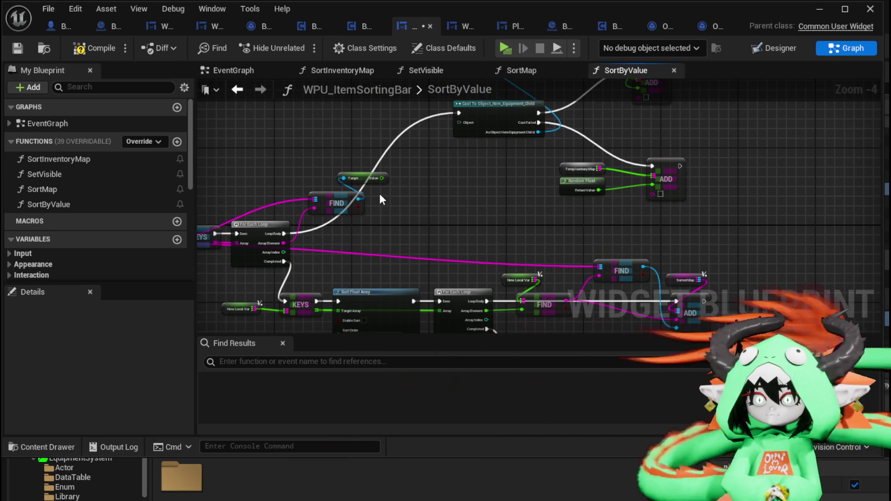
{"action": "left_click_drag", "start_coordinate": [360, 141], "coordinate": [469, 123]}
Step: Move the upper node group beside the FIND nodes
{"action": "scroll", "coordinate": [401, 162], "scroll_direction": "down", "scroll_amount": 1}
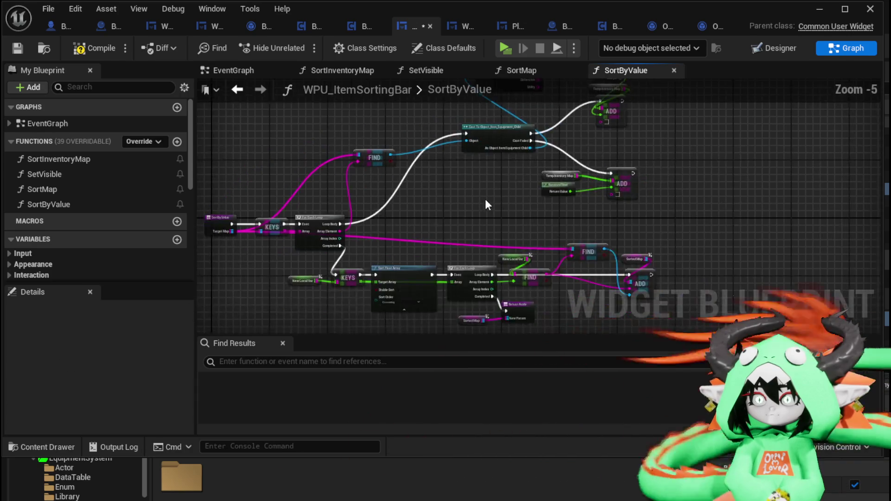
{"action": "left_click_drag", "start_coordinate": [486, 204], "coordinate": [459, 245]}
{"action": "left_click_drag", "start_coordinate": [401, 260], "coordinate": [610, 98]}
{"action": "left_click", "coordinate": [442, 275]}
{"action": "left_click_drag", "start_coordinate": [442, 275], "coordinate": [599, 105]}
{"action": "mouse_move", "coordinate": [583, 176]}
{"action": "left_mouse_down"}
{"action": "mouse_move", "coordinate": [502, 221]}
{"action": "mouse_move", "coordinate": [534, 207]}
{"action": "left_mouse_up"}
{"action": "scroll", "coordinate": [445, 140], "scroll_direction": "up", "scroll_amount": 2}
{"action": "left_click", "coordinate": [491, 266]}
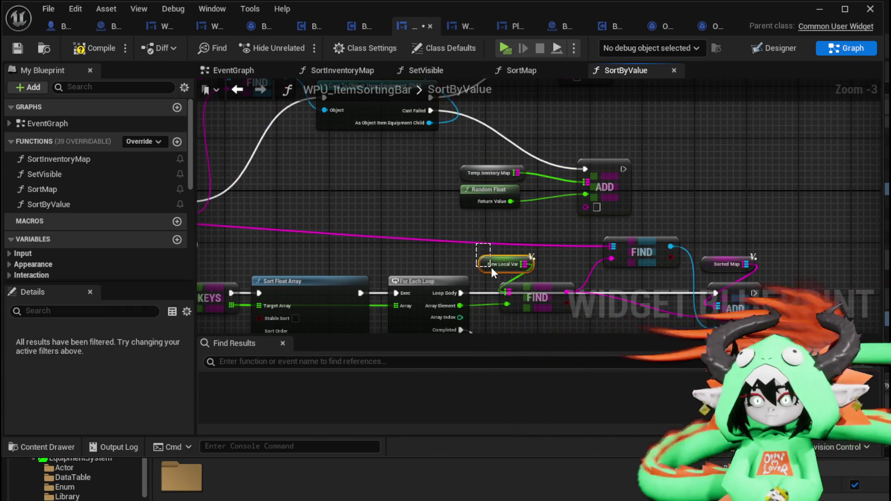
{"action": "scroll", "coordinate": [425, 171], "scroll_direction": "up", "scroll_amount": 3}
{"action": "left_click", "coordinate": [501, 133]}
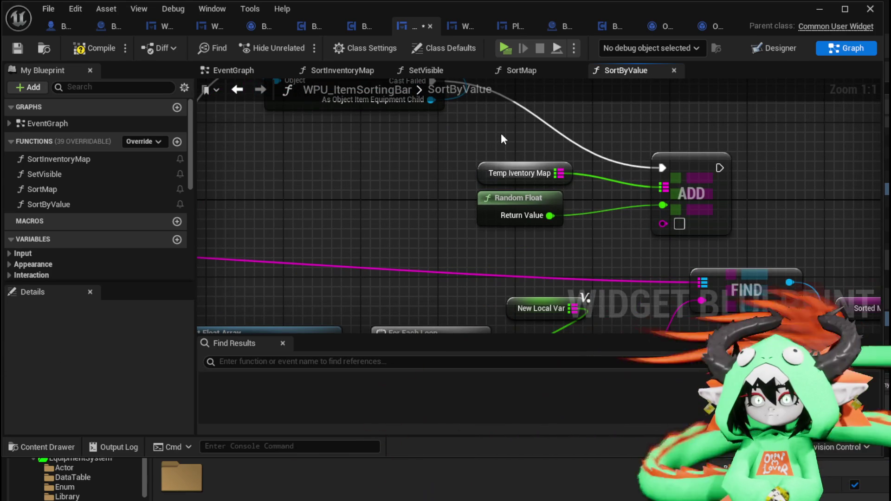
{"action": "scroll", "coordinate": [501, 133], "scroll_direction": "down", "scroll_amount": 4}
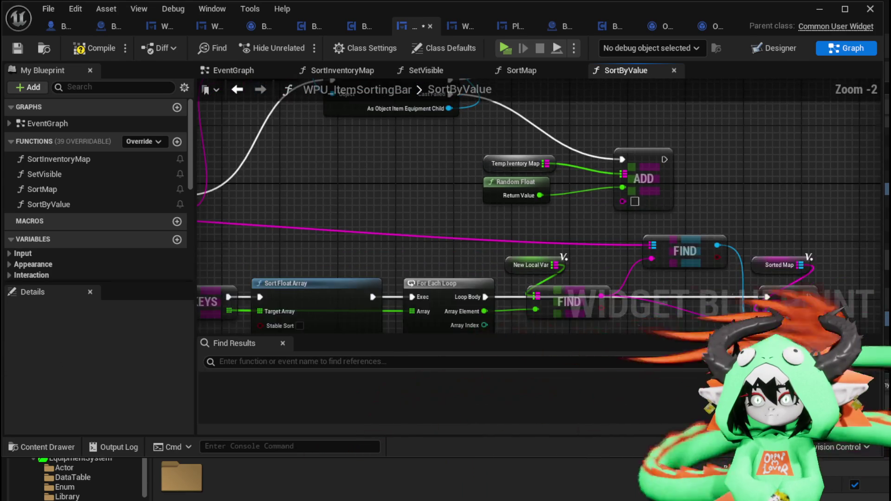
{"action": "scroll", "coordinate": [562, 174], "scroll_direction": "up", "scroll_amount": 2}
Step: Undo the trial node moves and wiring with three undos
{"action": "key", "text": "ctrl+z"}
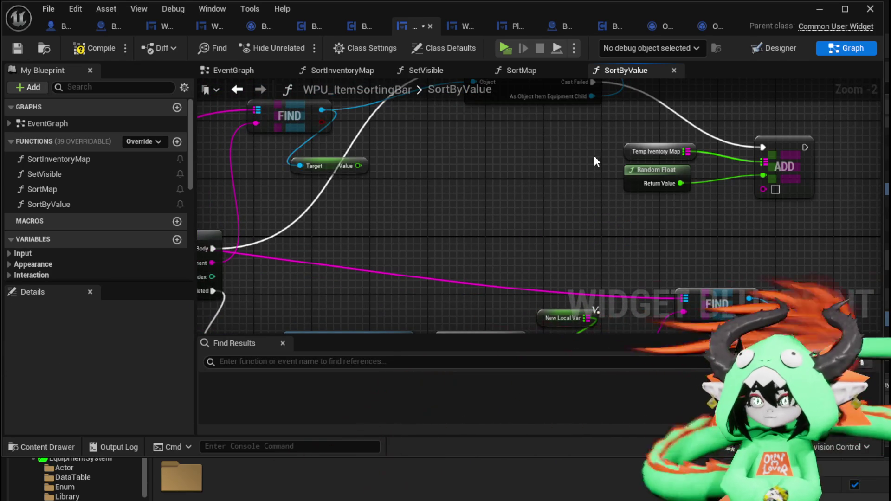
{"action": "key", "text": "ctrl+z"}
{"action": "key", "text": "ctrl+z"}
{"action": "key", "text": "ctrl+z"}
{"action": "key", "text": "ctrl+z"}
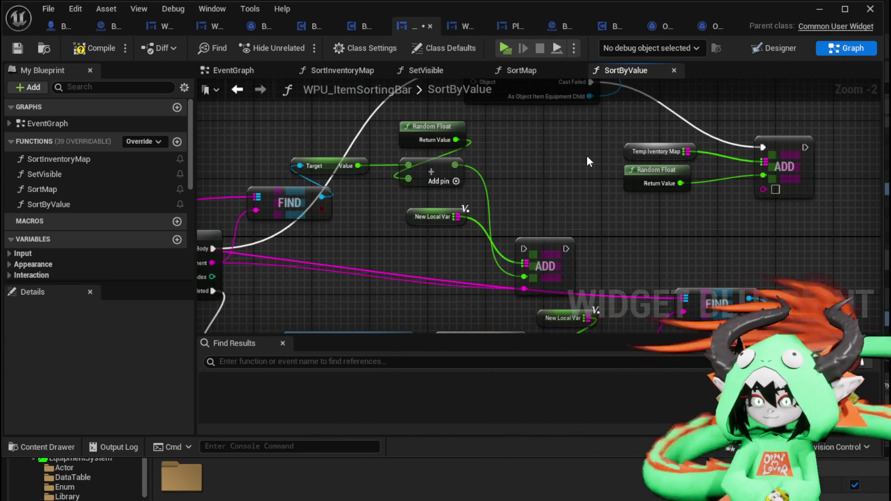
{"action": "key", "text": "ctrl+z"}
{"action": "scroll", "coordinate": [577, 158], "scroll_direction": "down", "scroll_amount": 3}
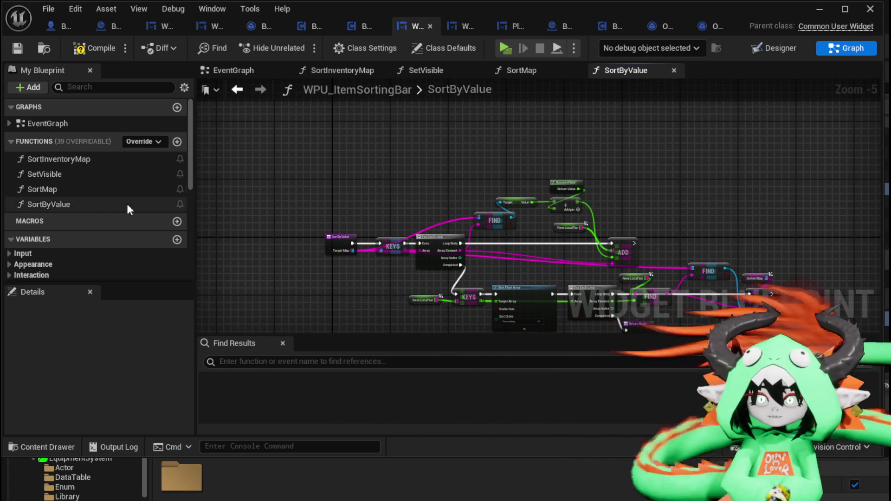
{"action": "right_click", "coordinate": [59, 207]}
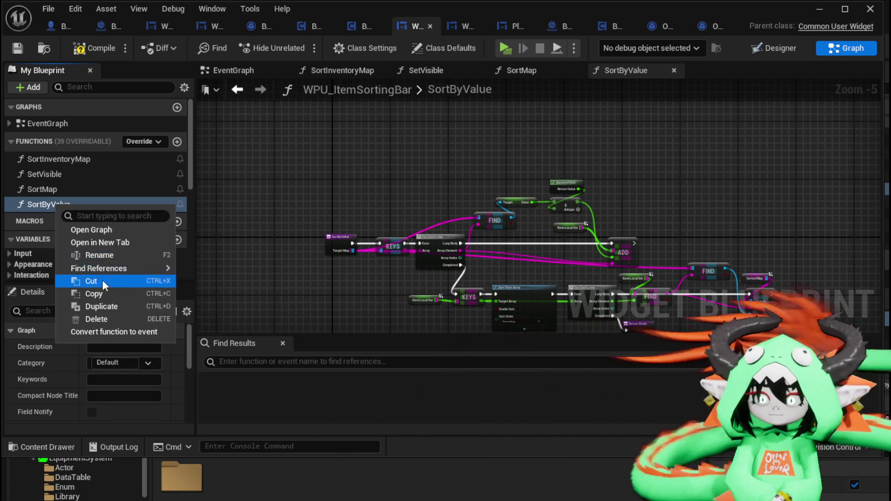
Step: Duplicate SortByValue as a new SortByOffensive function and compile
{"action": "left_click", "coordinate": [104, 307]}
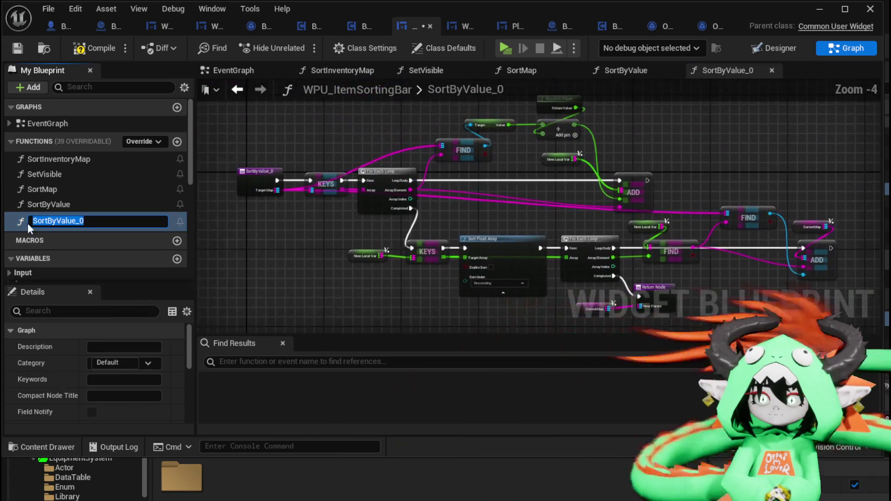
{"action": "left_click_drag", "start_coordinate": [57, 221], "coordinate": [148, 221]}
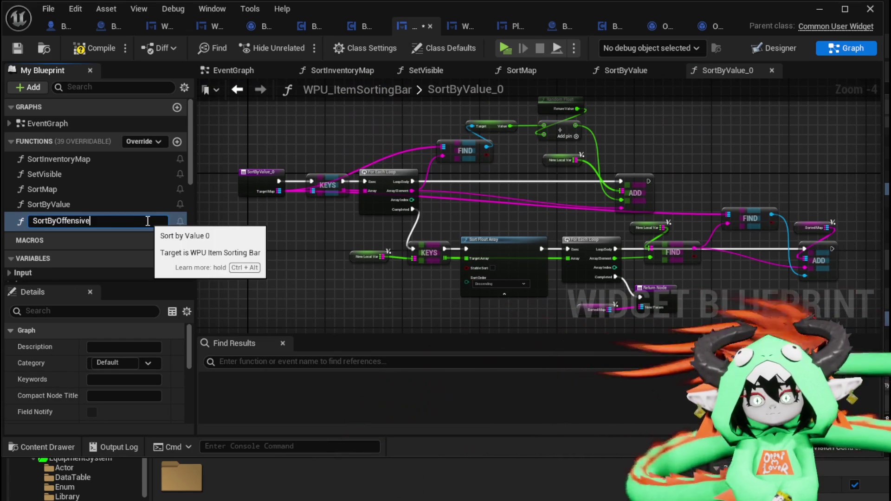
{"action": "key", "text": "Return"}
{"action": "left_click_drag", "start_coordinate": [478, 177], "coordinate": [408, 227]}
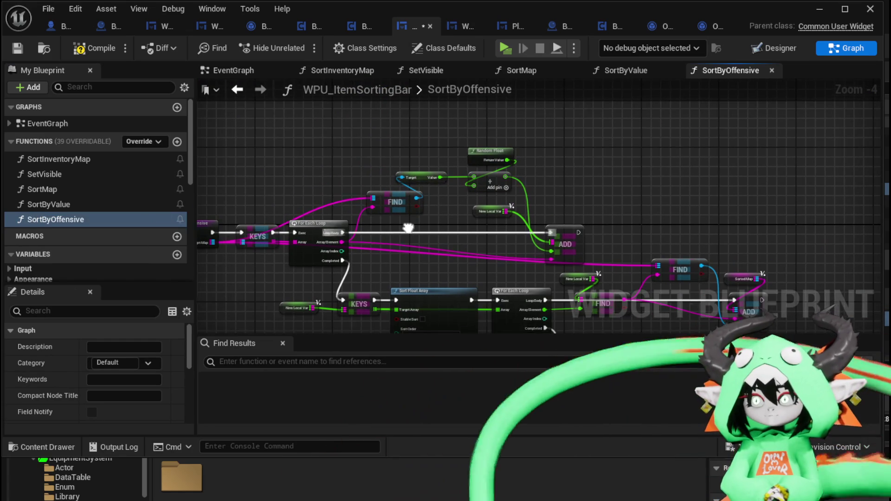
{"action": "left_click", "coordinate": [550, 112]}
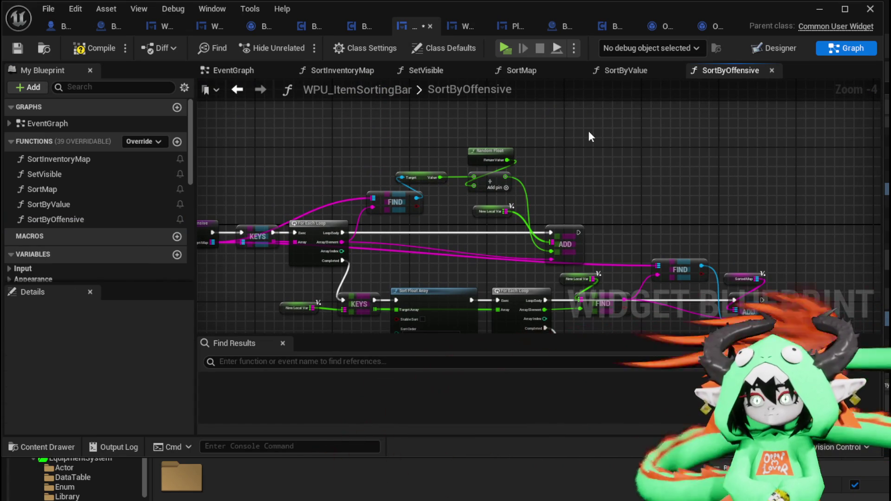
{"action": "left_click", "coordinate": [81, 45]}
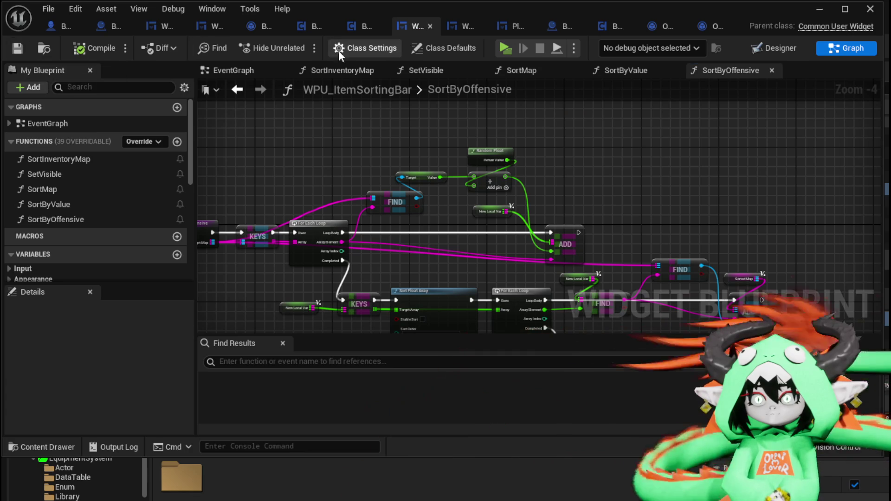
Step: Wire the FIND result and loop body into the Cast, deleting the old ADD and unused nodes
{"action": "left_click", "coordinate": [350, 29]}
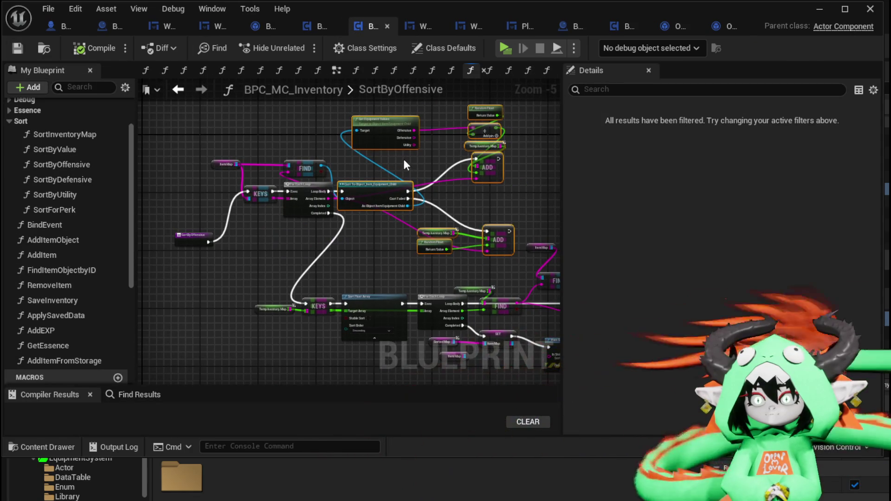
{"action": "left_click", "coordinate": [420, 27]}
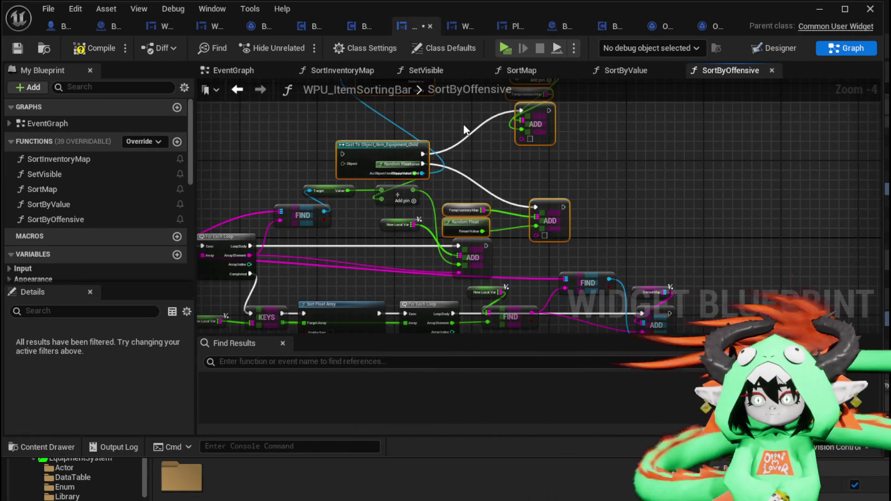
{"action": "left_click_drag", "start_coordinate": [368, 157], "coordinate": [472, 149]}
{"action": "mouse_move", "coordinate": [324, 210]}
{"action": "left_mouse_down"}
{"action": "mouse_move", "coordinate": [294, 220]}
{"action": "mouse_move", "coordinate": [444, 154]}
{"action": "left_mouse_up"}
{"action": "mouse_move", "coordinate": [252, 246]}
{"action": "left_mouse_down"}
{"action": "mouse_move", "coordinate": [405, 152]}
{"action": "mouse_move", "coordinate": [444, 144]}
{"action": "left_mouse_up"}
{"action": "left_click", "coordinate": [476, 258]}
{"action": "key", "text": "Delete"}
{"action": "left_click_drag", "start_coordinate": [397, 219], "coordinate": [408, 185]}
{"action": "key", "text": "Delete"}
{"action": "key", "text": "Delete"}
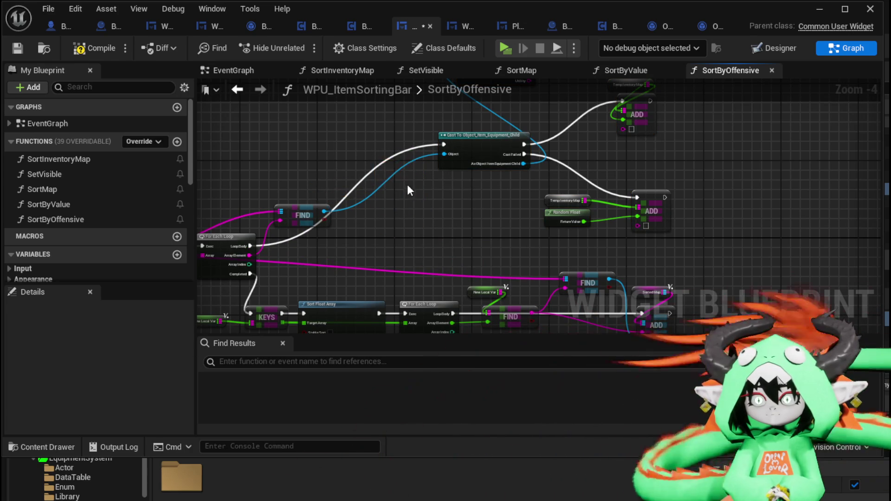
Step: Move the ADD node group left and place a New Local Var copy beside the lower ADD
{"action": "scroll", "coordinate": [408, 184], "scroll_direction": "down", "scroll_amount": 1}
{"action": "left_click_drag", "start_coordinate": [560, 204], "coordinate": [608, 151]}
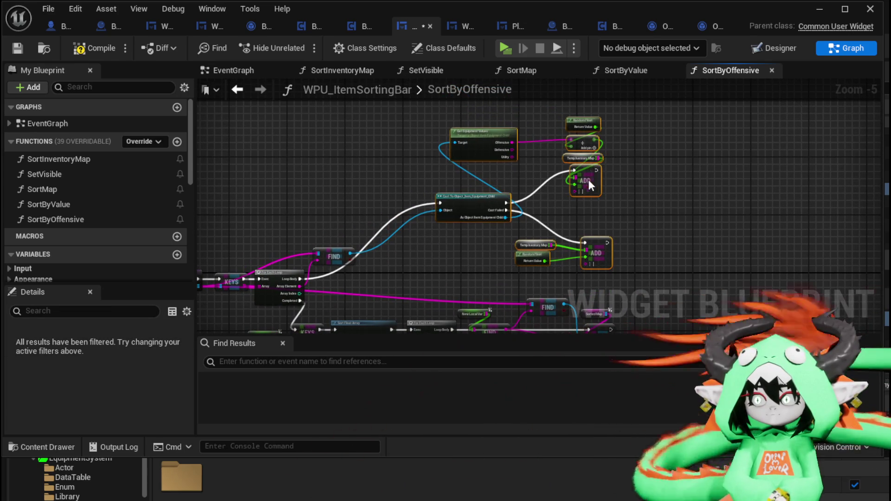
{"action": "left_click_drag", "start_coordinate": [589, 179], "coordinate": [525, 198]}
{"action": "scroll", "coordinate": [416, 299], "scroll_direction": "up", "scroll_amount": 3}
{"action": "left_click", "coordinate": [383, 152]}
{"action": "left_click_drag", "start_coordinate": [383, 153], "coordinate": [369, 212]}
{"action": "left_click", "coordinate": [438, 267]}
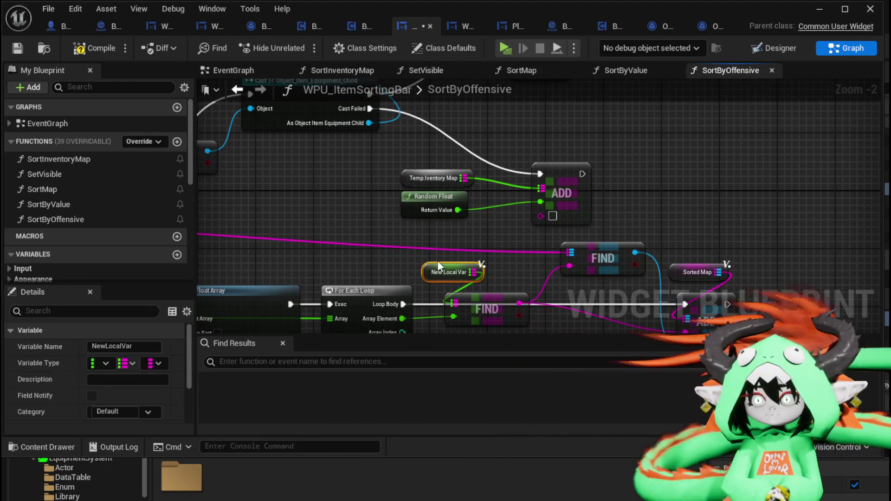
{"action": "key", "text": "ctrl+v"}
{"action": "left_click_drag", "start_coordinate": [394, 170], "coordinate": [547, 190]}
Step: Replace the Temp Inventory Map getter with New Local Var and wire Array Element into both ADD values
{"action": "left_click", "coordinate": [434, 178]}
{"action": "key", "text": "Delete"}
{"action": "left_click_drag", "start_coordinate": [369, 170], "coordinate": [417, 177]}
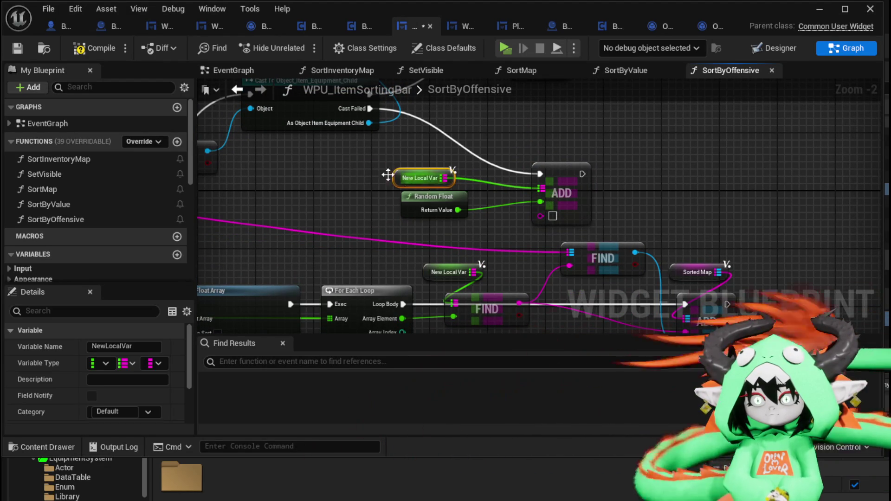
{"action": "left_click_drag", "start_coordinate": [284, 173], "coordinate": [430, 196]}
{"action": "left_click_drag", "start_coordinate": [240, 241], "coordinate": [688, 239]}
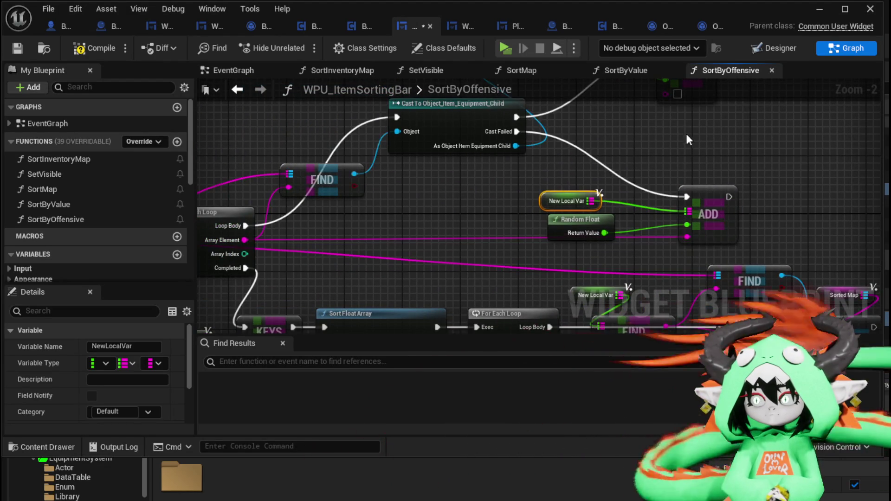
{"action": "left_click_drag", "start_coordinate": [500, 202], "coordinate": [477, 250]}
{"action": "mouse_move", "coordinate": [221, 293]}
{"action": "left_mouse_down"}
{"action": "mouse_move", "coordinate": [642, 132]}
{"action": "mouse_move", "coordinate": [645, 141]}
{"action": "left_mouse_up"}
Step: Feed another New Local Var copy into the upper ADD node's map input
{"action": "mouse_move", "coordinate": [584, 155]}
{"action": "left_mouse_down"}
{"action": "mouse_move", "coordinate": [594, 271]}
{"action": "mouse_move", "coordinate": [603, 133]}
{"action": "left_mouse_up"}
{"action": "scroll", "coordinate": [603, 133], "scroll_direction": "down", "scroll_amount": 1}
{"action": "mouse_move", "coordinate": [536, 162]}
{"action": "left_mouse_down"}
{"action": "mouse_move", "coordinate": [615, 192]}
{"action": "mouse_move", "coordinate": [746, 152]}
{"action": "mouse_move", "coordinate": [543, 174]}
{"action": "left_mouse_up"}
{"action": "left_click_drag", "start_coordinate": [374, 216], "coordinate": [383, 247]}
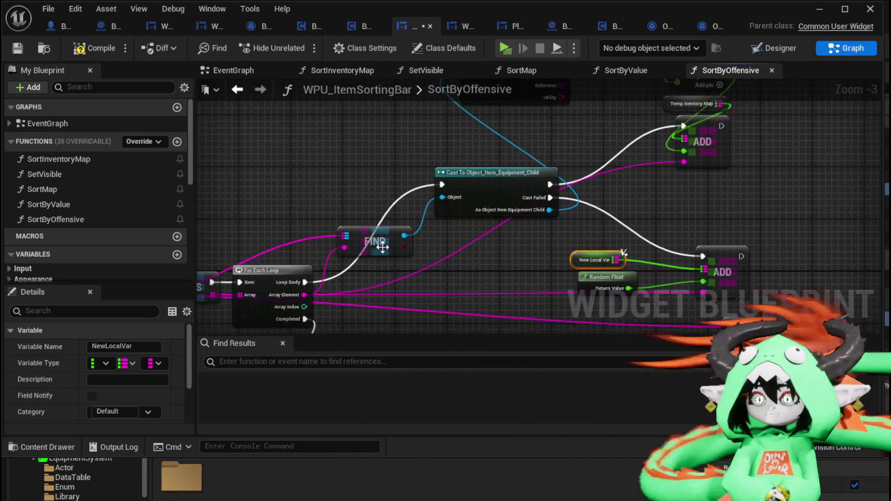
{"action": "mouse_move", "coordinate": [465, 252]}
{"action": "left_mouse_down"}
{"action": "mouse_move", "coordinate": [399, 313]}
{"action": "mouse_move", "coordinate": [330, 271]}
{"action": "left_mouse_up"}
{"action": "left_click_drag", "start_coordinate": [440, 261], "coordinate": [458, 278]}
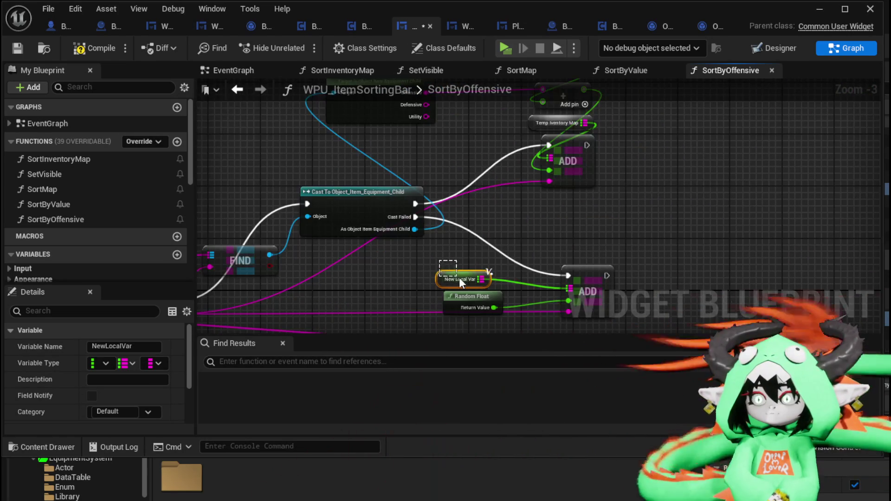
{"action": "key", "text": "ctrl+c"}
{"action": "key", "text": "ctrl+v"}
{"action": "left_click_drag", "start_coordinate": [522, 123], "coordinate": [549, 165]}
Step: Save the WPU_ItemSortingBar widget blueprint
{"action": "left_click", "coordinate": [666, 148]}
{"action": "scroll", "coordinate": [666, 149], "scroll_direction": "down", "scroll_amount": 2}
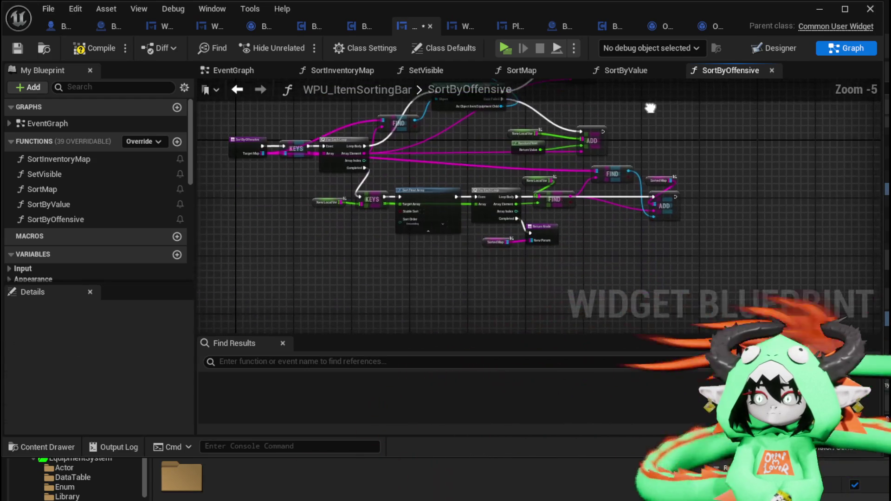
{"action": "scroll", "coordinate": [491, 213], "scroll_direction": "up", "scroll_amount": 3}
{"action": "scroll", "coordinate": [457, 151], "scroll_direction": "down", "scroll_amount": 1}
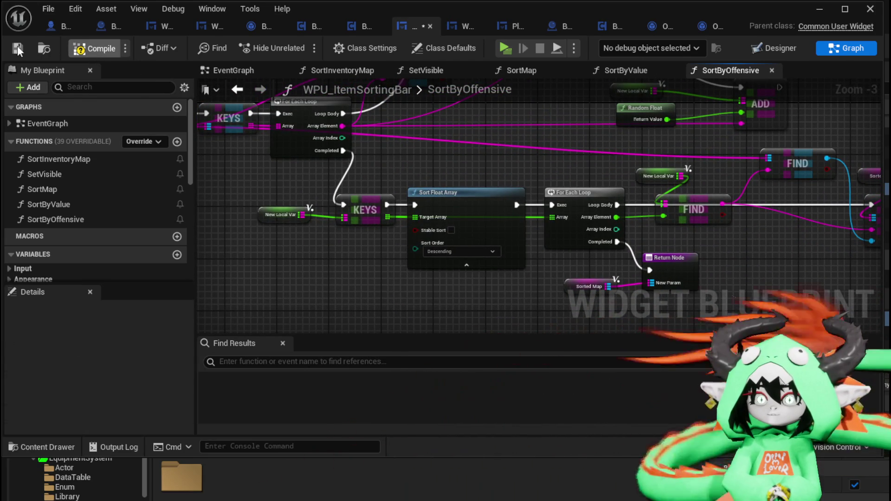
{"action": "left_click", "coordinate": [18, 46]}
{"action": "scroll", "coordinate": [329, 164], "scroll_direction": "down", "scroll_amount": 4}
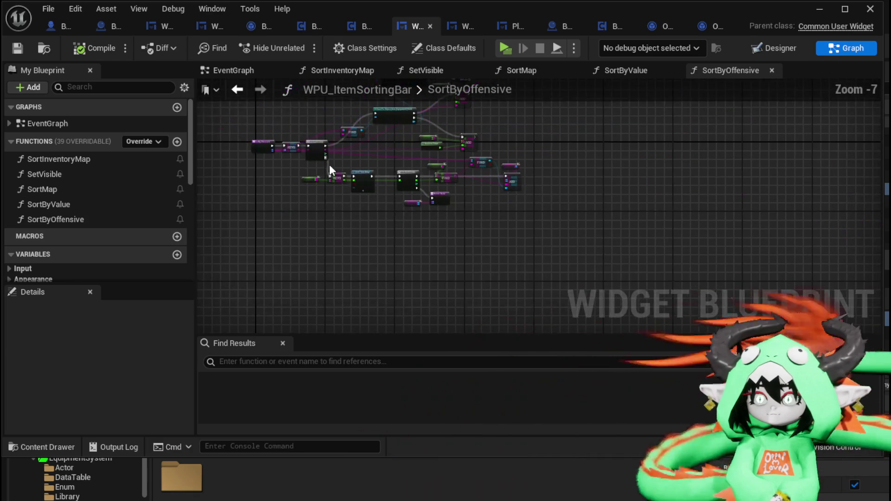
Step: Duplicate SortByOffensive as SortByDefensive, feed it the Defensive value, and compile
{"action": "right_click", "coordinate": [78, 216]}
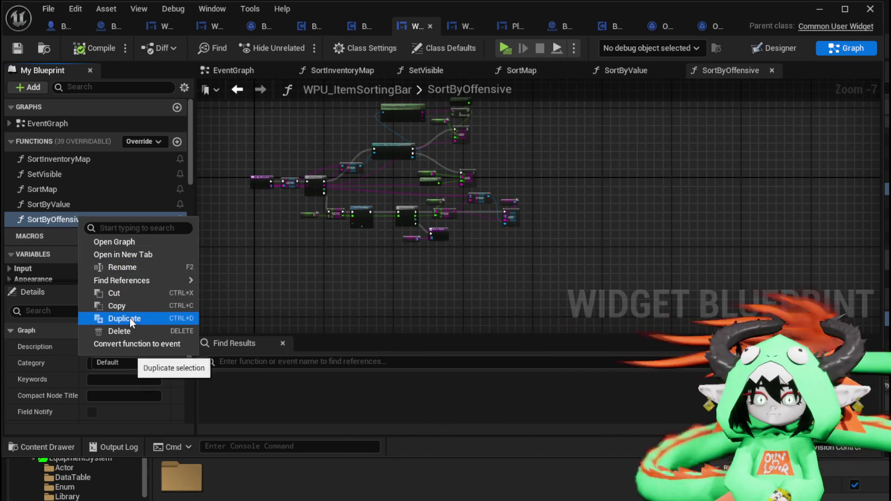
{"action": "left_click", "coordinate": [130, 318]}
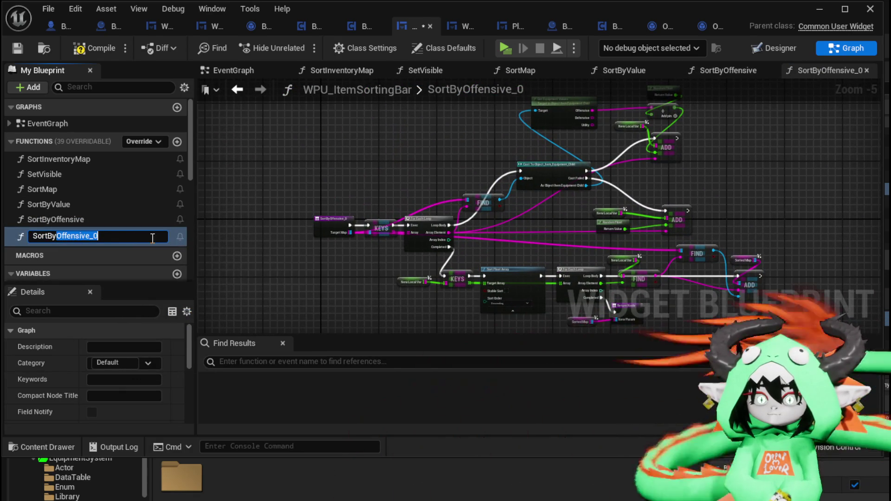
{"action": "type", "text": "Deffe"}
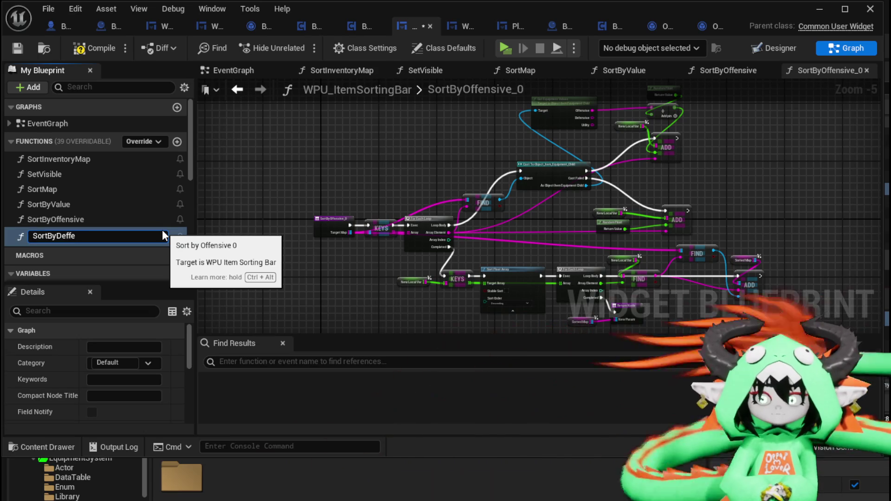
{"action": "key", "text": "BackSpace"}
{"action": "key", "text": "BackSpace"}
{"action": "type", "text": "ensiv"}
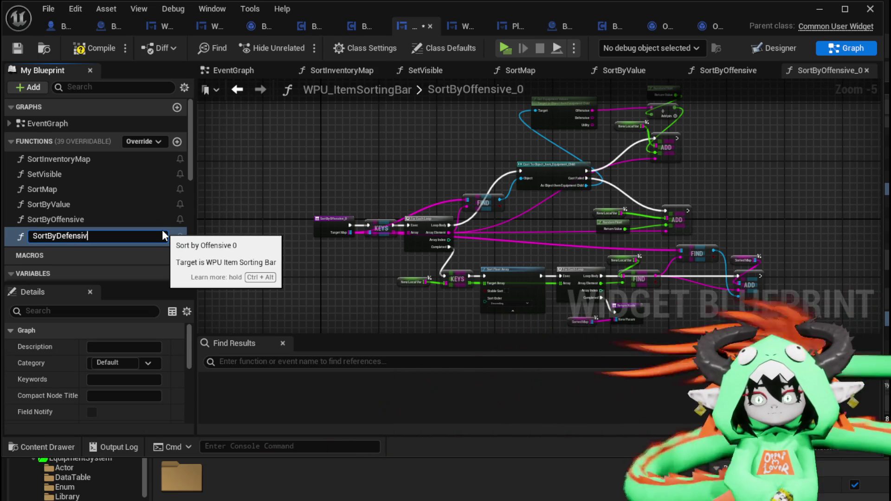
{"action": "type", "text": "e"}
{"action": "key", "text": "Return"}
{"action": "scroll", "coordinate": [391, 182], "scroll_direction": "up", "scroll_amount": 3}
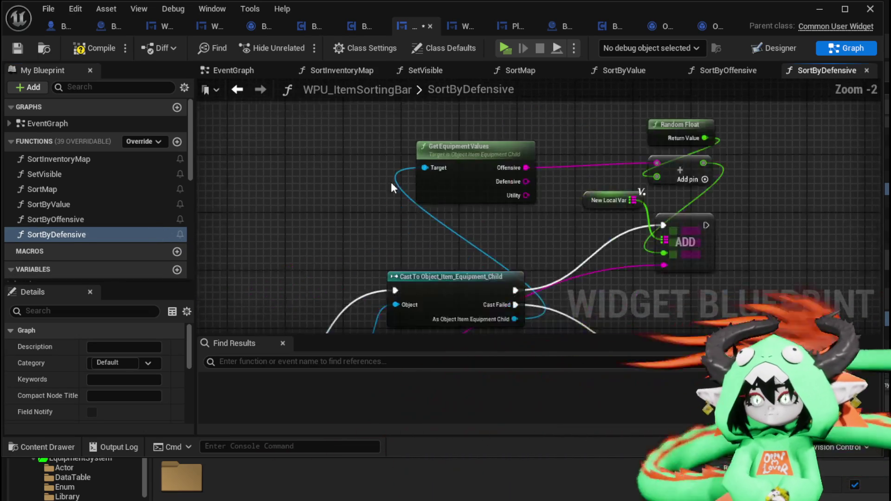
{"action": "scroll", "coordinate": [391, 182], "scroll_direction": "up", "scroll_amount": 1}
{"action": "left_click_drag", "start_coordinate": [559, 181], "coordinate": [702, 159]}
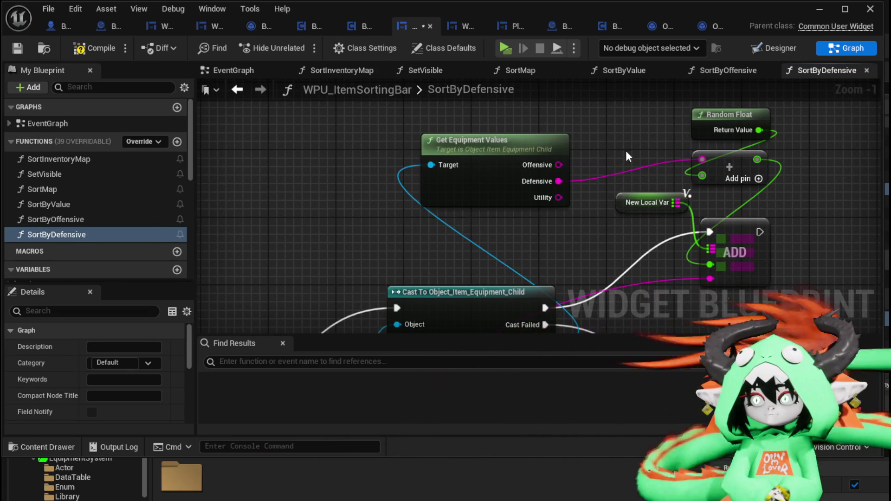
{"action": "left_click", "coordinate": [74, 52]}
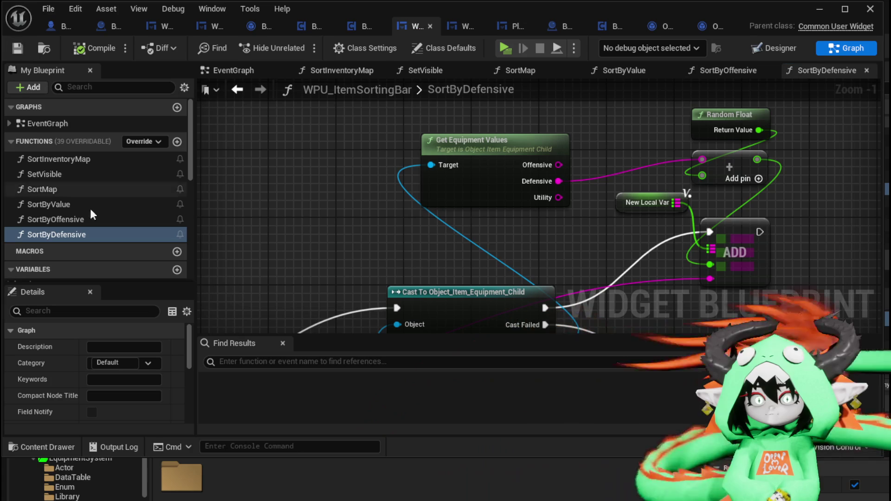
Step: Discard a stray new function, then duplicate SortByDefensive as SortByUtility using the Utility value
{"action": "left_click", "coordinate": [177, 142]}
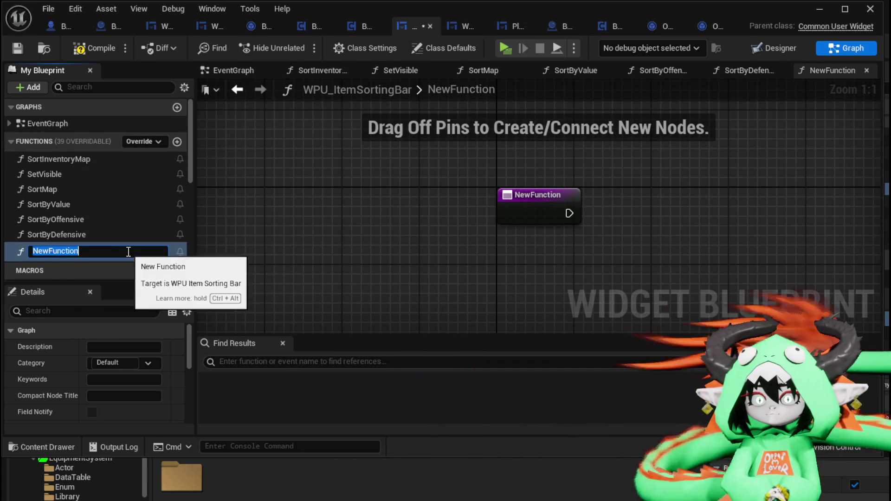
{"action": "left_click", "coordinate": [246, 236]}
{"action": "key", "text": "Delete"}
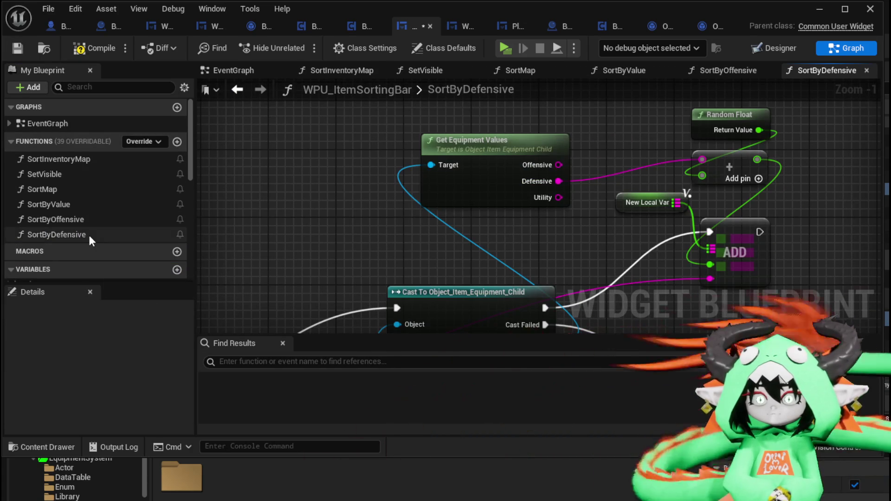
{"action": "right_click", "coordinate": [88, 234]}
{"action": "mouse_move", "coordinate": [140, 298]}
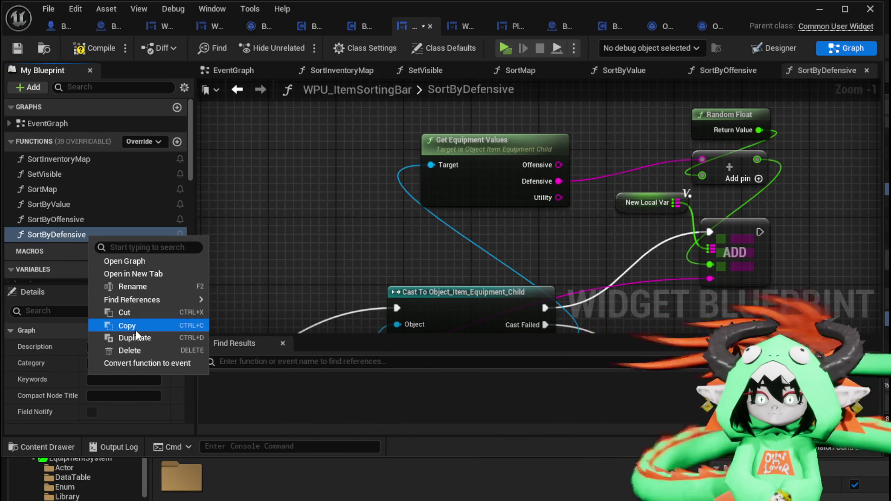
{"action": "left_click", "coordinate": [135, 337]}
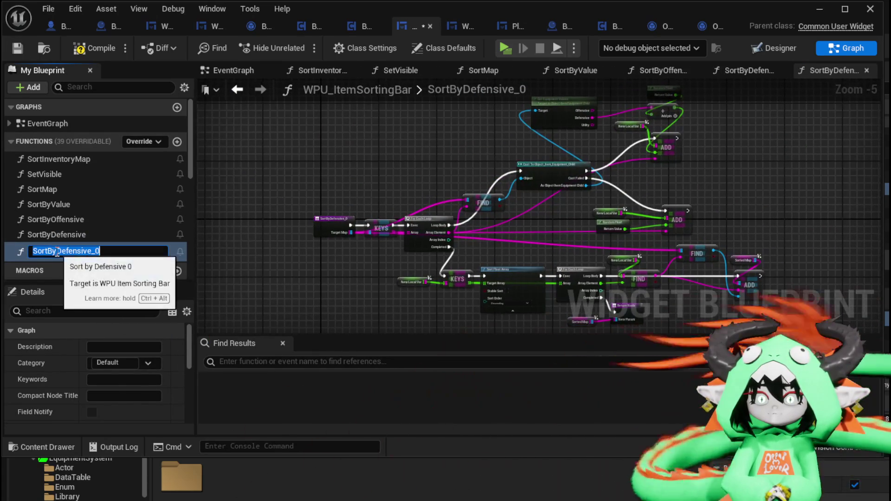
{"action": "left_click_drag", "start_coordinate": [57, 251], "coordinate": [308, 212]}
{"action": "type", "text": "SortByUtilit"}
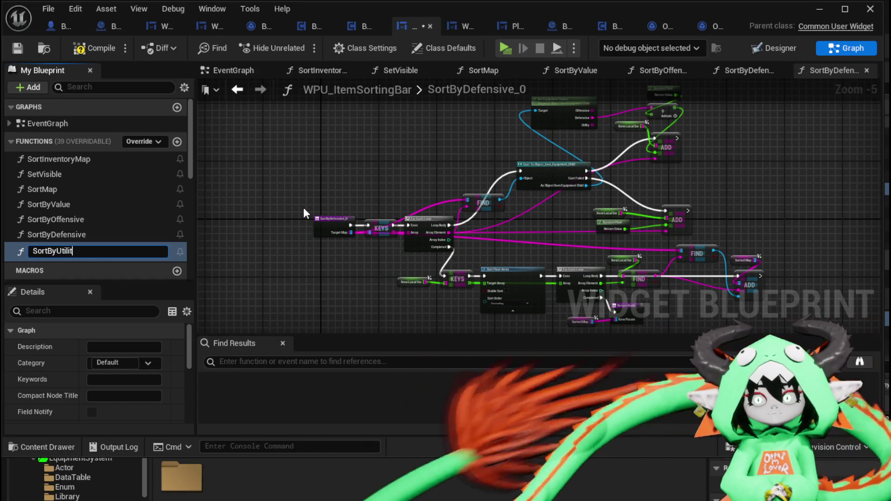
{"action": "type", "text": "y"}
{"action": "key", "text": "Return"}
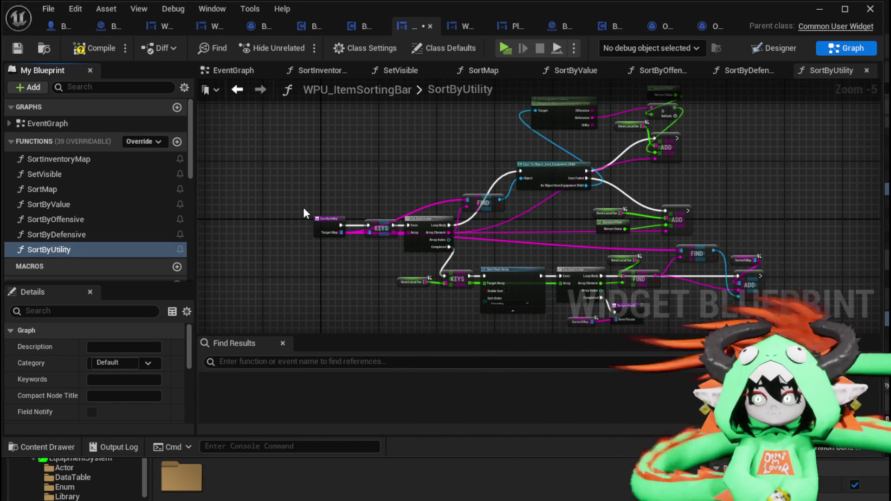
{"action": "scroll", "coordinate": [416, 199], "scroll_direction": "up", "scroll_amount": 2}
{"action": "left_click_drag", "start_coordinate": [439, 185], "coordinate": [567, 156]}
Step: Discard a stray blank function, duplicate SortByUtility as SortByPerks, and compile
{"action": "left_click", "coordinate": [22, 48]}
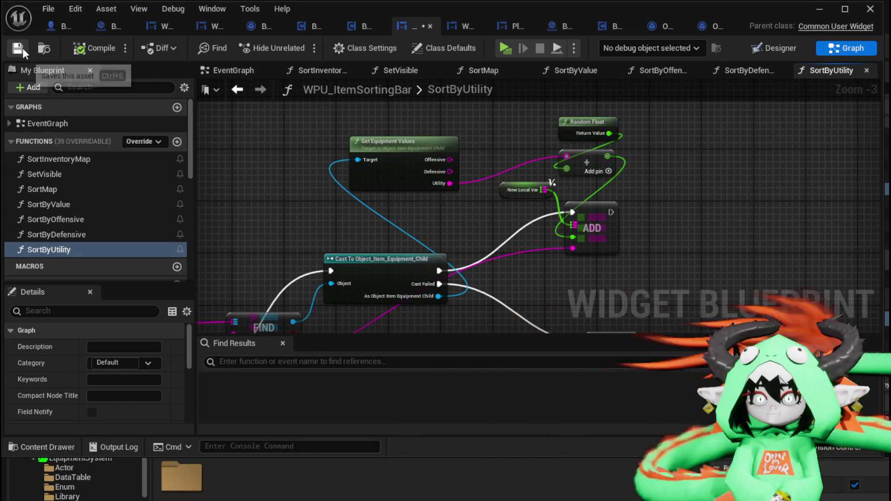
{"action": "left_click", "coordinate": [177, 141]}
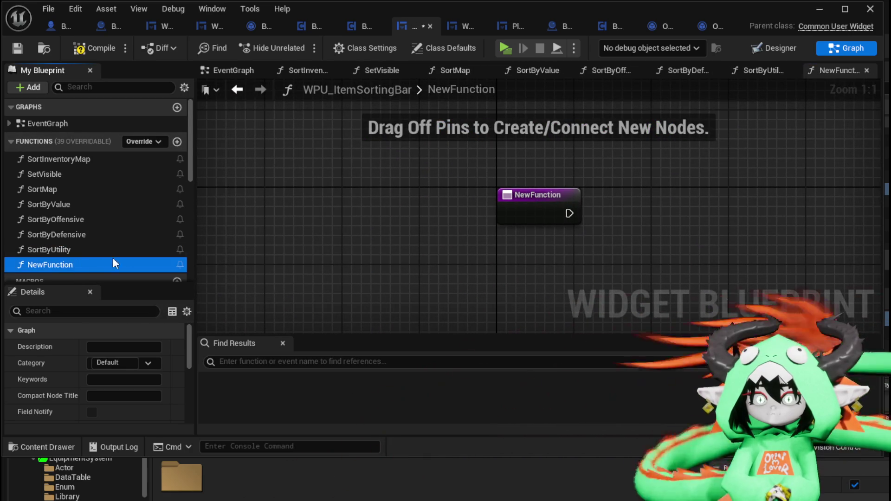
{"action": "key", "text": "Delete"}
{"action": "right_click", "coordinate": [79, 254]}
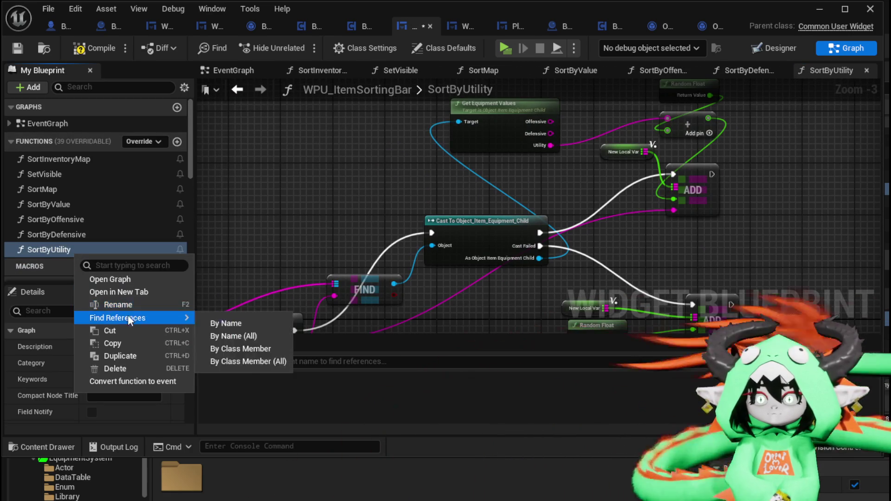
{"action": "left_click", "coordinate": [121, 355]}
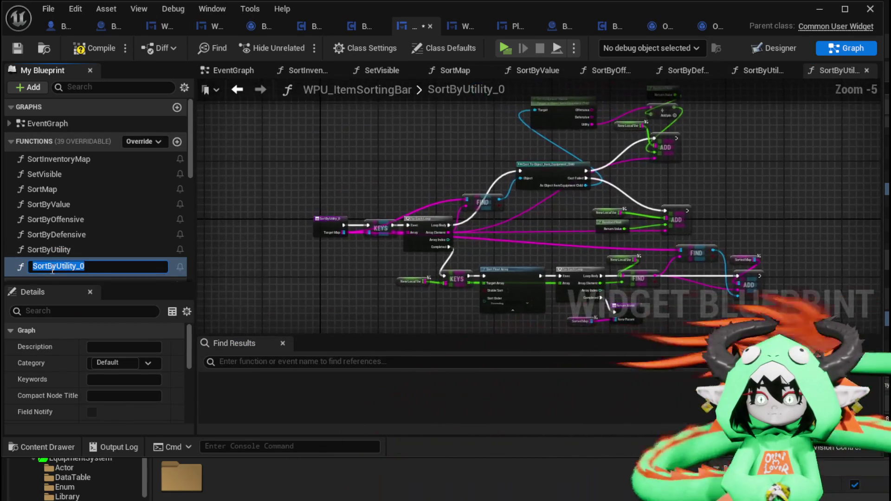
{"action": "left_click_drag", "start_coordinate": [55, 266], "coordinate": [190, 260]}
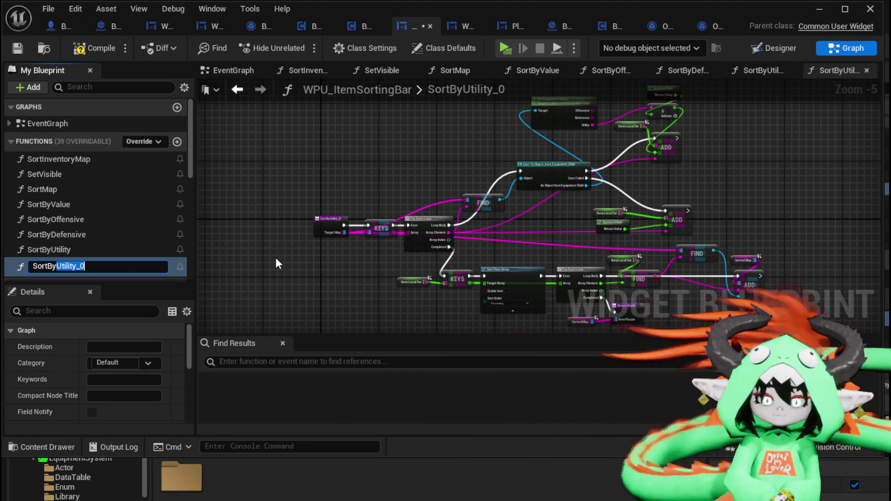
{"action": "type", "text": "Perks"}
{"action": "key", "text": "Return"}
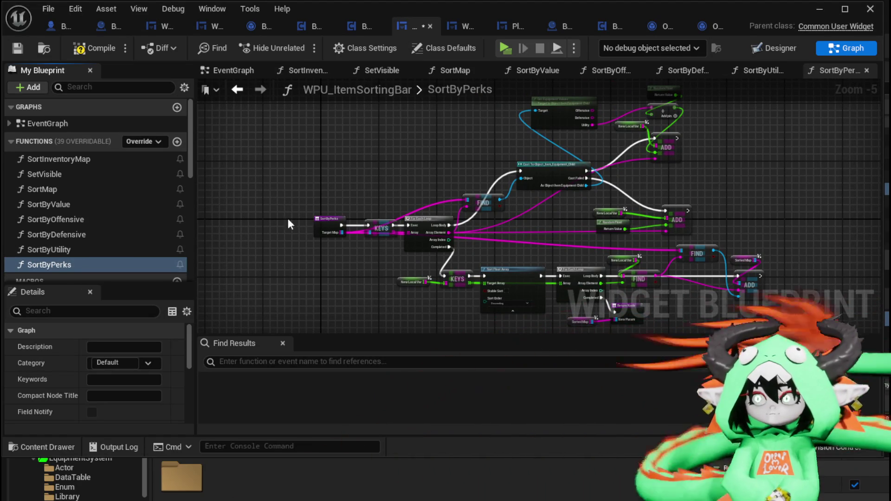
{"action": "left_click", "coordinate": [94, 47]}
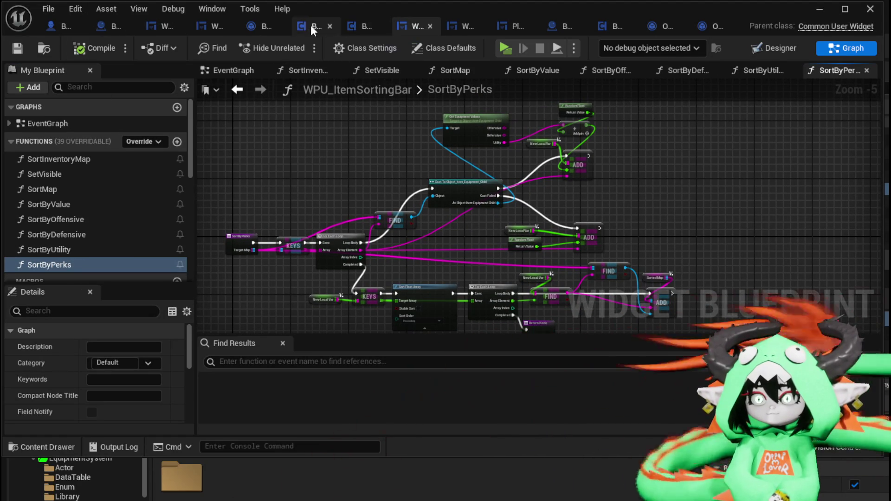
{"action": "left_click", "coordinate": [363, 29]}
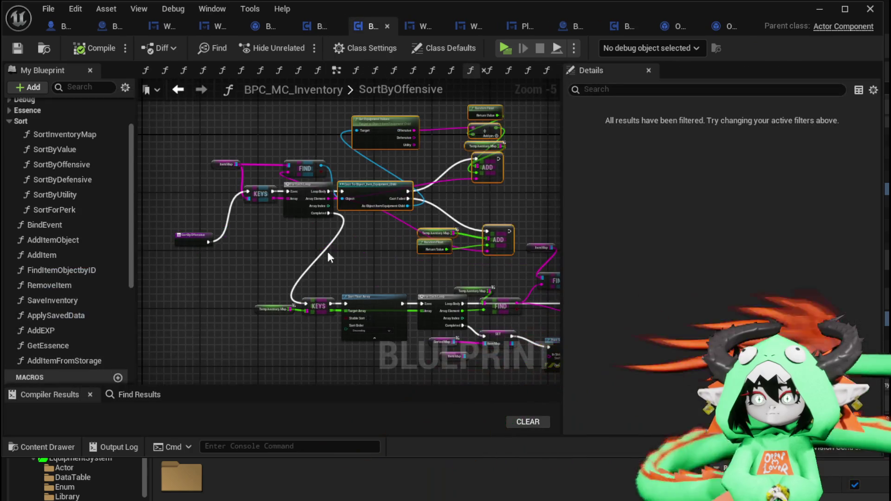
{"action": "double_click", "coordinate": [65, 209]}
{"action": "scroll", "coordinate": [280, 233], "scroll_direction": "down", "scroll_amount": 2}
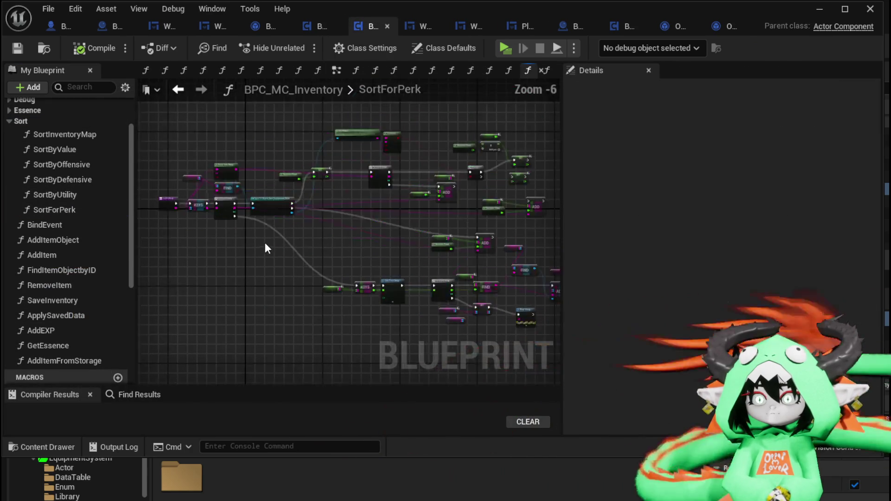
{"action": "mouse_move", "coordinate": [204, 121]}
{"action": "left_mouse_down"}
{"action": "mouse_move", "coordinate": [407, 295]}
{"action": "mouse_move", "coordinate": [547, 336]}
{"action": "left_mouse_up"}
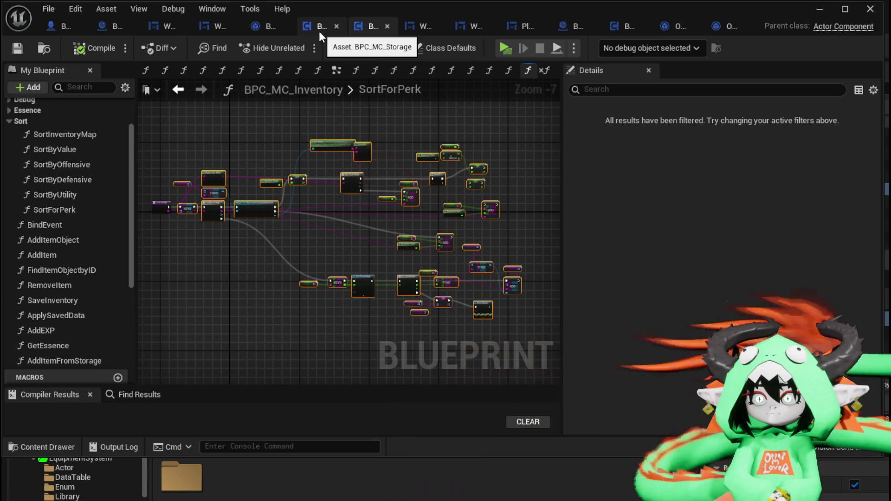
{"action": "left_click", "coordinate": [427, 28]}
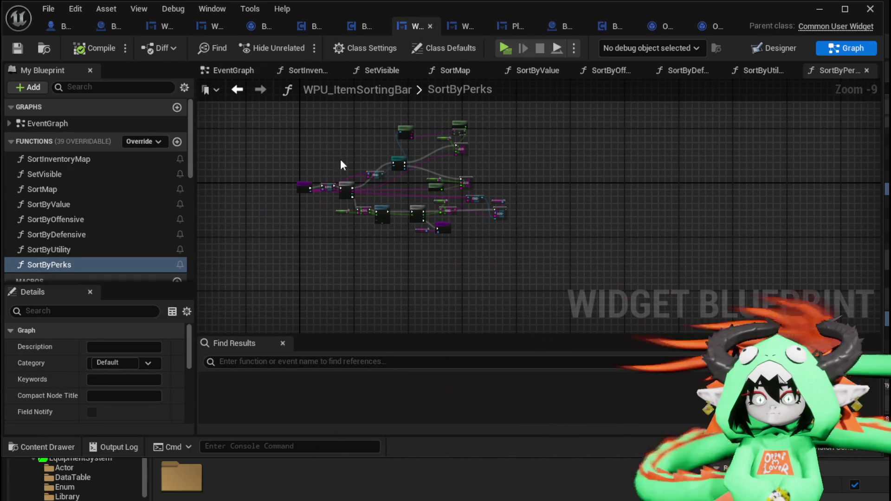
{"action": "left_click_drag", "start_coordinate": [333, 113], "coordinate": [511, 277]}
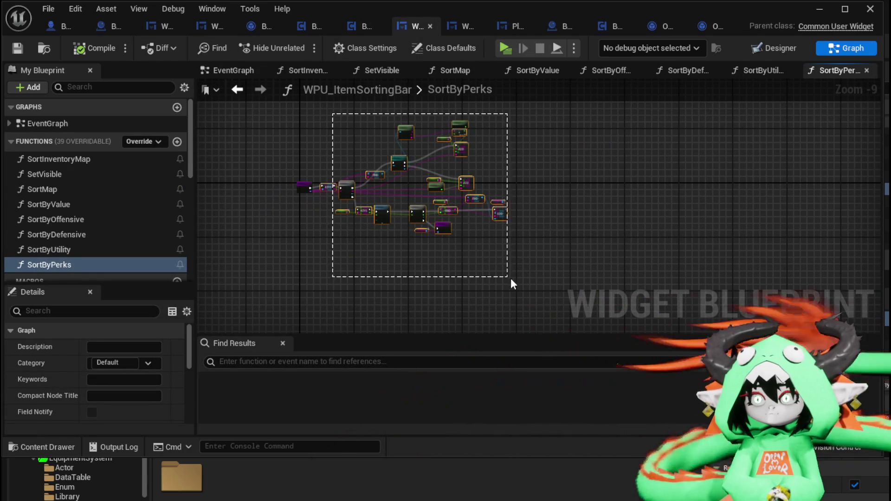
{"action": "key", "text": "Delete"}
{"action": "key", "text": "ctrl+z"}
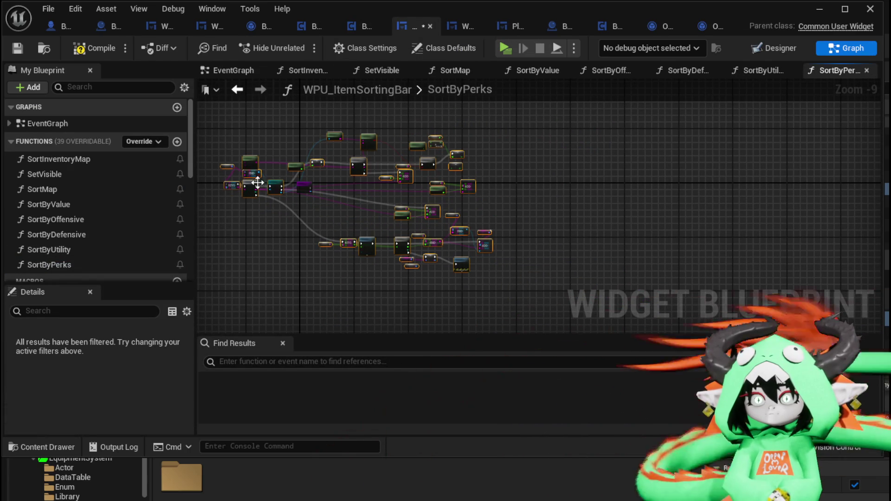
{"action": "scroll", "coordinate": [326, 182], "scroll_direction": "up", "scroll_amount": 8}
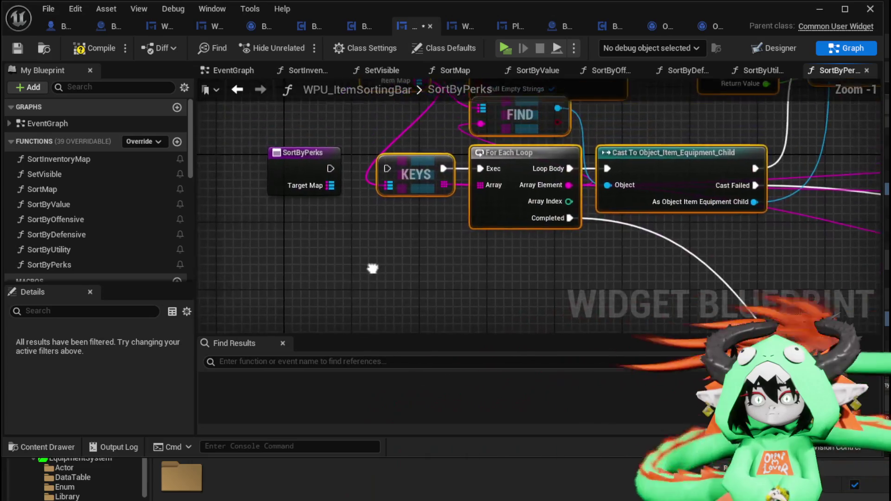
Step: Wire Target Map into the KEYS and FIND nodes and delete the Item Map getter
{"action": "mouse_move", "coordinate": [356, 274]}
{"action": "left_mouse_down"}
{"action": "mouse_move", "coordinate": [414, 274]}
{"action": "mouse_move", "coordinate": [471, 213]}
{"action": "mouse_move", "coordinate": [506, 196]}
{"action": "left_mouse_up"}
{"action": "left_click", "coordinate": [398, 144]}
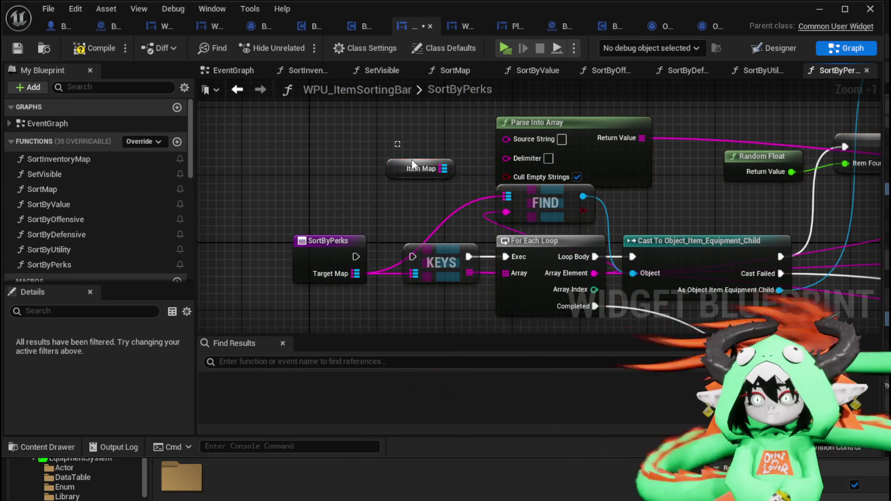
{"action": "key", "text": "Delete"}
{"action": "scroll", "coordinate": [422, 250], "scroll_direction": "down", "scroll_amount": 2}
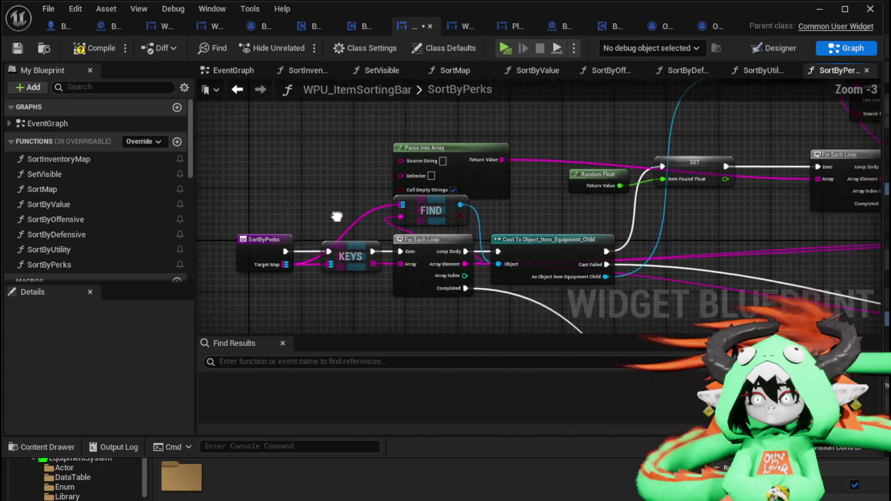
{"action": "scroll", "coordinate": [351, 163], "scroll_direction": "up", "scroll_amount": 3}
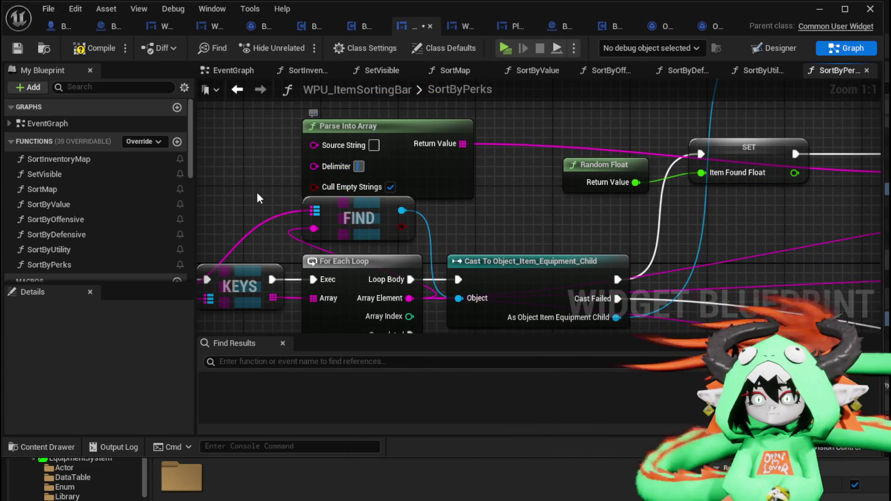
{"action": "left_click_drag", "start_coordinate": [257, 192], "coordinate": [403, 181]}
{"action": "left_click_drag", "start_coordinate": [368, 211], "coordinate": [300, 212]}
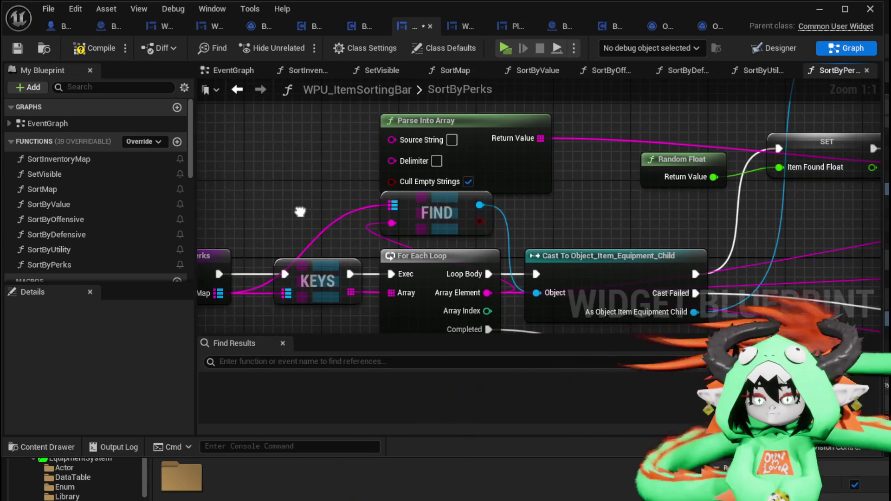
{"action": "scroll", "coordinate": [301, 210], "scroll_direction": "down", "scroll_amount": 2}
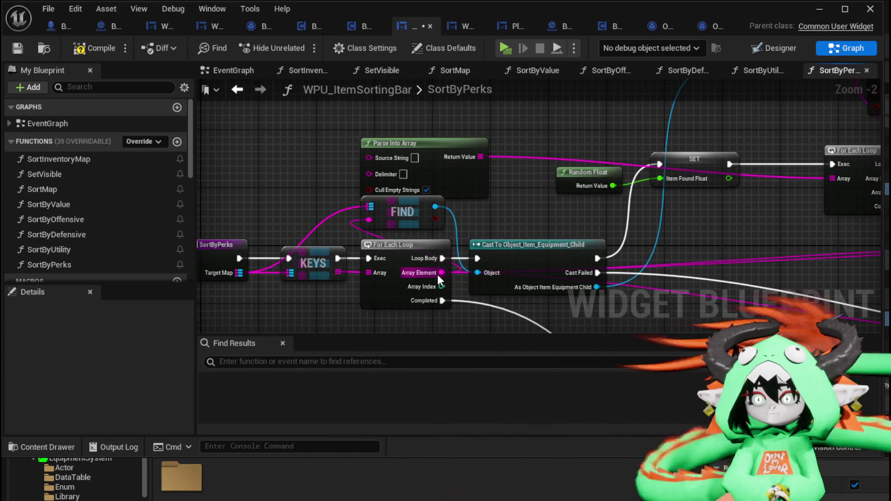
{"action": "mouse_move", "coordinate": [453, 251]}
{"action": "left_mouse_down"}
{"action": "mouse_move", "coordinate": [489, 229]}
{"action": "mouse_move", "coordinate": [346, 219]}
{"action": "mouse_move", "coordinate": [403, 277]}
{"action": "left_mouse_up"}
{"action": "left_click_drag", "start_coordinate": [353, 169], "coordinate": [403, 125]}
Step: Add a Source String input to SortByPerks and rename it KeyData
{"action": "mouse_move", "coordinate": [329, 157]}
{"action": "left_mouse_down"}
{"action": "mouse_move", "coordinate": [434, 147]}
{"action": "mouse_move", "coordinate": [263, 287]}
{"action": "mouse_move", "coordinate": [256, 272]}
{"action": "left_mouse_up"}
{"action": "mouse_move", "coordinate": [256, 272]}
{"action": "left_mouse_down"}
{"action": "mouse_move", "coordinate": [274, 232]}
{"action": "mouse_move", "coordinate": [283, 242]}
{"action": "left_mouse_up"}
{"action": "left_click", "coordinate": [283, 242]}
{"action": "scroll", "coordinate": [105, 358], "scroll_direction": "down", "scroll_amount": 2}
{"action": "scroll", "coordinate": [107, 357], "scroll_direction": "down", "scroll_amount": 3}
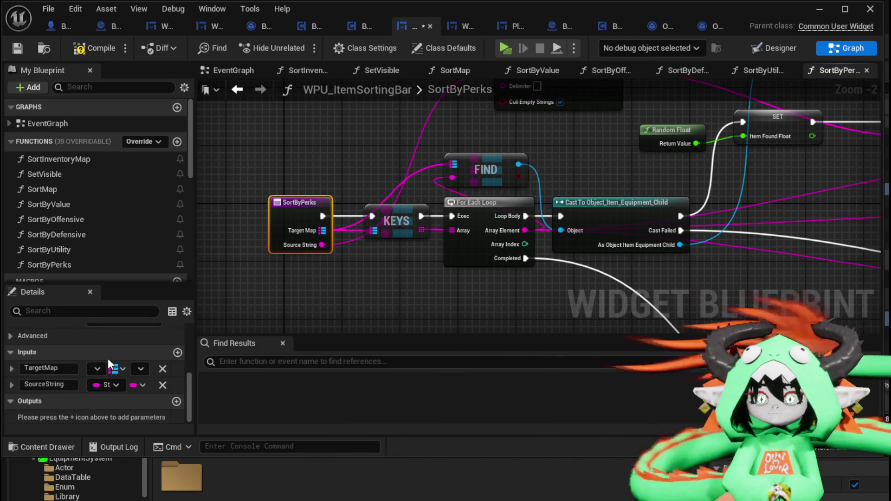
{"action": "left_click", "coordinate": [24, 382]}
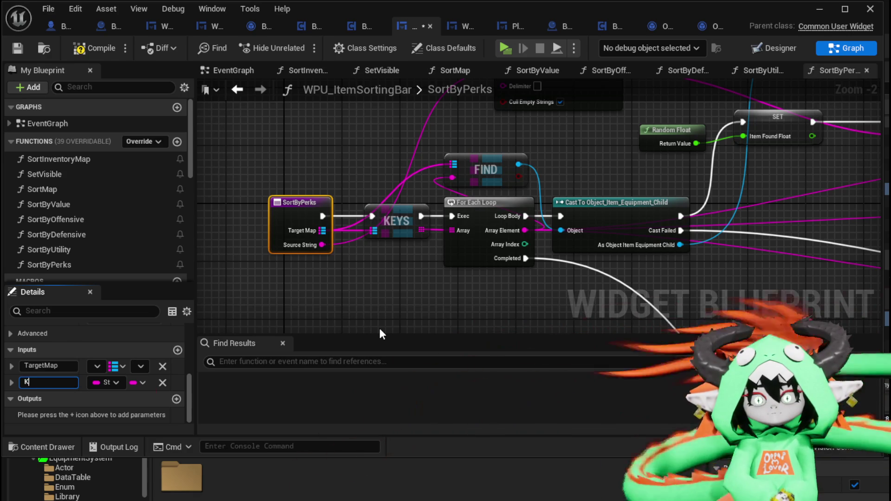
{"action": "type", "text": "KeyData"}
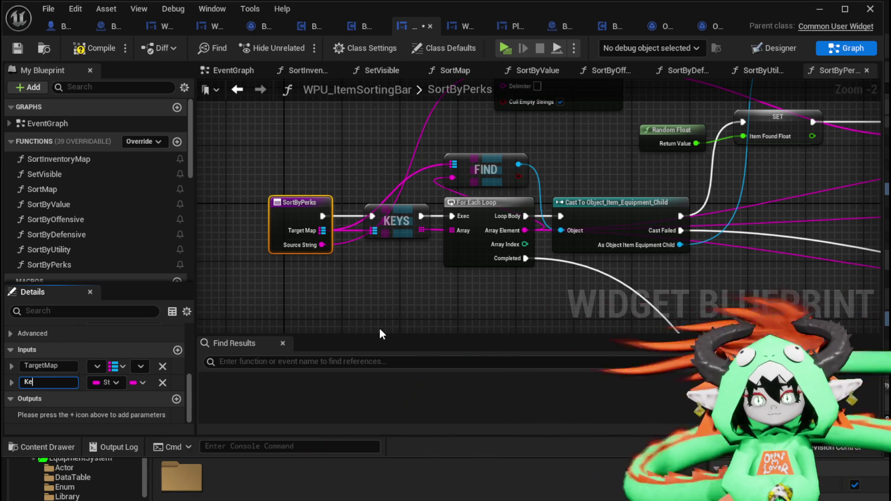
{"action": "key", "text": "Return"}
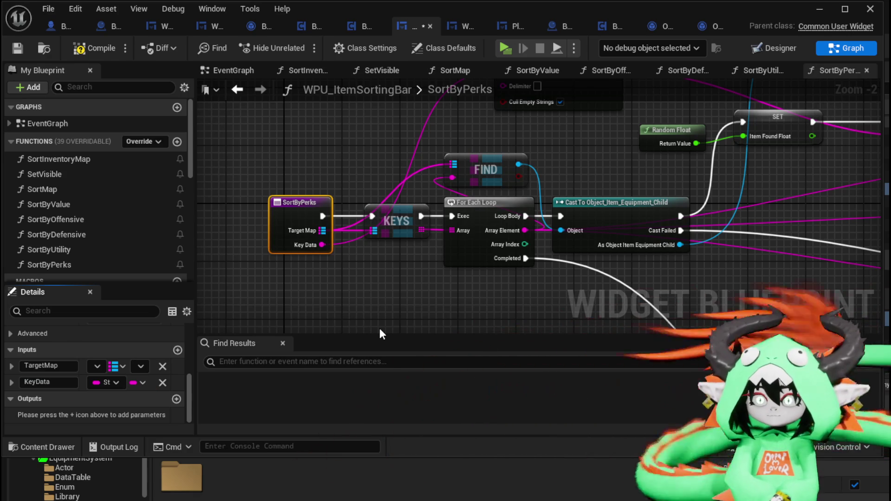
{"action": "mouse_move", "coordinate": [592, 145]}
{"action": "left_mouse_down"}
{"action": "mouse_move", "coordinate": [344, 218]}
{"action": "mouse_move", "coordinate": [335, 212]}
{"action": "left_mouse_up"}
{"action": "scroll", "coordinate": [343, 219], "scroll_direction": "down", "scroll_amount": 1}
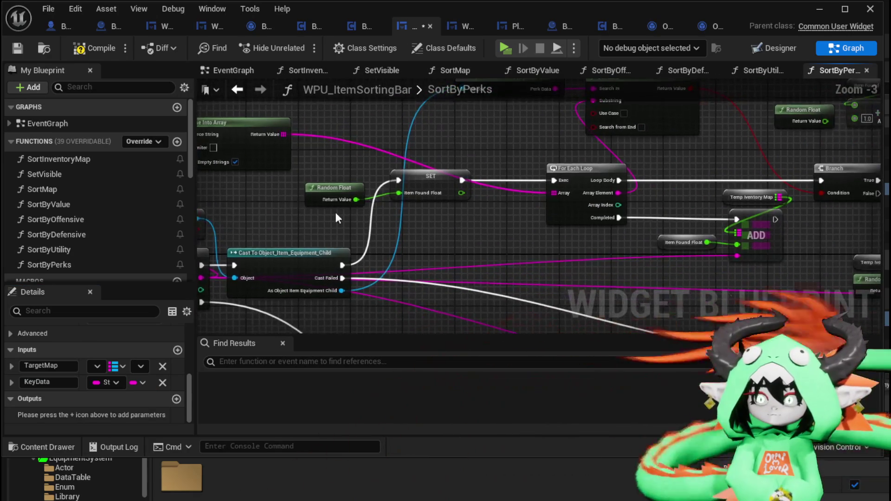
{"action": "left_click", "coordinate": [427, 210]}
Step: Convert ItemFoundFloat and TempInventoryMap into local variables of SortByPerks
{"action": "right_click", "coordinate": [428, 189]}
{"action": "left_click", "coordinate": [465, 227]}
{"action": "left_click_drag", "start_coordinate": [464, 229], "coordinate": [248, 239]}
{"action": "scroll", "coordinate": [493, 217], "scroll_direction": "up", "scroll_amount": 1}
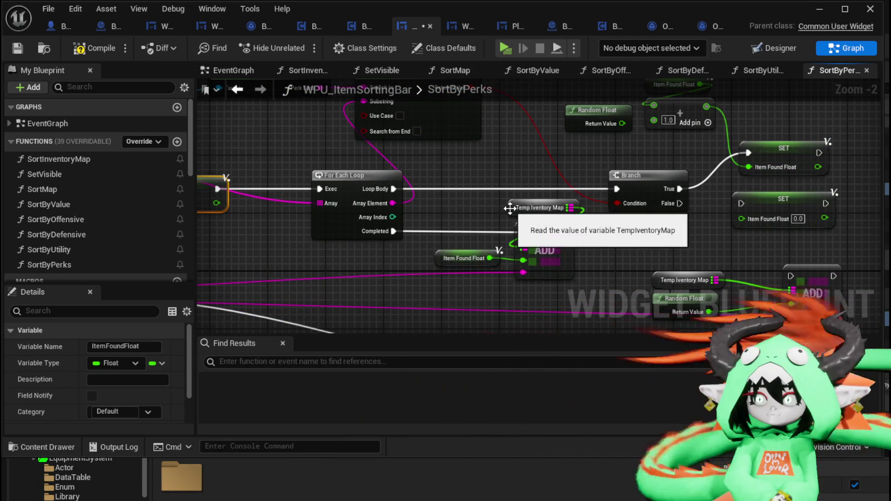
{"action": "left_click", "coordinate": [511, 207]}
{"action": "right_click", "coordinate": [513, 209]}
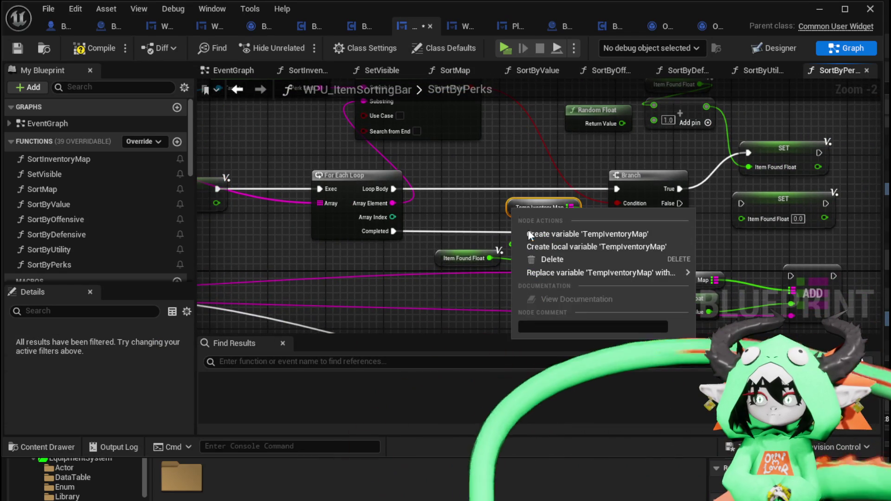
{"action": "left_click", "coordinate": [551, 248]}
Step: Wire Target Map into the later FIND node's map pin
{"action": "mouse_move", "coordinate": [461, 216]}
{"action": "left_mouse_down"}
{"action": "mouse_move", "coordinate": [368, 249]}
{"action": "mouse_move", "coordinate": [468, 207]}
{"action": "mouse_move", "coordinate": [500, 162]}
{"action": "mouse_move", "coordinate": [658, 152]}
{"action": "left_mouse_up"}
{"action": "scroll", "coordinate": [575, 172], "scroll_direction": "down", "scroll_amount": 3}
{"action": "left_click_drag", "start_coordinate": [497, 193], "coordinate": [622, 238]}
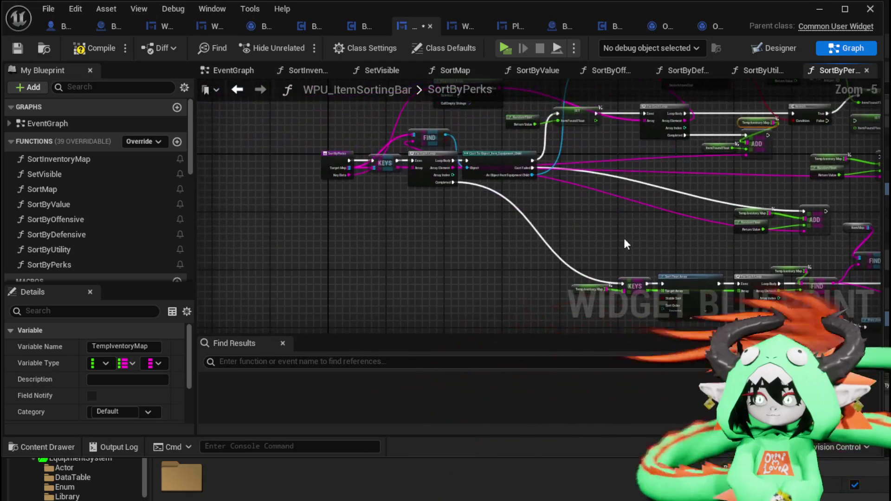
{"action": "scroll", "coordinate": [344, 179], "scroll_direction": "up", "scroll_amount": 2}
{"action": "mouse_move", "coordinate": [338, 140]}
{"action": "left_mouse_down"}
{"action": "mouse_move", "coordinate": [815, 255]}
{"action": "mouse_move", "coordinate": [766, 288]}
{"action": "mouse_move", "coordinate": [721, 298]}
{"action": "mouse_move", "coordinate": [693, 226]}
{"action": "mouse_move", "coordinate": [577, 221]}
{"action": "left_mouse_up"}
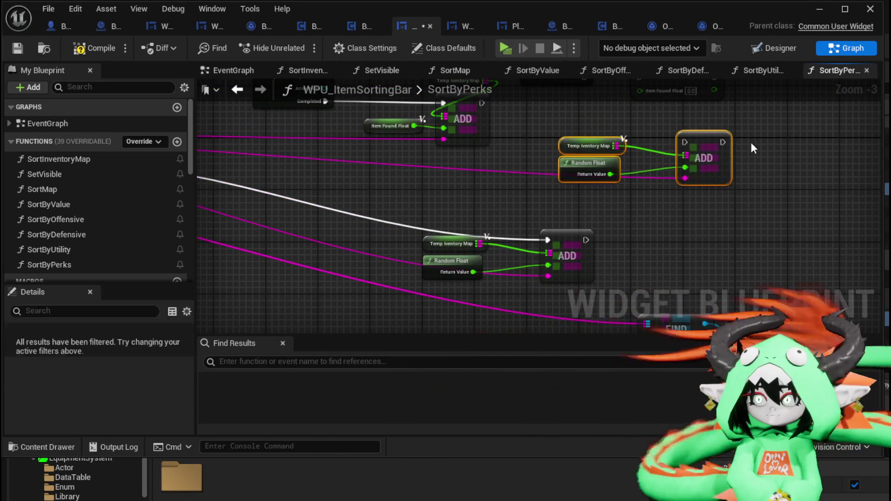
{"action": "scroll", "coordinate": [751, 143], "scroll_direction": "down", "scroll_amount": 2}
{"action": "mouse_move", "coordinate": [751, 142]}
{"action": "left_mouse_down"}
{"action": "mouse_move", "coordinate": [693, 150]}
{"action": "mouse_move", "coordinate": [603, 204]}
{"action": "mouse_move", "coordinate": [559, 251]}
{"action": "mouse_move", "coordinate": [556, 274]}
{"action": "mouse_move", "coordinate": [581, 249]}
{"action": "left_mouse_up"}
{"action": "scroll", "coordinate": [555, 274], "scroll_direction": "up", "scroll_amount": 4}
Step: Delete the leftover Item Map getter, SET and Print String nodes from SortByPerks
{"action": "left_click", "coordinate": [475, 249]}
{"action": "key", "text": "Delete"}
{"action": "left_click", "coordinate": [591, 218]}
{"action": "key", "text": "Delete"}
{"action": "left_click_drag", "start_coordinate": [592, 218], "coordinate": [534, 249]}
{"action": "left_click", "coordinate": [625, 246]}
{"action": "key", "text": "Delete"}
{"action": "scroll", "coordinate": [631, 238], "scroll_direction": "down", "scroll_amount": 1}
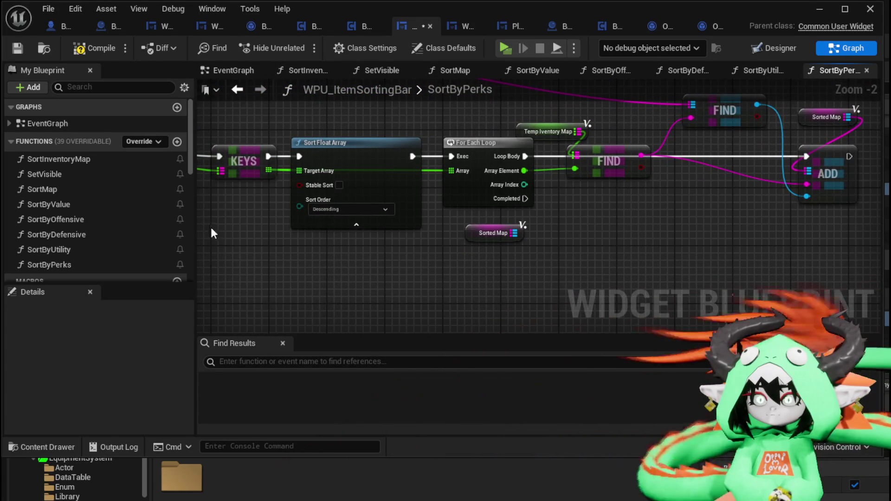
{"action": "scroll", "coordinate": [84, 195], "scroll_direction": "down", "scroll_amount": 3}
Step: Add a Sorted Array output to the SortByPerks function
{"action": "left_click", "coordinate": [62, 208]}
{"action": "scroll", "coordinate": [163, 264], "scroll_direction": "down", "scroll_amount": 5}
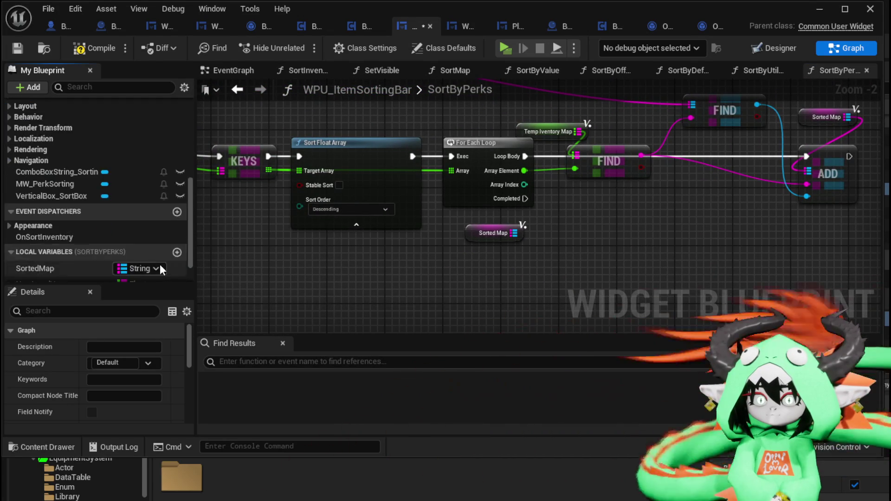
{"action": "scroll", "coordinate": [111, 374], "scroll_direction": "down", "scroll_amount": 2}
{"action": "scroll", "coordinate": [116, 371], "scroll_direction": "down", "scroll_amount": 3}
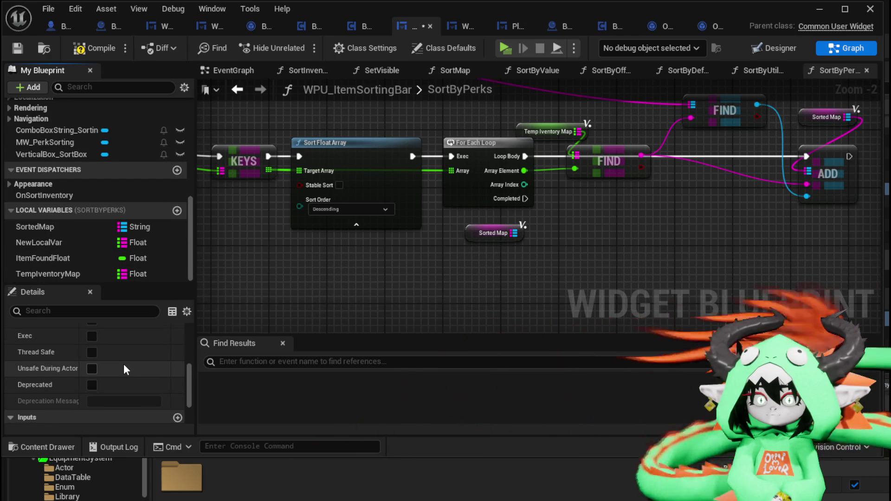
{"action": "scroll", "coordinate": [124, 369], "scroll_direction": "down", "scroll_amount": 3}
{"action": "scroll", "coordinate": [112, 360], "scroll_direction": "up", "scroll_amount": 2}
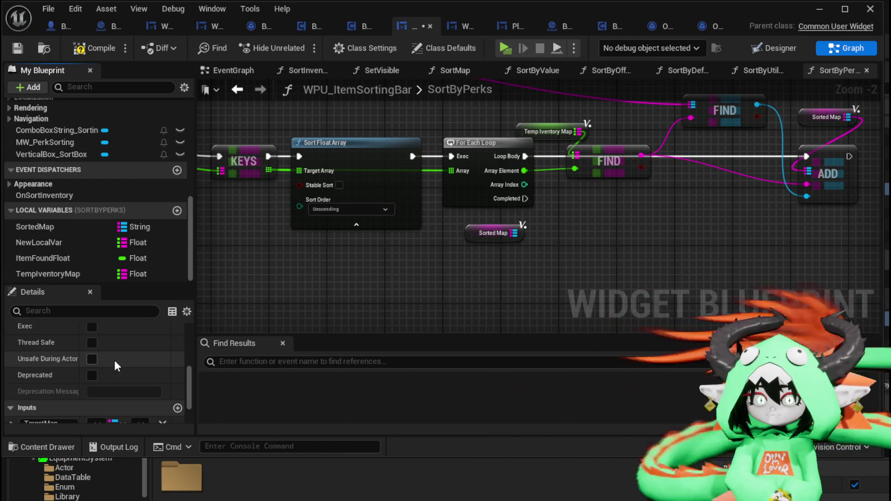
{"action": "scroll", "coordinate": [115, 360], "scroll_direction": "down", "scroll_amount": 2}
{"action": "left_click", "coordinate": [176, 398]}
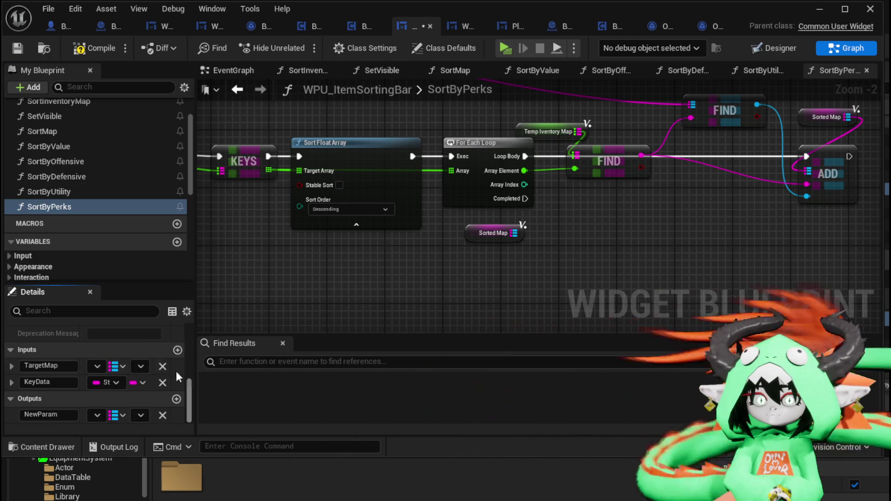
{"action": "left_click", "coordinate": [61, 415]}
{"action": "type", "text": "Sorte"}
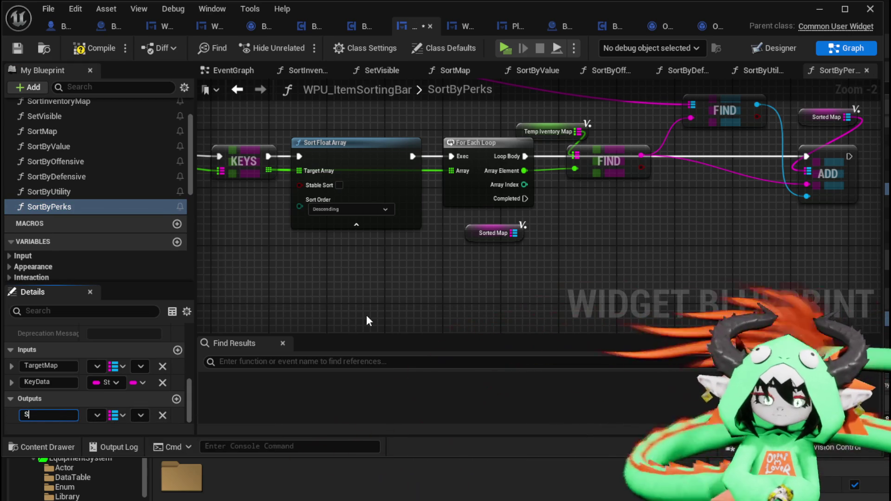
{"action": "type", "text": "dArra"}
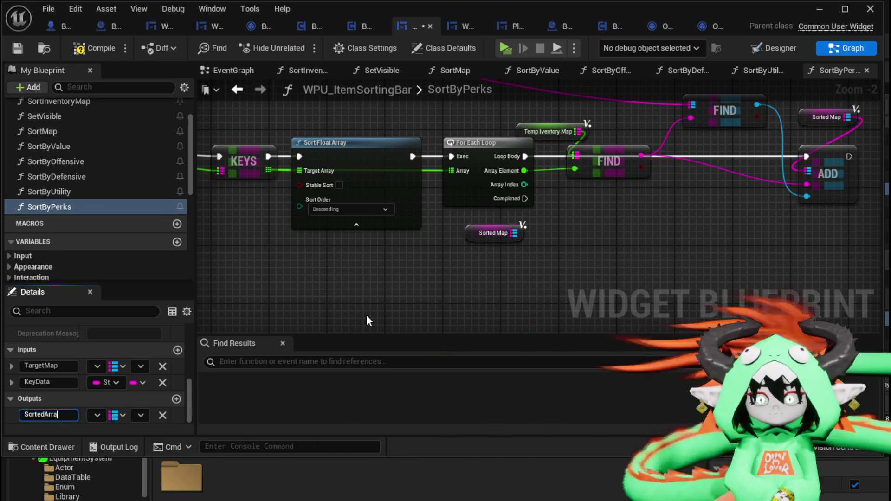
{"action": "scroll", "coordinate": [367, 321], "scroll_direction": "down", "scroll_amount": 4}
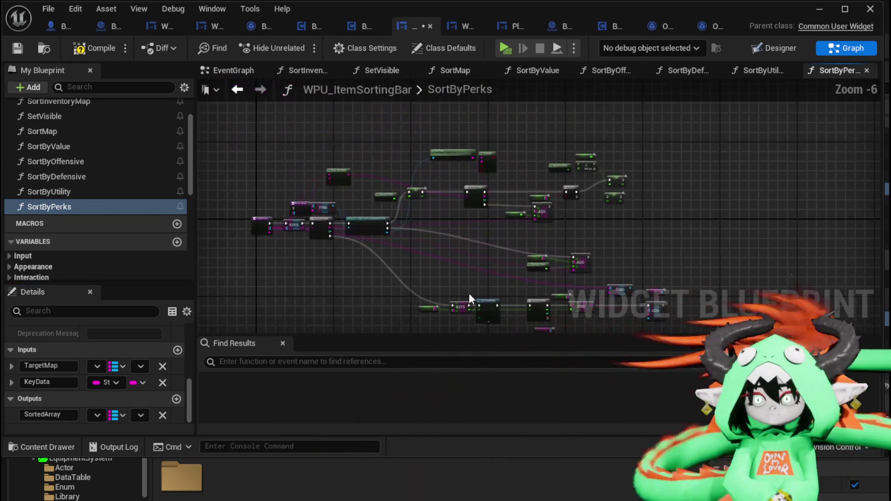
{"action": "scroll", "coordinate": [294, 193], "scroll_direction": "up", "scroll_amount": 3}
Step: Wire the loop's Completed pin and Sorted Map into the Return Node, then save and compile
{"action": "left_click_drag", "start_coordinate": [235, 172], "coordinate": [504, 209]}
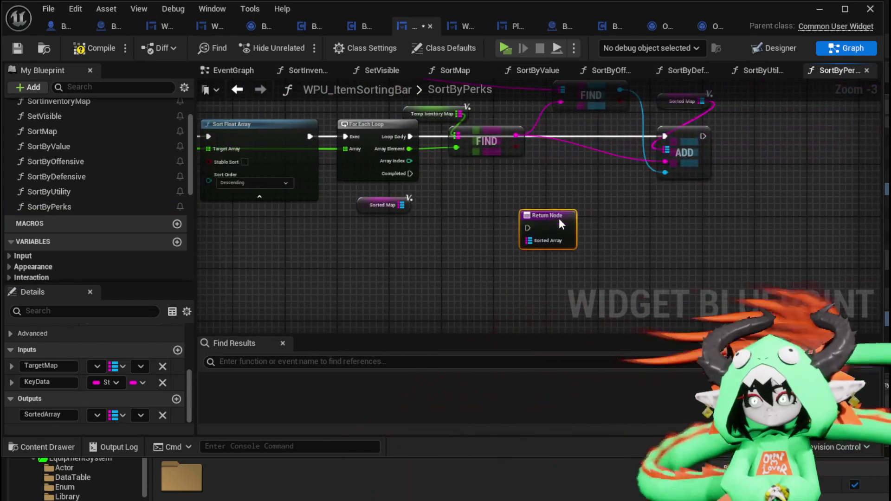
{"action": "left_click_drag", "start_coordinate": [411, 173], "coordinate": [502, 215]}
{"action": "mouse_move", "coordinate": [402, 204]}
{"action": "left_mouse_down"}
{"action": "mouse_move", "coordinate": [503, 228]}
{"action": "mouse_move", "coordinate": [420, 246]}
{"action": "left_mouse_up"}
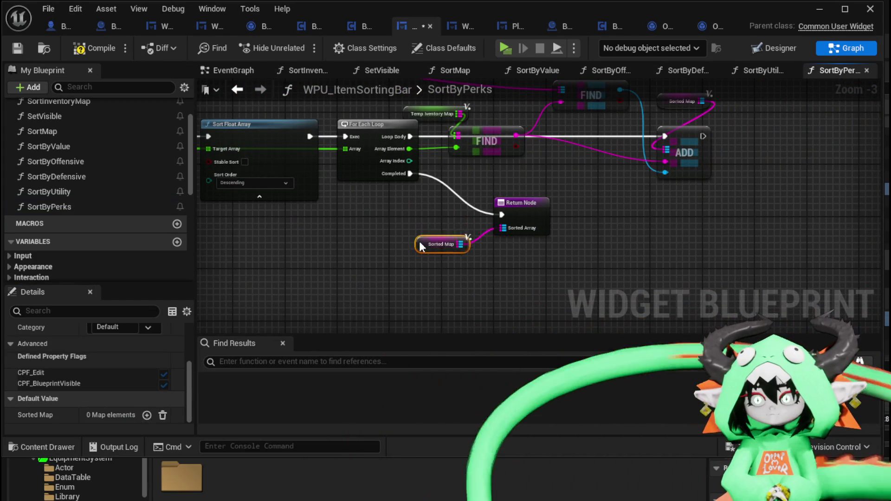
{"action": "left_click", "coordinate": [295, 244]}
{"action": "left_click", "coordinate": [19, 48]}
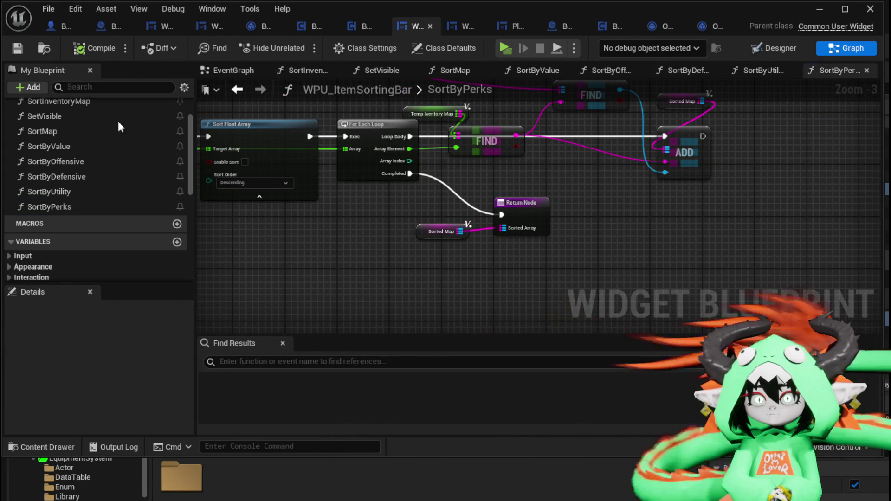
Step: Try deleting the NewLocalVar local variable, undo the deletions, and recompile
{"action": "scroll", "coordinate": [483, 307], "scroll_direction": "down", "scroll_amount": 3}
{"action": "scroll", "coordinate": [321, 182], "scroll_direction": "up", "scroll_amount": 1}
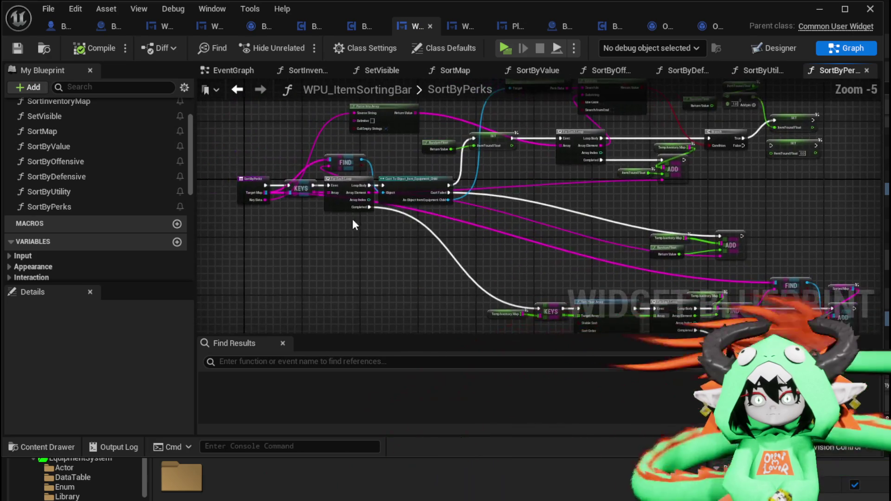
{"action": "left_click", "coordinate": [249, 181]}
{"action": "scroll", "coordinate": [106, 237], "scroll_direction": "down", "scroll_amount": 6}
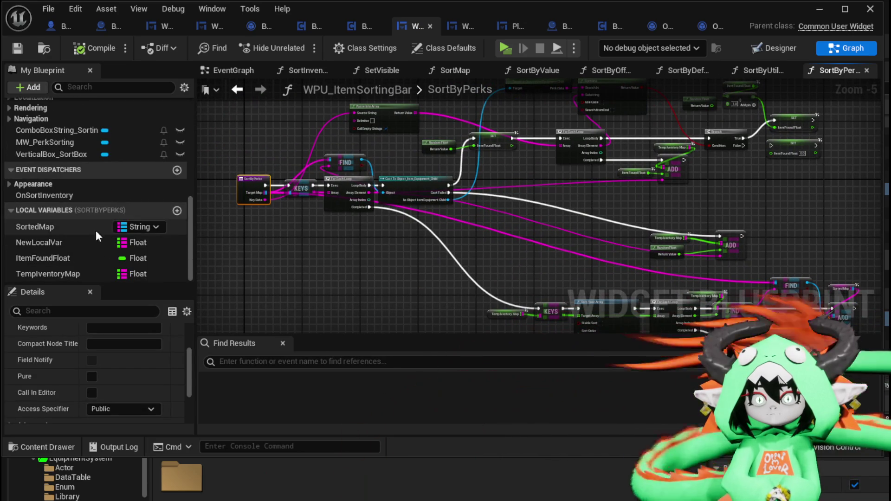
{"action": "left_click", "coordinate": [54, 242]}
{"action": "right_click", "coordinate": [54, 241]}
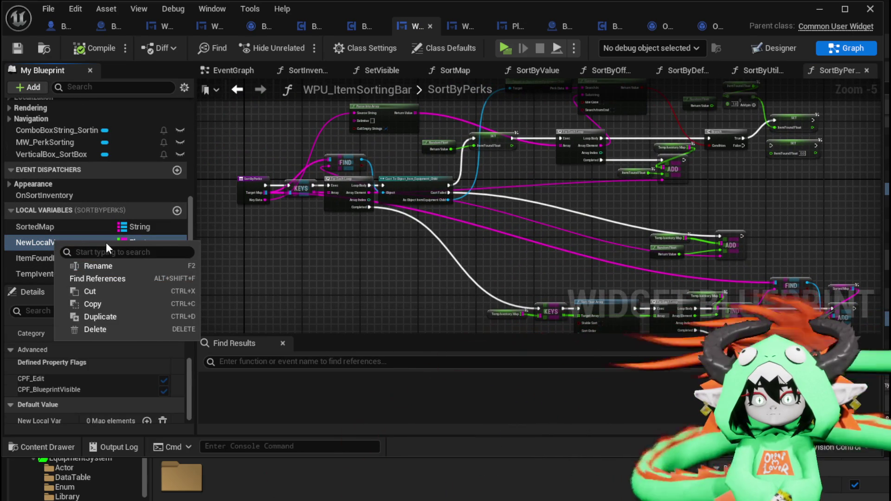
{"action": "key", "text": "F2"}
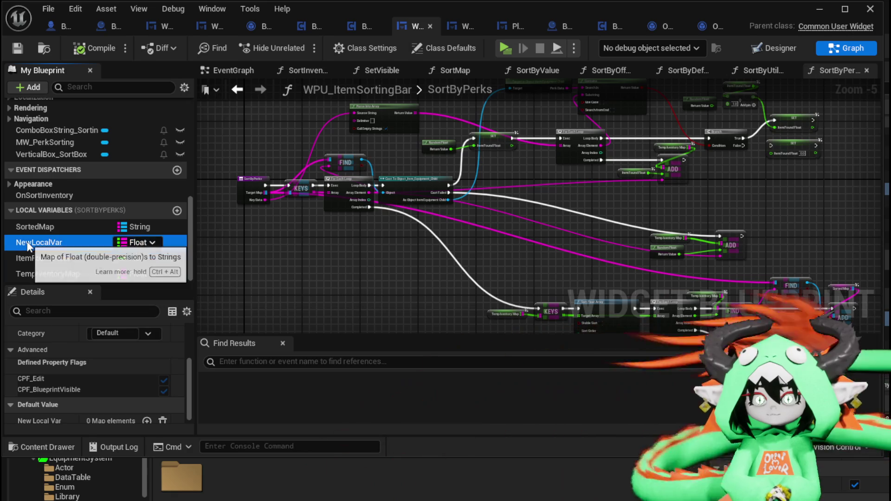
{"action": "key", "text": "Escape"}
{"action": "key", "text": "Delete"}
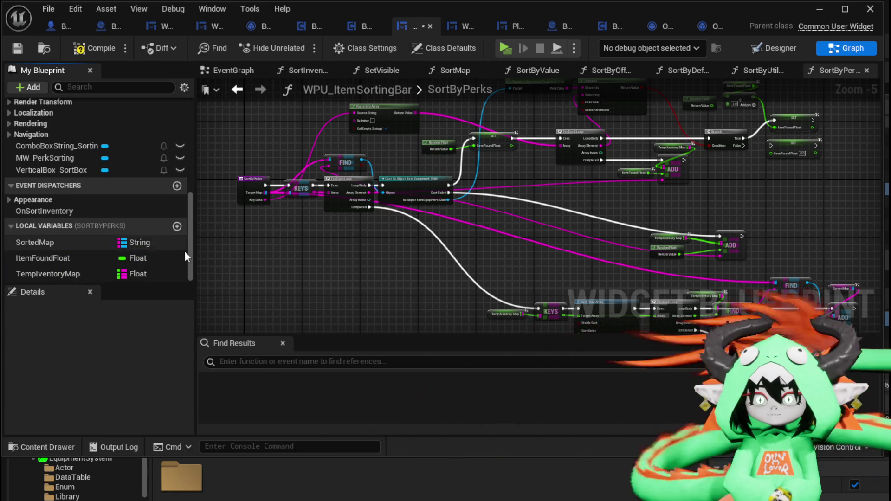
{"action": "key", "text": "ctrl+z"}
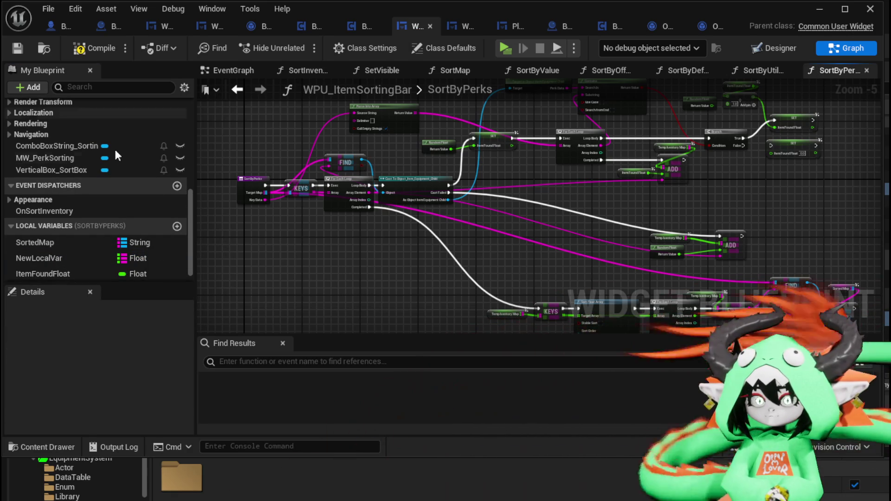
{"action": "key", "text": "ctrl+z"}
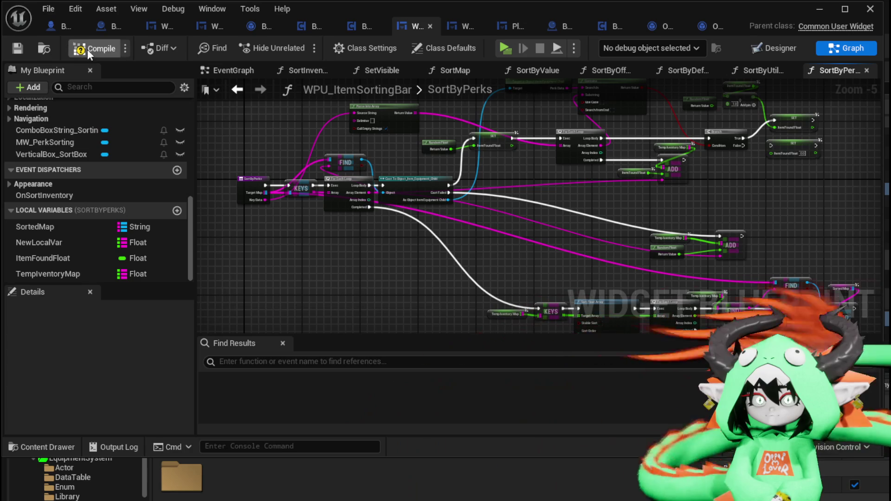
{"action": "left_click", "coordinate": [18, 51]}
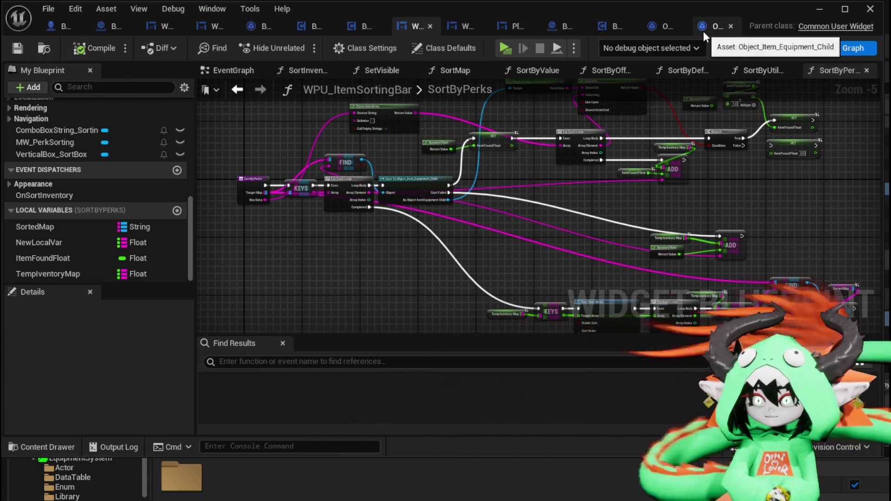
{"action": "scroll", "coordinate": [70, 147], "scroll_direction": "up", "scroll_amount": 10}
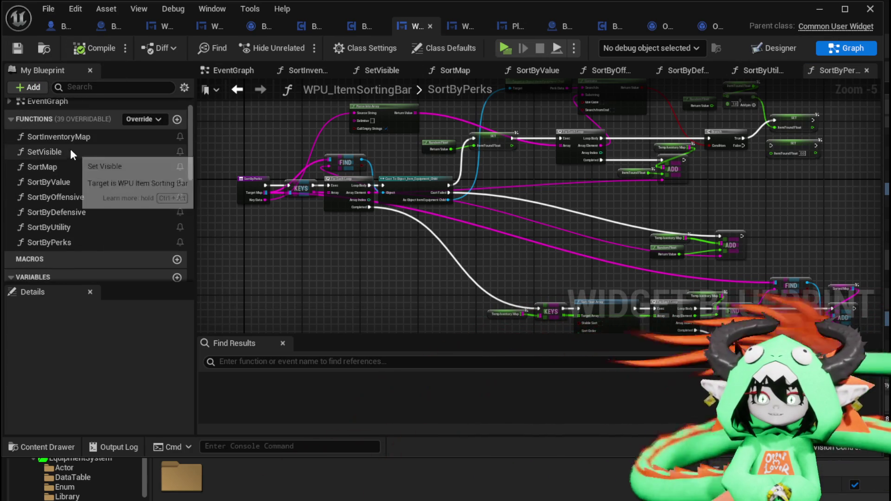
Step: In SortMap, feed the target map into Sort by Value and promote its New Param to a local variable
{"action": "double_click", "coordinate": [69, 168]}
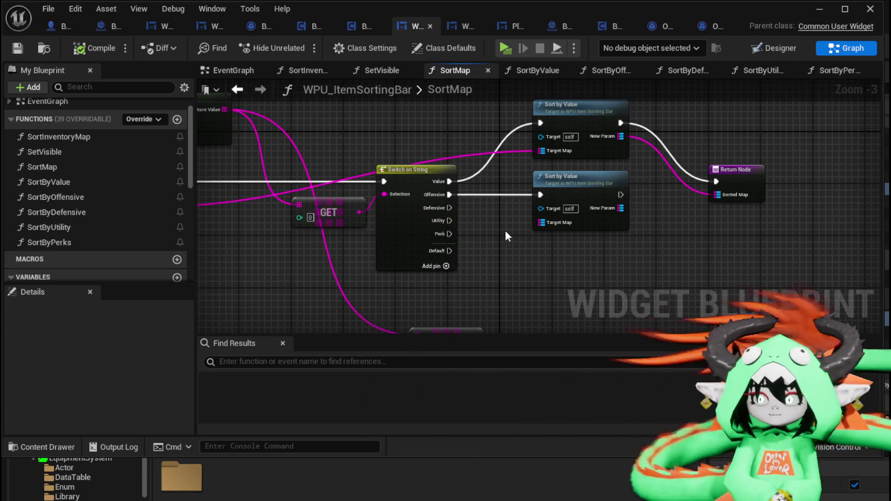
{"action": "scroll", "coordinate": [402, 207], "scroll_direction": "up", "scroll_amount": 1}
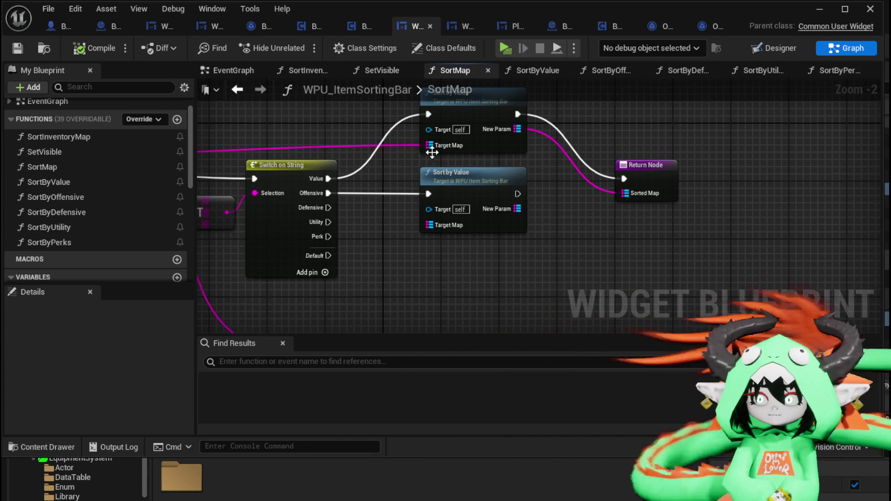
{"action": "left_click_drag", "start_coordinate": [432, 145], "coordinate": [435, 227]}
{"action": "right_click", "coordinate": [409, 210]}
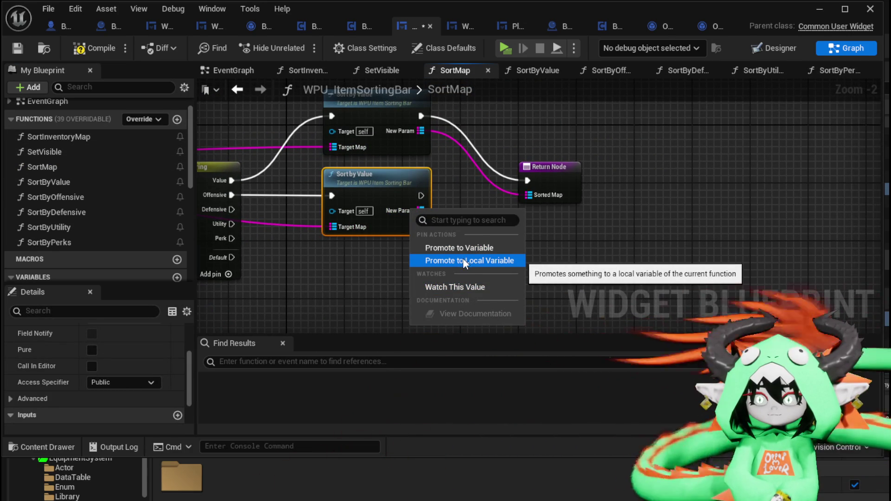
{"action": "left_click", "coordinate": [464, 260]}
{"action": "scroll", "coordinate": [547, 241], "scroll_direction": "up", "scroll_amount": 1}
{"action": "left_click", "coordinate": [547, 246]}
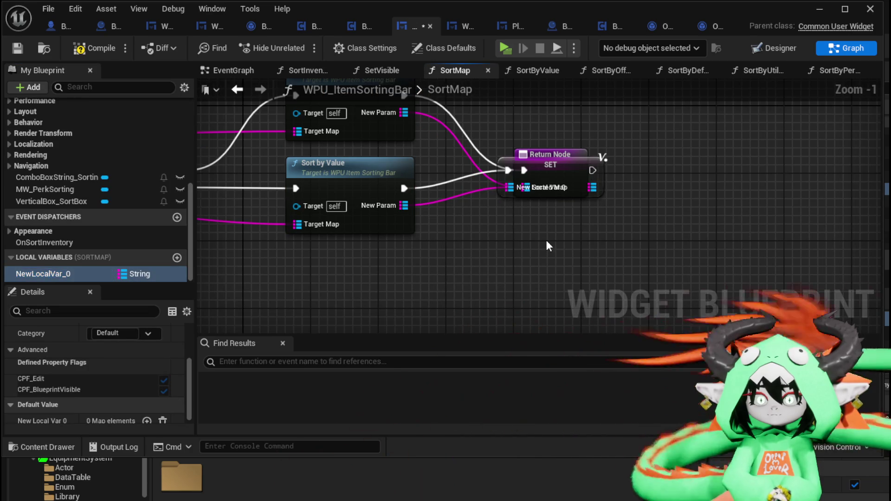
Step: Duplicate the SET node and run it after Sort by Value, storing New Param
{"action": "mouse_move", "coordinate": [601, 174]}
{"action": "left_mouse_down"}
{"action": "mouse_move", "coordinate": [528, 208]}
{"action": "mouse_move", "coordinate": [537, 182]}
{"action": "mouse_move", "coordinate": [673, 159]}
{"action": "left_mouse_up"}
{"action": "left_click_drag", "start_coordinate": [473, 193], "coordinate": [499, 185]}
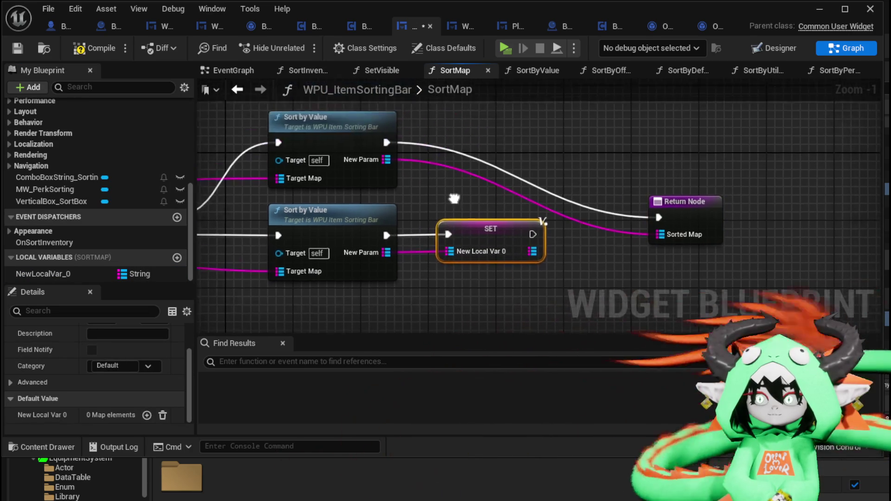
{"action": "key", "text": "ctrl+w"}
{"action": "left_click_drag", "start_coordinate": [392, 131], "coordinate": [500, 141]}
{"action": "mouse_move", "coordinate": [393, 130]}
{"action": "left_mouse_down"}
{"action": "mouse_move", "coordinate": [512, 141]}
{"action": "mouse_move", "coordinate": [496, 134]}
{"action": "left_mouse_up"}
{"action": "left_click_drag", "start_coordinate": [393, 147], "coordinate": [447, 146]}
Step: Return a NewLocalVar_0 getter as the Sorted Map, with the SET leading to the Return Node
{"action": "left_click_drag", "start_coordinate": [48, 278], "coordinate": [580, 262]}
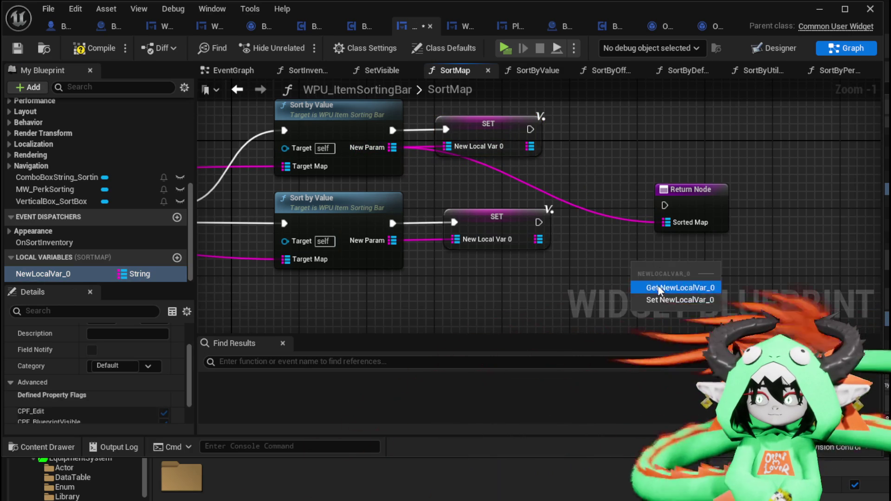
{"action": "left_click", "coordinate": [618, 285]}
{"action": "left_click_drag", "start_coordinate": [704, 269], "coordinate": [666, 223]}
{"action": "left_click_drag", "start_coordinate": [538, 223], "coordinate": [666, 207]}
{"action": "left_click_drag", "start_coordinate": [538, 222], "coordinate": [665, 205]}
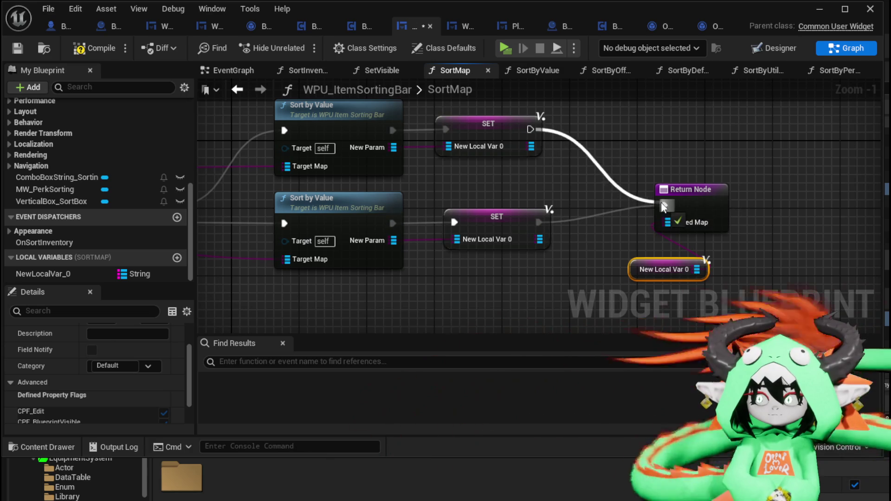
Step: Delete the extra Sort by Value node and place a Sort by Offensive call
{"action": "scroll", "coordinate": [661, 202], "scroll_direction": "down", "scroll_amount": 2}
{"action": "left_click_drag", "start_coordinate": [409, 260], "coordinate": [431, 224]}
{"action": "key", "text": "Delete"}
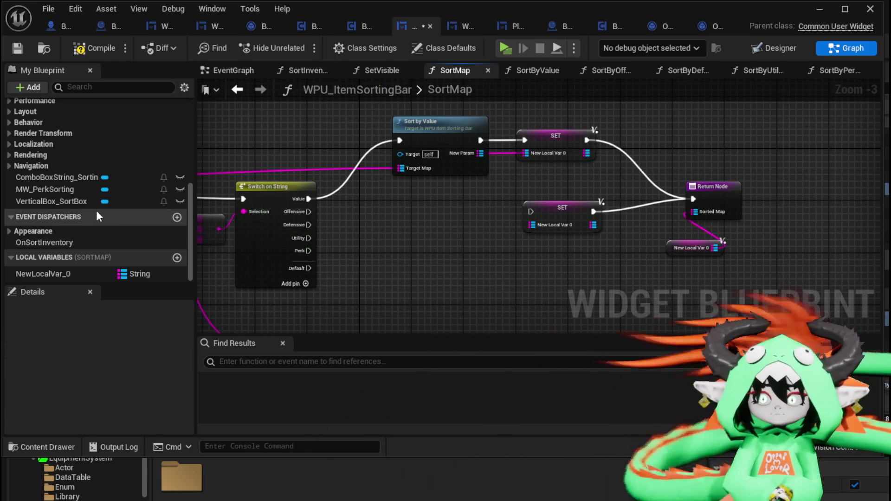
{"action": "scroll", "coordinate": [96, 205], "scroll_direction": "up", "scroll_amount": 5}
{"action": "mouse_move", "coordinate": [61, 160]}
{"action": "left_mouse_down"}
{"action": "mouse_move", "coordinate": [429, 208]}
{"action": "mouse_move", "coordinate": [386, 196]}
{"action": "left_mouse_up"}
{"action": "left_click", "coordinate": [149, 177]}
Step: Add Sort by Defensive, Sort by Utility and Sort by Perks calls to the SortMap graph
{"action": "left_click_drag", "start_coordinate": [386, 268], "coordinate": [386, 269]}
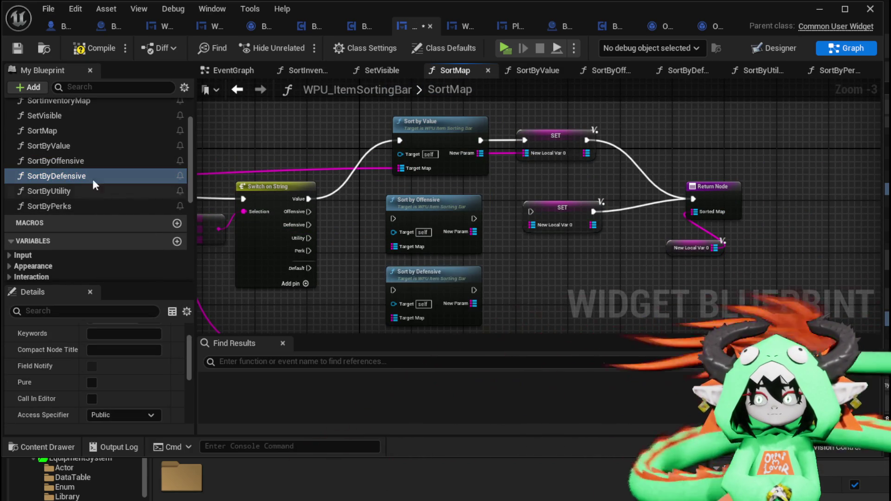
{"action": "left_click", "coordinate": [93, 191]}
{"action": "mouse_move", "coordinate": [563, 291]}
{"action": "left_mouse_down"}
{"action": "mouse_move", "coordinate": [608, 179]}
{"action": "mouse_move", "coordinate": [381, 216]}
{"action": "mouse_move", "coordinate": [436, 244]}
{"action": "left_mouse_up"}
{"action": "mouse_move", "coordinate": [81, 206]}
{"action": "left_mouse_down"}
{"action": "mouse_move", "coordinate": [376, 269]}
{"action": "mouse_move", "coordinate": [404, 306]}
{"action": "left_mouse_up"}
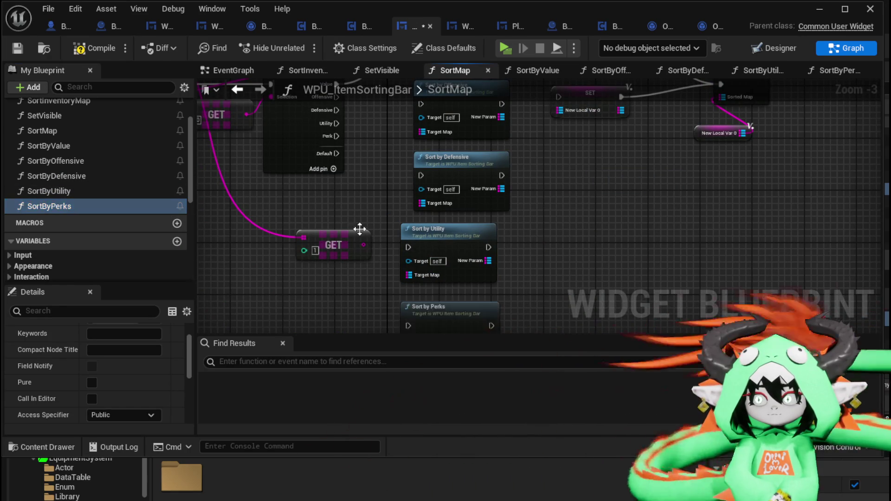
{"action": "left_click_drag", "start_coordinate": [349, 157], "coordinate": [344, 228]}
Step: Wire each Switch on String case to its sort call and store Sort by Offensive's result in a SET
{"action": "left_click_drag", "start_coordinate": [329, 167], "coordinate": [415, 174]}
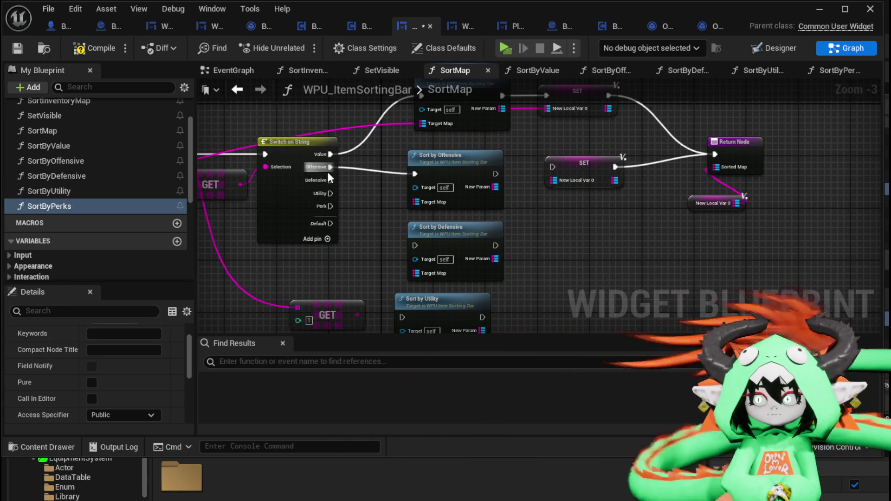
{"action": "left_click_drag", "start_coordinate": [330, 180], "coordinate": [415, 246]}
{"action": "mouse_move", "coordinate": [327, 197]}
{"action": "left_mouse_down"}
{"action": "mouse_move", "coordinate": [383, 308]}
{"action": "mouse_move", "coordinate": [403, 300]}
{"action": "left_mouse_up"}
{"action": "mouse_move", "coordinate": [325, 190]}
{"action": "left_mouse_down"}
{"action": "mouse_move", "coordinate": [355, 310]}
{"action": "mouse_move", "coordinate": [403, 151]}
{"action": "mouse_move", "coordinate": [473, 294]}
{"action": "left_mouse_up"}
{"action": "left_click", "coordinate": [533, 283]}
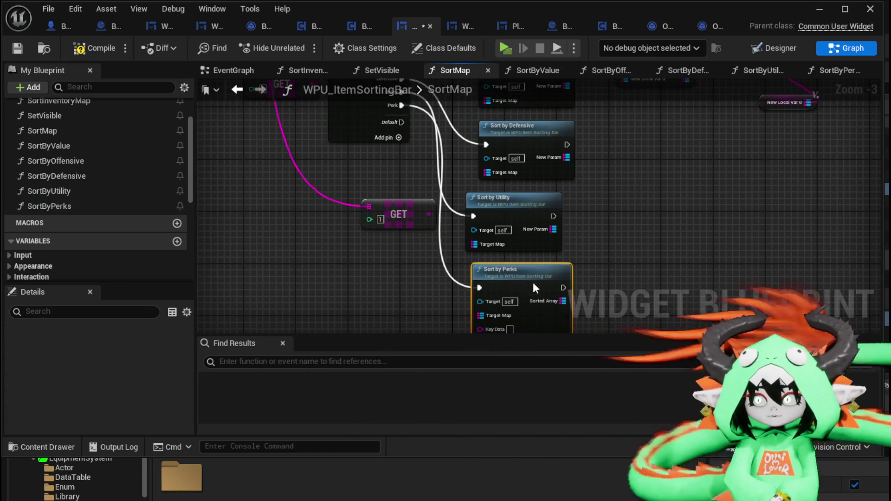
{"action": "left_click_drag", "start_coordinate": [426, 220], "coordinate": [433, 290]}
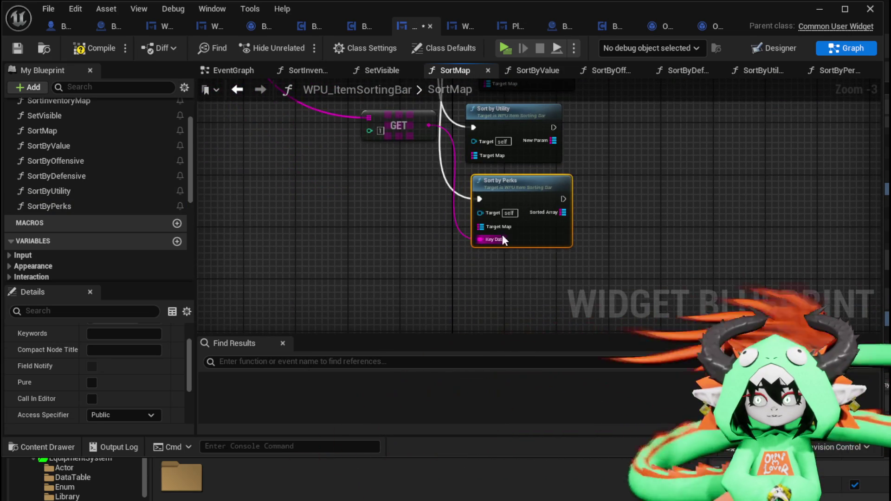
{"action": "mouse_move", "coordinate": [448, 222]}
{"action": "left_mouse_down"}
{"action": "mouse_move", "coordinate": [522, 216]}
{"action": "mouse_move", "coordinate": [480, 207]}
{"action": "mouse_move", "coordinate": [505, 203]}
{"action": "left_mouse_up"}
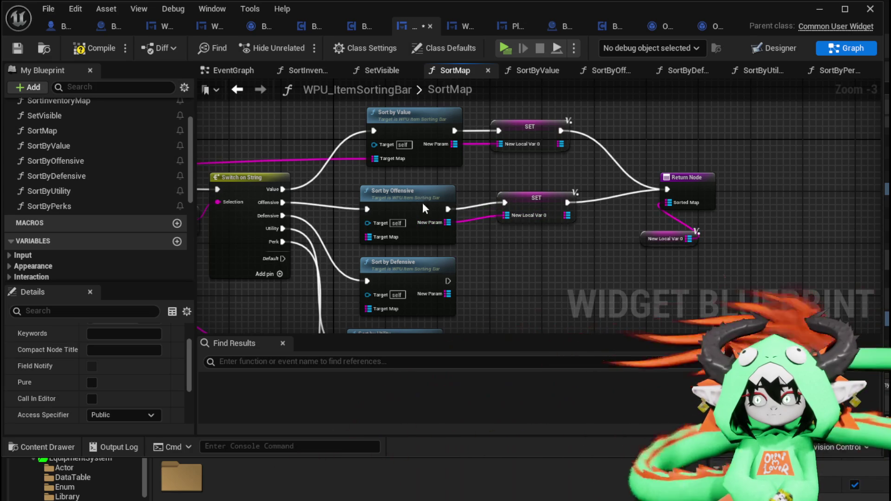
Step: Store Sort by Defensive's result in a SET node that leads to the Return Node
{"action": "left_click", "coordinate": [422, 208]}
{"action": "left_click", "coordinate": [534, 199]}
{"action": "left_click_drag", "start_coordinate": [516, 267], "coordinate": [511, 234]}
{"action": "mouse_move", "coordinate": [441, 246]}
{"action": "left_mouse_down"}
{"action": "mouse_move", "coordinate": [494, 233]}
{"action": "mouse_move", "coordinate": [483, 249]}
{"action": "mouse_move", "coordinate": [497, 246]}
{"action": "left_mouse_up"}
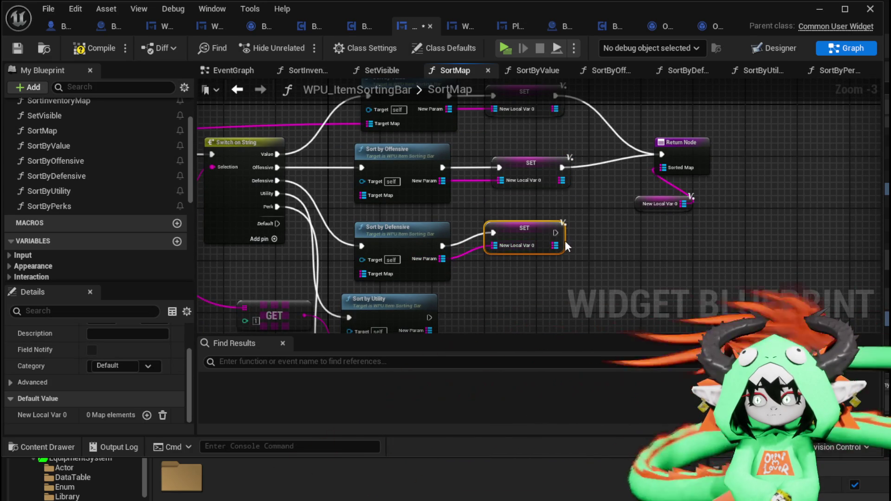
{"action": "left_click_drag", "start_coordinate": [555, 233], "coordinate": [554, 236]}
{"action": "left_click_drag", "start_coordinate": [673, 165], "coordinate": [662, 154]}
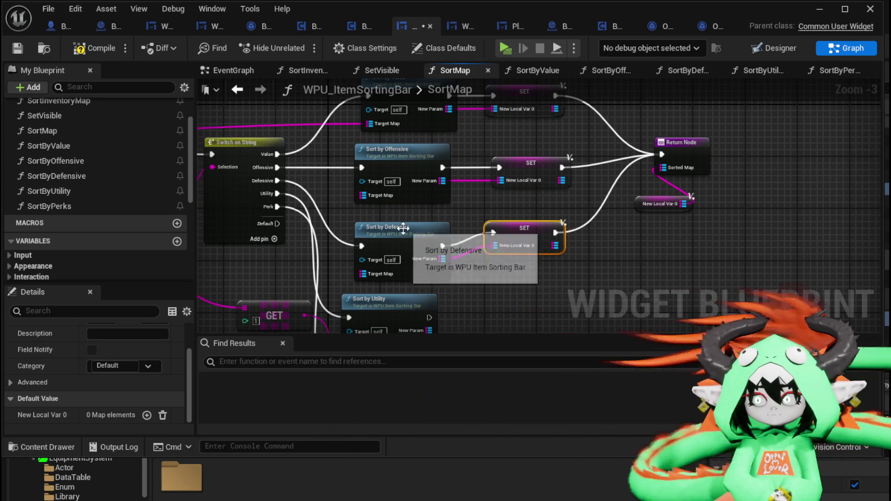
{"action": "left_click_drag", "start_coordinate": [399, 228], "coordinate": [405, 216]}
{"action": "left_click_drag", "start_coordinate": [405, 311], "coordinate": [424, 243]}
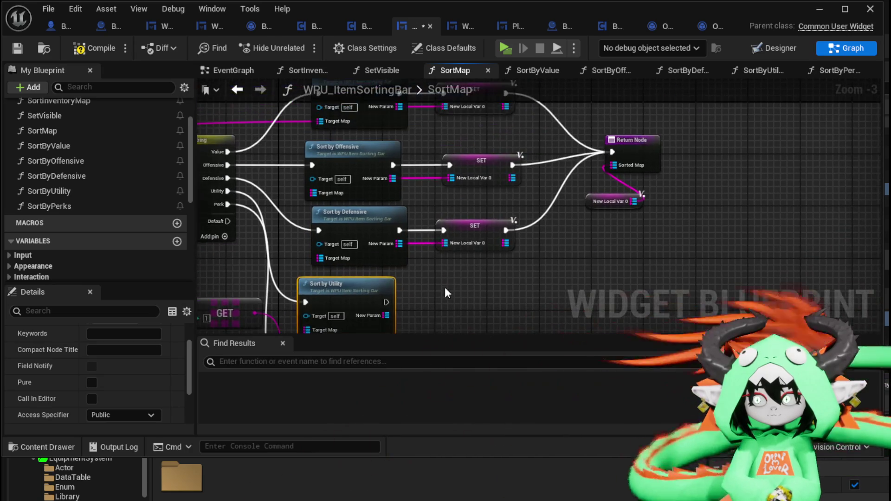
Step: Paste SET copies for the remaining branches, storing Sort by Perks' result and feeding its Target Map
{"action": "left_click_drag", "start_coordinate": [513, 102], "coordinate": [513, 103]}
{"action": "key", "text": "ctrl+c"}
{"action": "mouse_move", "coordinate": [466, 301]}
{"action": "left_mouse_down"}
{"action": "mouse_move", "coordinate": [470, 143]}
{"action": "mouse_move", "coordinate": [487, 202]}
{"action": "mouse_move", "coordinate": [492, 193]}
{"action": "mouse_move", "coordinate": [453, 185]}
{"action": "left_mouse_up"}
{"action": "key", "text": "ctrl+v"}
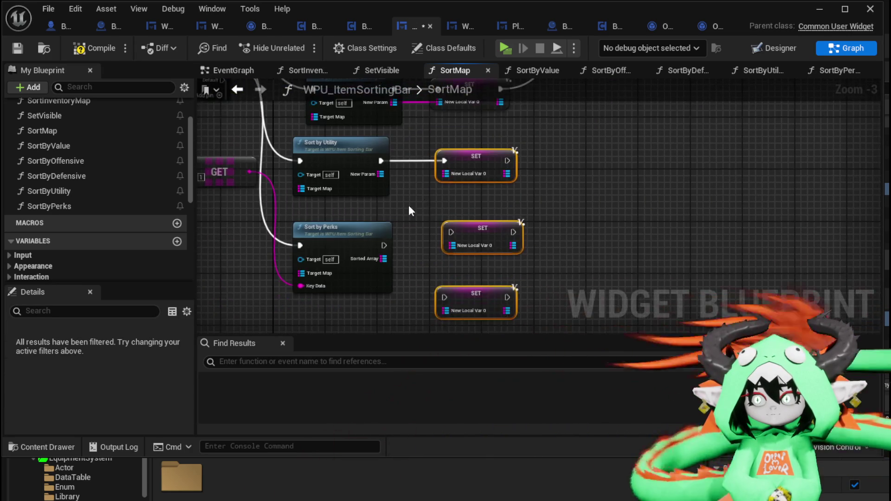
{"action": "left_click_drag", "start_coordinate": [384, 258], "coordinate": [398, 261]}
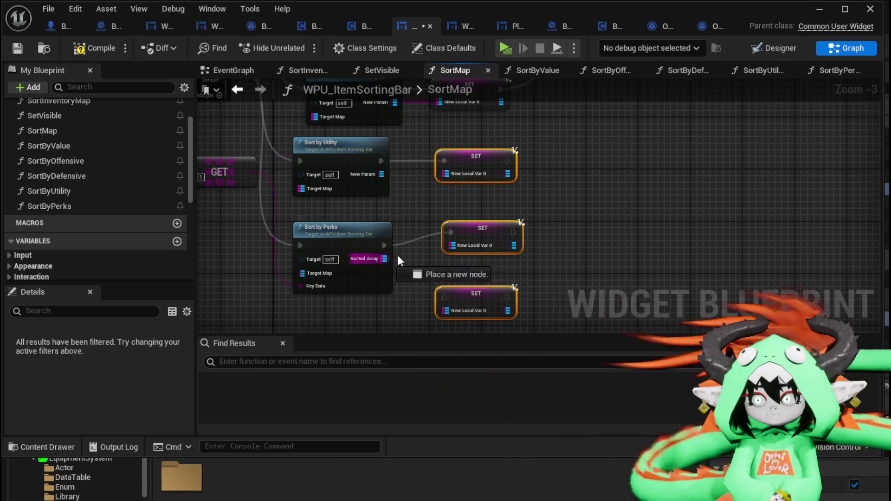
{"action": "left_click_drag", "start_coordinate": [381, 174], "coordinate": [445, 173]}
{"action": "mouse_move", "coordinate": [258, 179]}
{"action": "left_mouse_down"}
{"action": "mouse_move", "coordinate": [331, 267]}
{"action": "mouse_move", "coordinate": [397, 233]}
{"action": "mouse_move", "coordinate": [491, 309]}
{"action": "mouse_move", "coordinate": [461, 255]}
{"action": "mouse_move", "coordinate": [343, 279]}
{"action": "mouse_move", "coordinate": [327, 305]}
{"action": "left_mouse_up"}
{"action": "mouse_move", "coordinate": [472, 168]}
{"action": "left_mouse_down"}
{"action": "mouse_move", "coordinate": [499, 163]}
{"action": "mouse_move", "coordinate": [487, 246]}
{"action": "mouse_move", "coordinate": [492, 297]}
{"action": "mouse_move", "coordinate": [506, 161]}
{"action": "mouse_move", "coordinate": [486, 234]}
{"action": "mouse_move", "coordinate": [447, 190]}
{"action": "mouse_move", "coordinate": [465, 144]}
{"action": "mouse_move", "coordinate": [471, 230]}
{"action": "left_mouse_up"}
Step: Link the Utility and Perks SET nodes to the Return Node and fit the graph in view
{"action": "scroll", "coordinate": [557, 237], "scroll_direction": "down", "scroll_amount": 2}
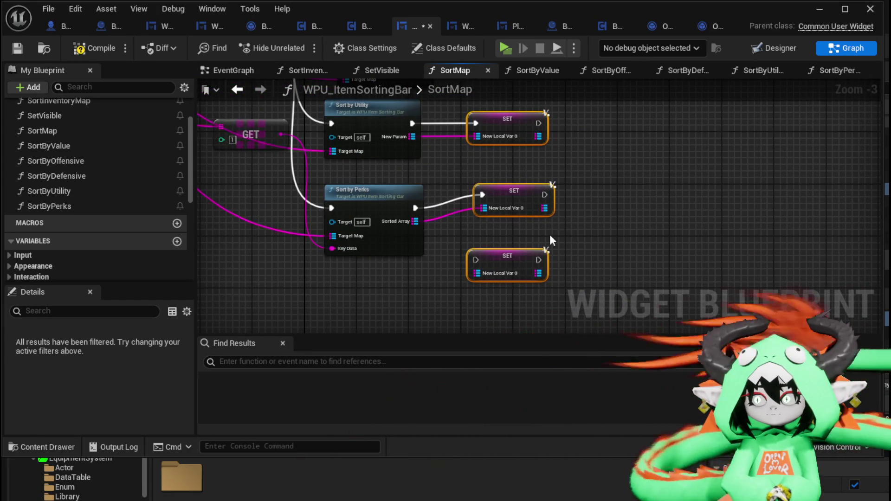
{"action": "left_click_drag", "start_coordinate": [497, 238], "coordinate": [548, 155]}
{"action": "mouse_move", "coordinate": [500, 276]}
{"action": "left_mouse_down"}
{"action": "mouse_move", "coordinate": [518, 255]}
{"action": "mouse_move", "coordinate": [549, 154]}
{"action": "left_mouse_up"}
{"action": "left_click", "coordinate": [386, 261]}
{"action": "key", "text": "Home"}
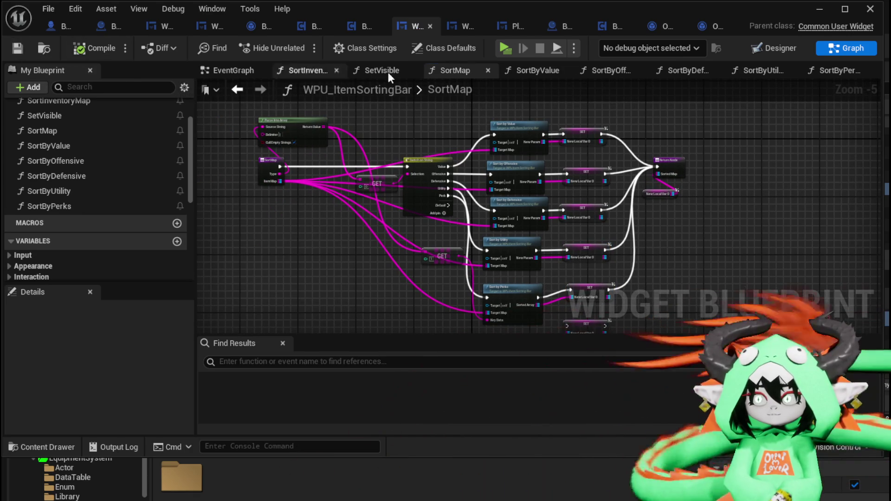
Step: In the Designer, add a sixth default option, Level, to ComboBoxString_Sorting, then compile and save
{"action": "key", "text": "ctrl+shift+alt+d"}
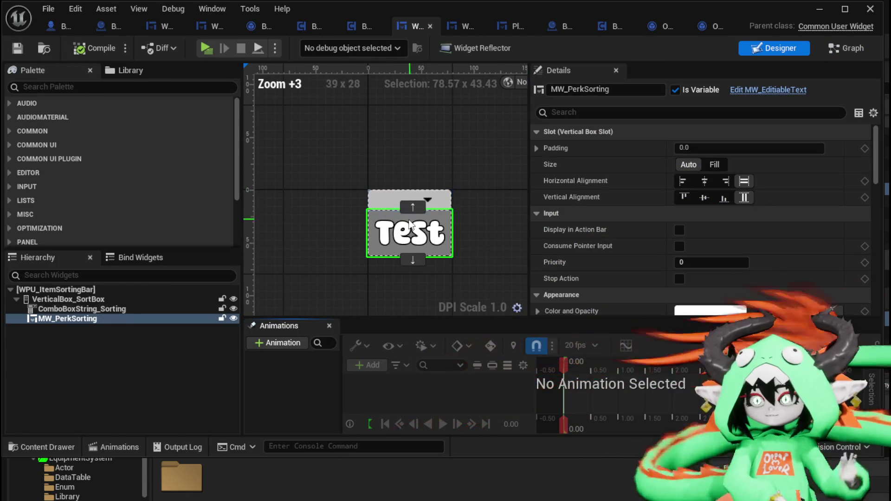
{"action": "left_click", "coordinate": [380, 207]}
{"action": "scroll", "coordinate": [816, 227], "scroll_direction": "down", "scroll_amount": 4}
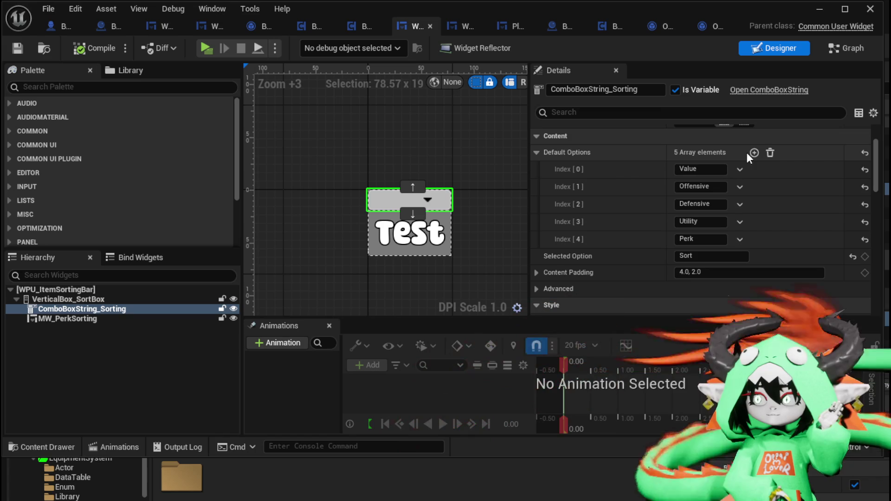
{"action": "left_click", "coordinate": [754, 153]}
{"action": "left_click", "coordinate": [686, 257]}
{"action": "type", "text": "Level"}
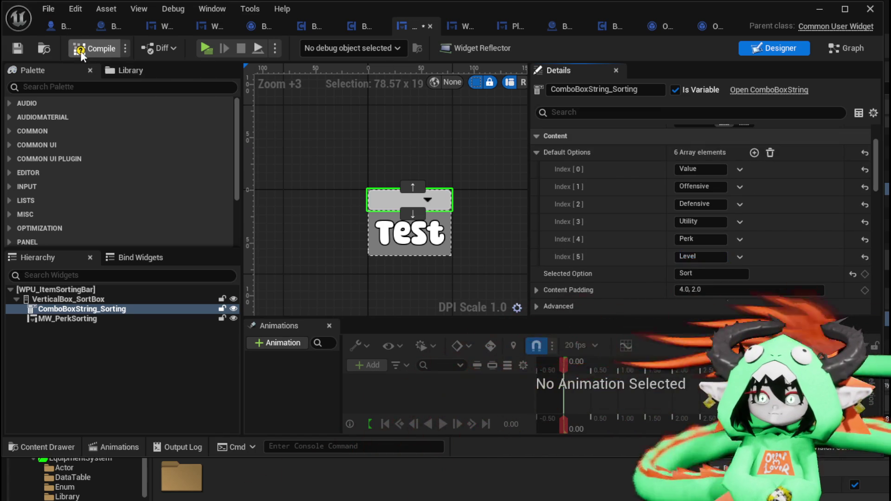
{"action": "left_click", "coordinate": [17, 48]}
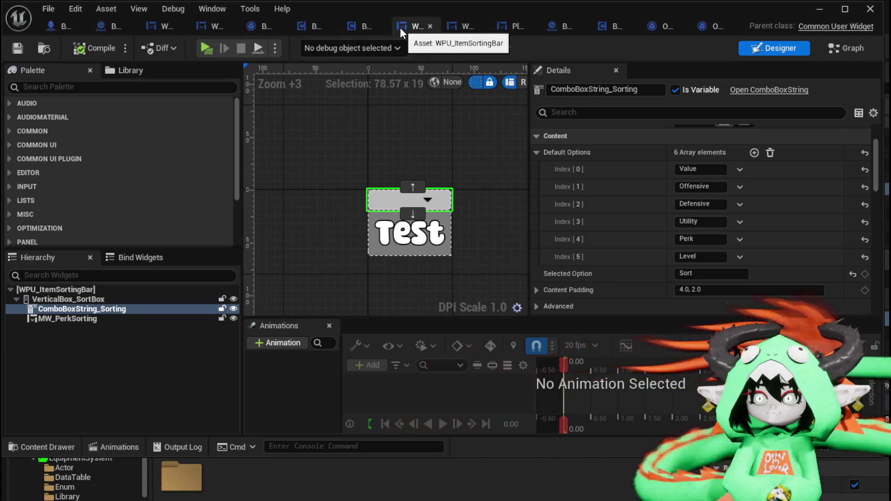
Step: Add a Level case to SortMap's Switch on String, then compile and save
{"action": "left_click", "coordinate": [846, 47]}
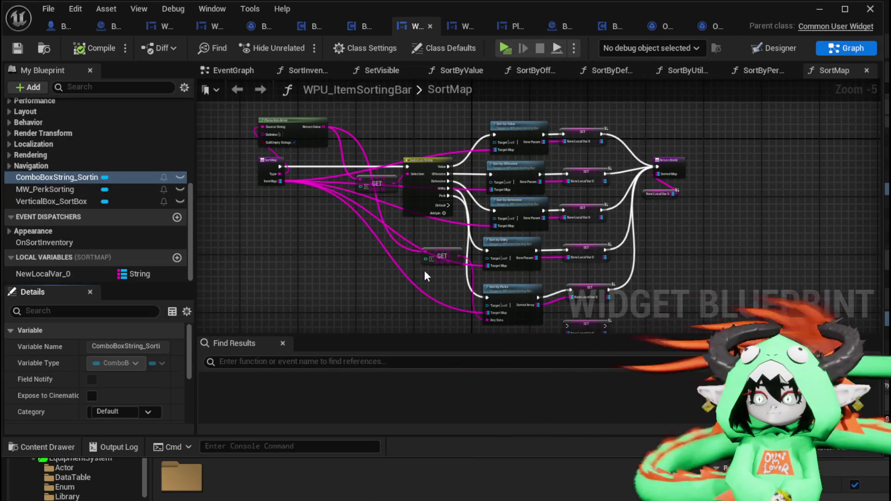
{"action": "scroll", "coordinate": [374, 259], "scroll_direction": "up", "scroll_amount": 3}
{"action": "left_click", "coordinate": [398, 222]}
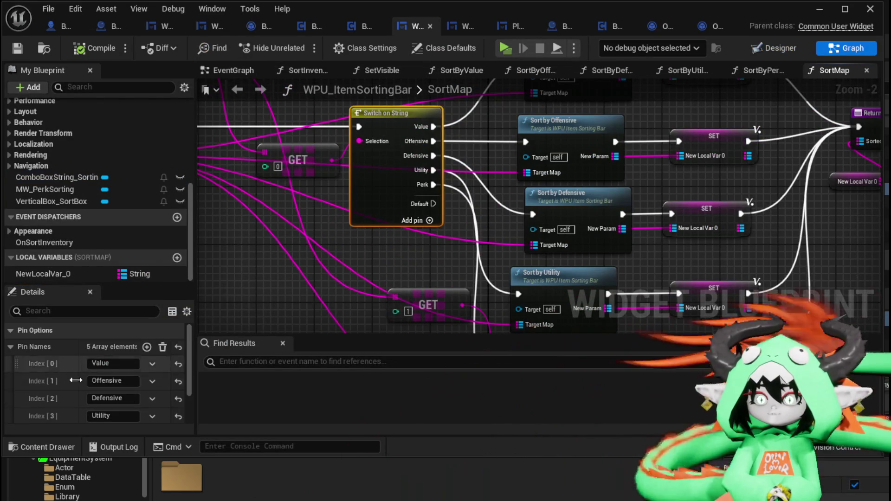
{"action": "left_click", "coordinate": [147, 347]}
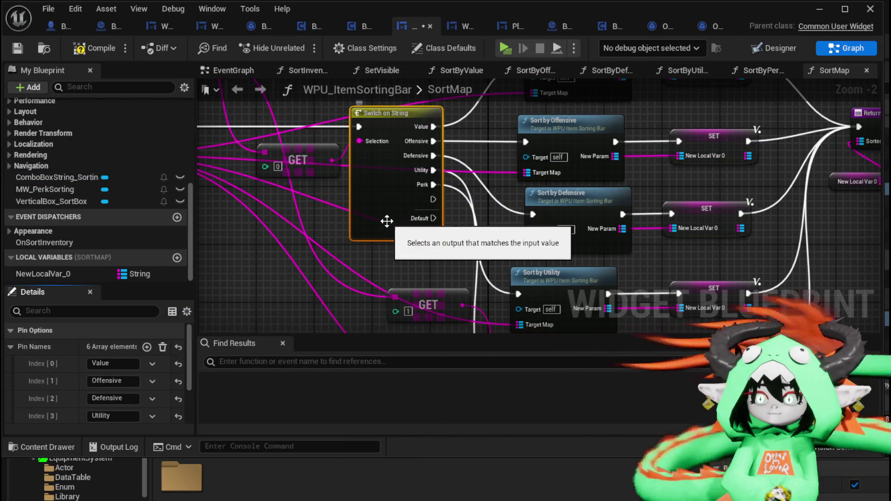
{"action": "scroll", "coordinate": [154, 357], "scroll_direction": "down", "scroll_amount": 3}
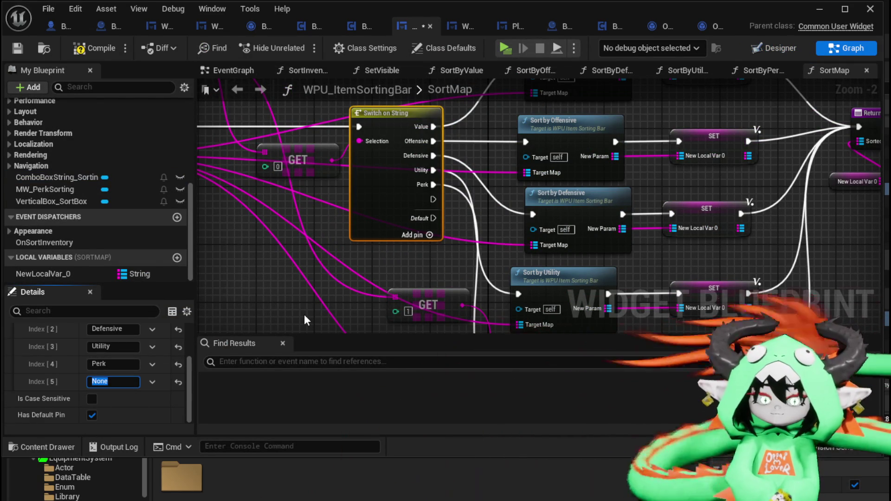
{"action": "type", "text": "vel"}
{"action": "key", "text": "Return"}
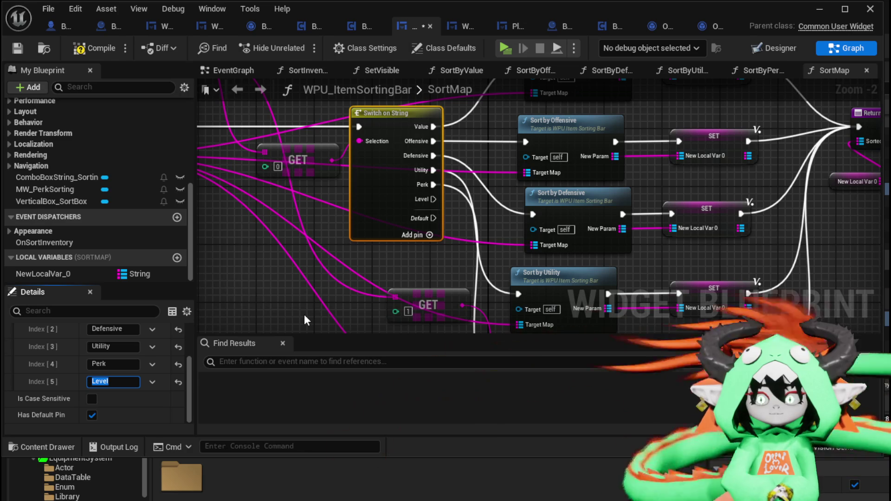
{"action": "left_click", "coordinate": [16, 53]}
Step: Move the spare SET node lower in the graph, clear of Sort by Perks
{"action": "scroll", "coordinate": [464, 232], "scroll_direction": "down", "scroll_amount": 2}
{"action": "left_click", "coordinate": [510, 214]}
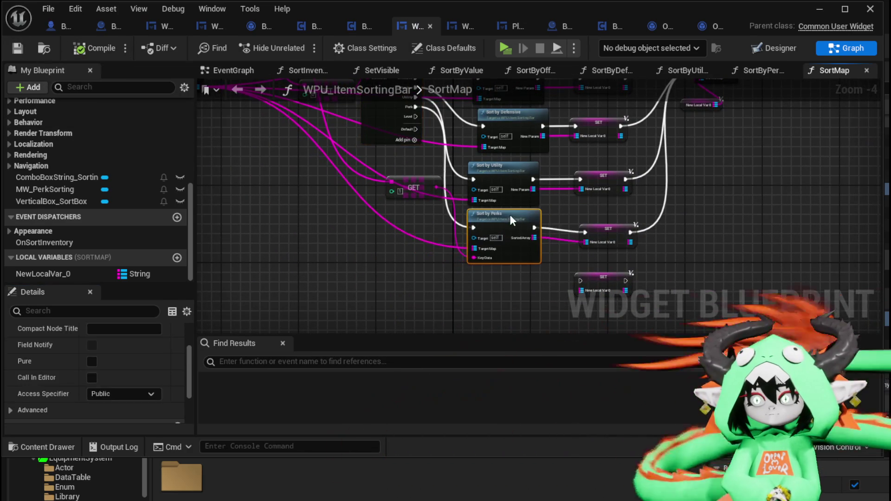
{"action": "left_click_drag", "start_coordinate": [512, 218], "coordinate": [406, 188]}
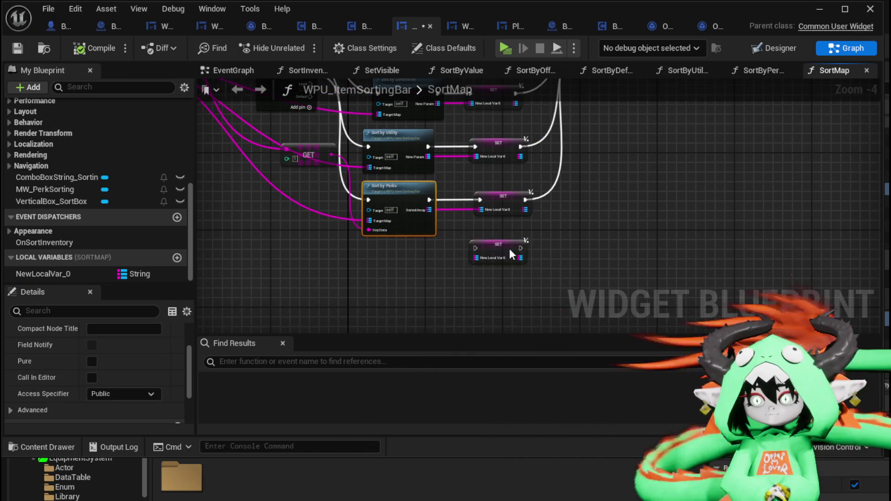
{"action": "left_click_drag", "start_coordinate": [508, 249], "coordinate": [557, 282]}
{"action": "scroll", "coordinate": [117, 202], "scroll_direction": "up", "scroll_amount": 10}
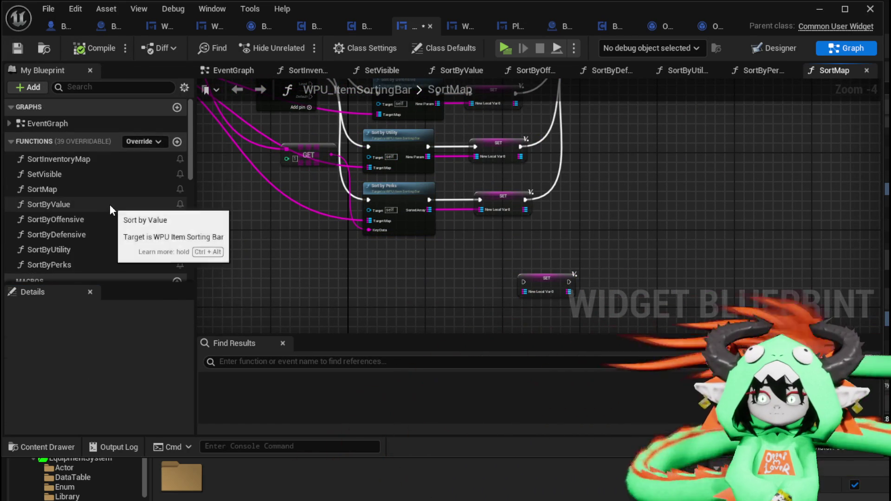
{"action": "left_click", "coordinate": [88, 204]}
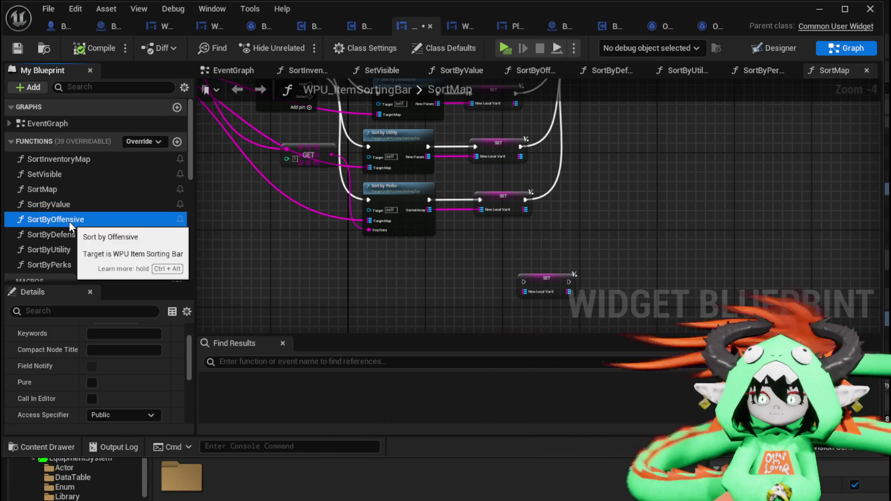
Step: Duplicate the SortByOffensive function and rename the copy SortByLevel
{"action": "right_click", "coordinate": [69, 221]}
{"action": "left_click", "coordinate": [120, 324]}
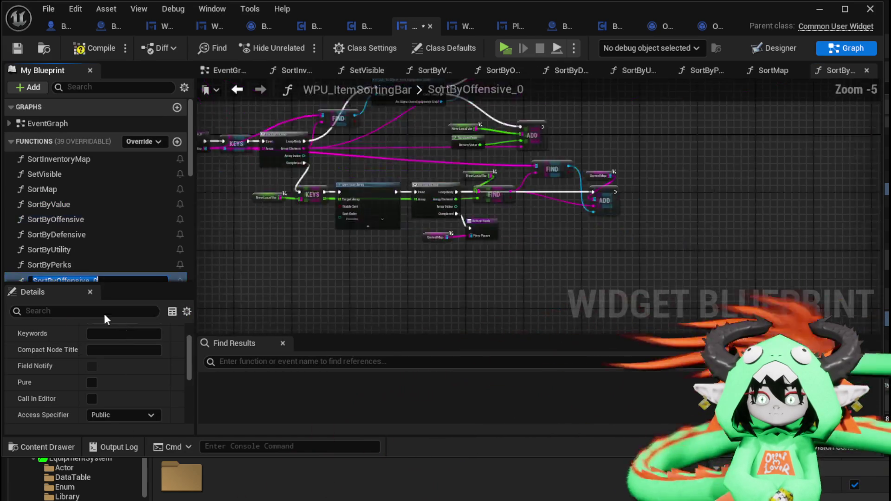
{"action": "left_click_drag", "start_coordinate": [57, 224], "coordinate": [148, 226]}
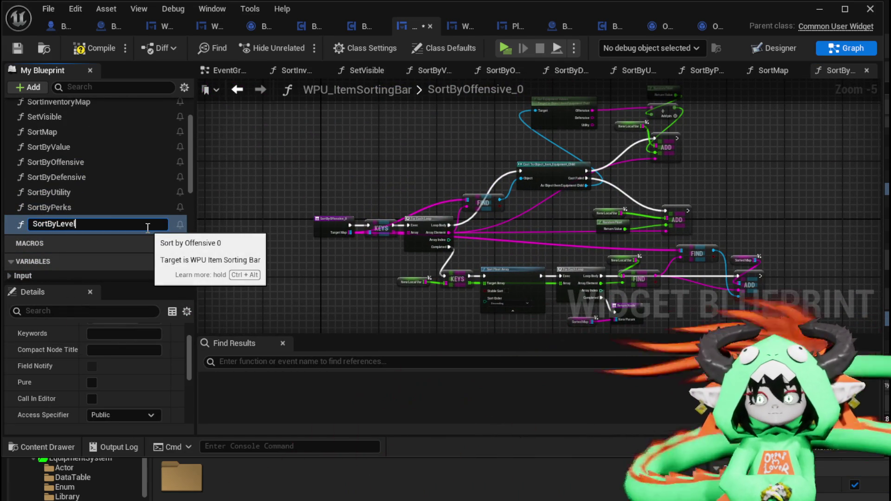
{"action": "key", "text": "Return"}
Step: Feed Get Current Level from the cast into the ADD node, replacing Get Equipment Values
{"action": "scroll", "coordinate": [428, 234], "scroll_direction": "up", "scroll_amount": 4}
{"action": "mouse_move", "coordinate": [428, 234]}
{"action": "left_mouse_down"}
{"action": "mouse_move", "coordinate": [427, 294]}
{"action": "mouse_move", "coordinate": [391, 185]}
{"action": "left_mouse_up"}
{"action": "type", "text": "g"}
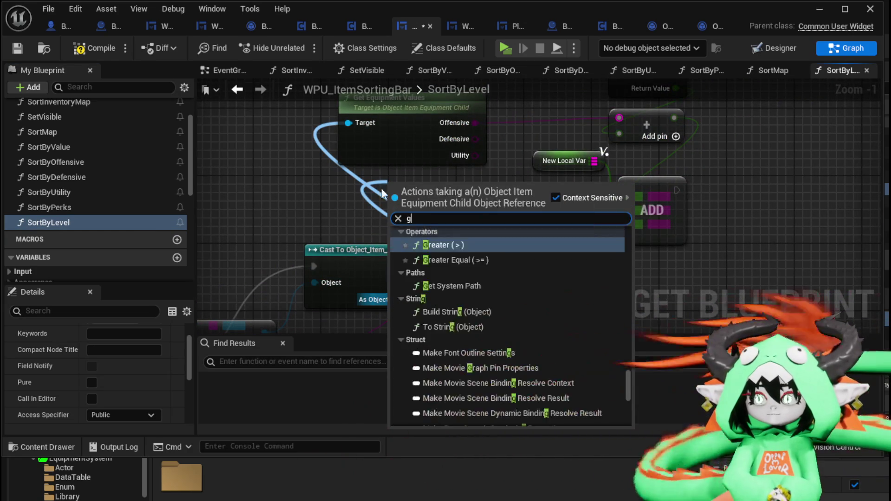
{"action": "type", "text": "et current"}
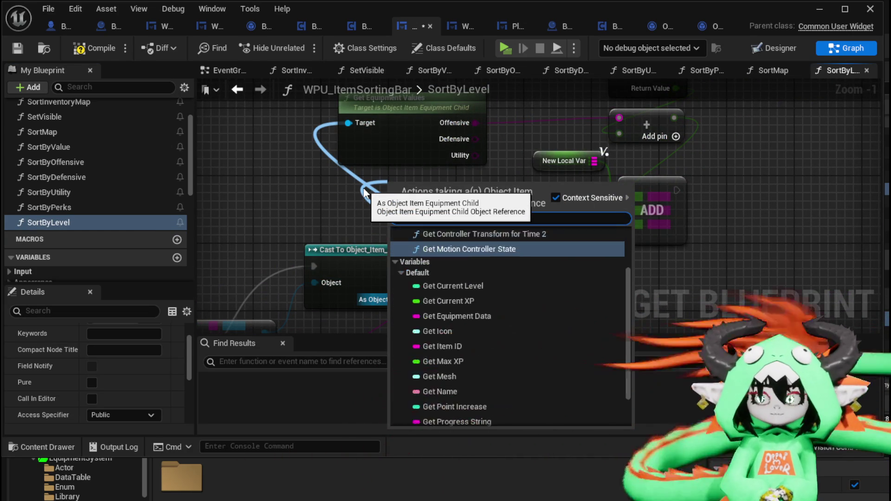
{"action": "key", "text": "Return"}
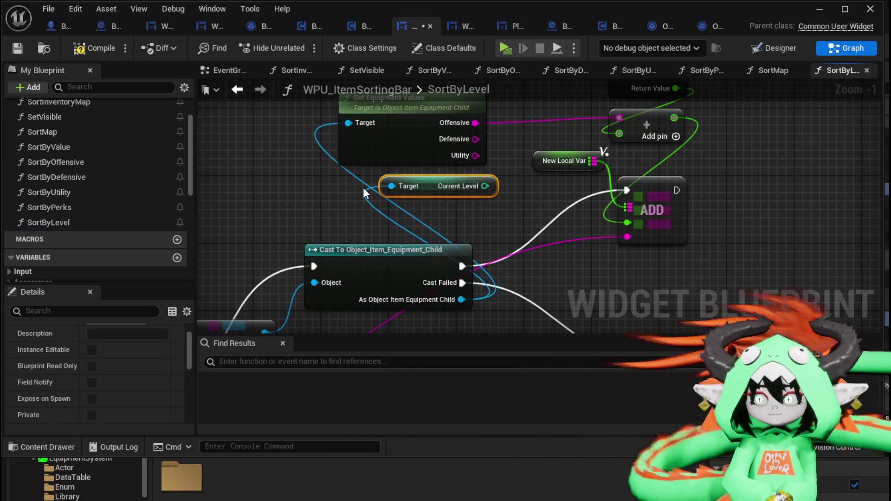
{"action": "left_click_drag", "start_coordinate": [453, 191], "coordinate": [423, 232]}
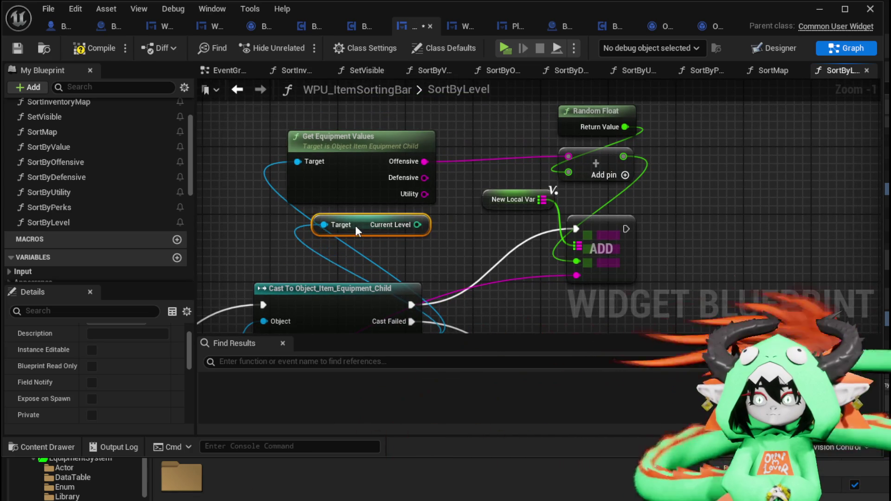
{"action": "mouse_move", "coordinate": [416, 225]}
{"action": "left_mouse_down"}
{"action": "mouse_move", "coordinate": [577, 157]}
{"action": "mouse_move", "coordinate": [569, 158]}
{"action": "left_mouse_up"}
{"action": "left_click", "coordinate": [466, 148]}
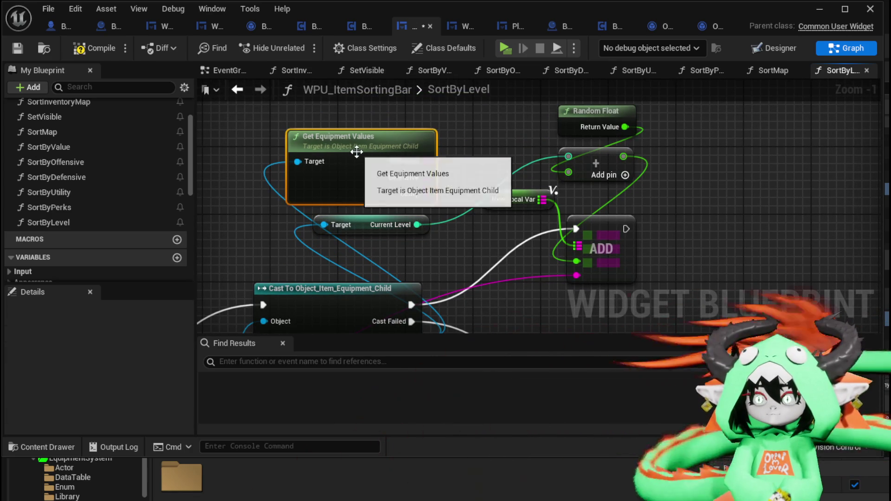
{"action": "left_click", "coordinate": [361, 199]}
{"action": "key", "text": "Delete"}
{"action": "left_click_drag", "start_coordinate": [356, 225], "coordinate": [373, 149]}
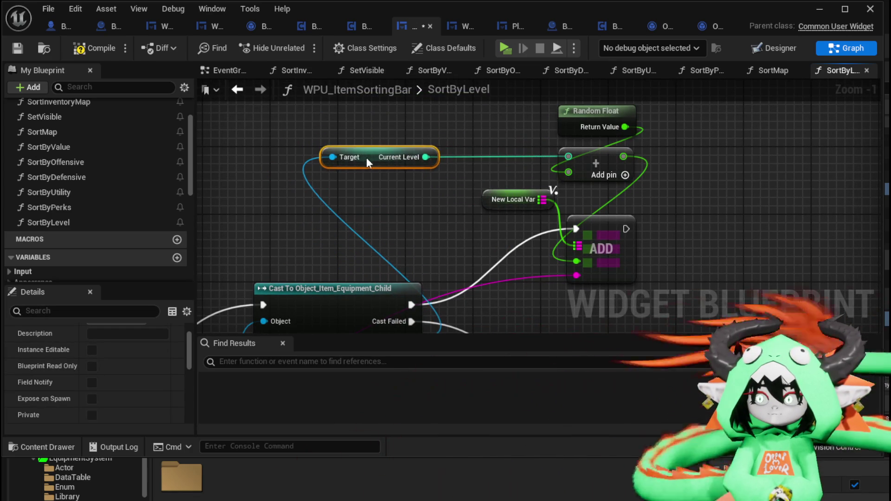
{"action": "scroll", "coordinate": [340, 160], "scroll_direction": "down", "scroll_amount": 2}
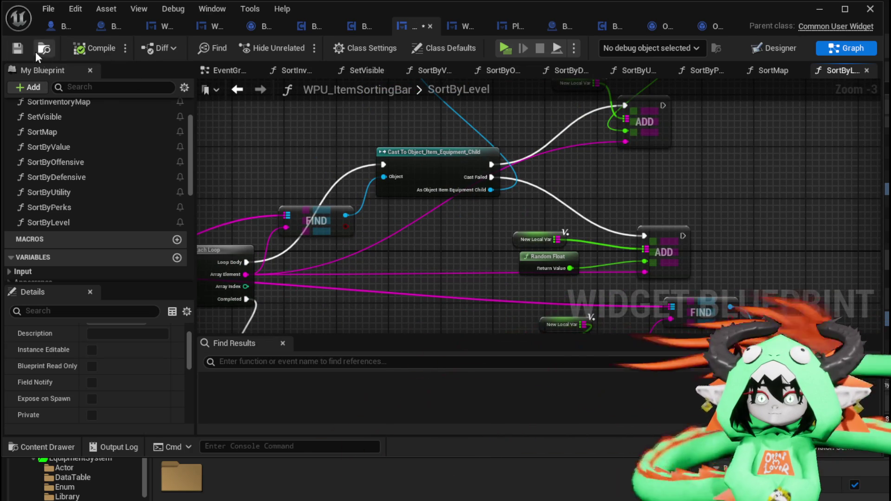
Step: In SortMap, add a Sort by Level call driven by the switch's Level case and the map as Target Map
{"action": "left_click", "coordinate": [245, 92]}
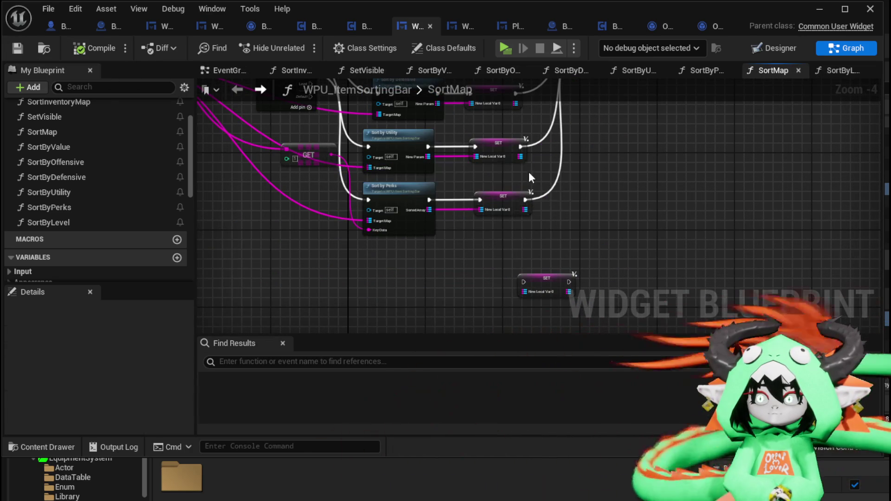
{"action": "left_click_drag", "start_coordinate": [49, 222], "coordinate": [476, 303]}
{"action": "left_click_drag", "start_coordinate": [362, 129], "coordinate": [384, 252]}
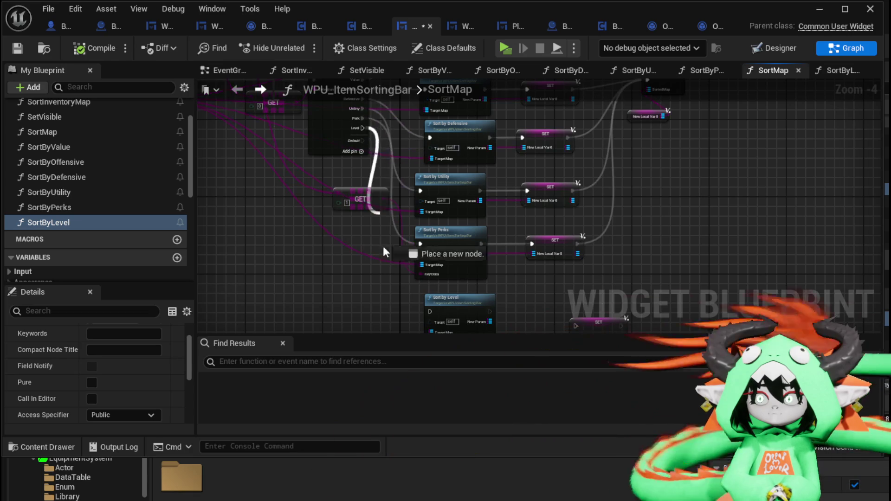
{"action": "left_click_drag", "start_coordinate": [428, 311], "coordinate": [431, 311]}
{"action": "scroll", "coordinate": [445, 293], "scroll_direction": "up", "scroll_amount": 2}
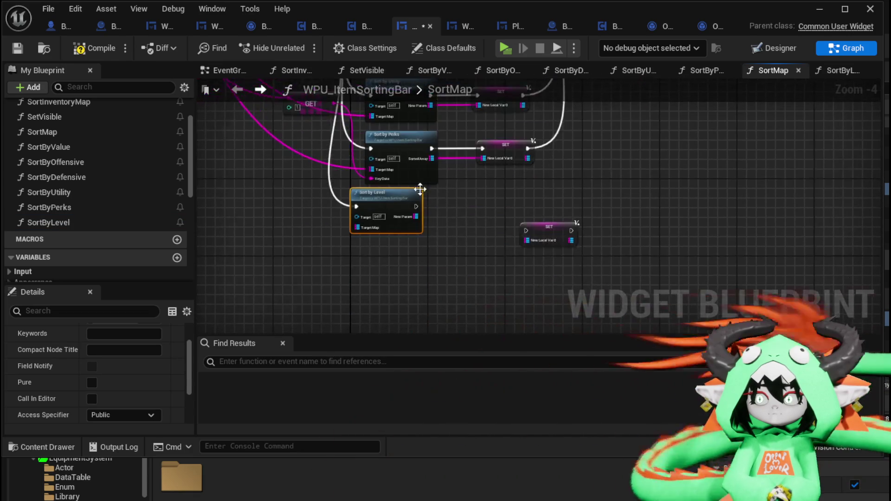
{"action": "left_click_drag", "start_coordinate": [374, 274], "coordinate": [374, 273]}
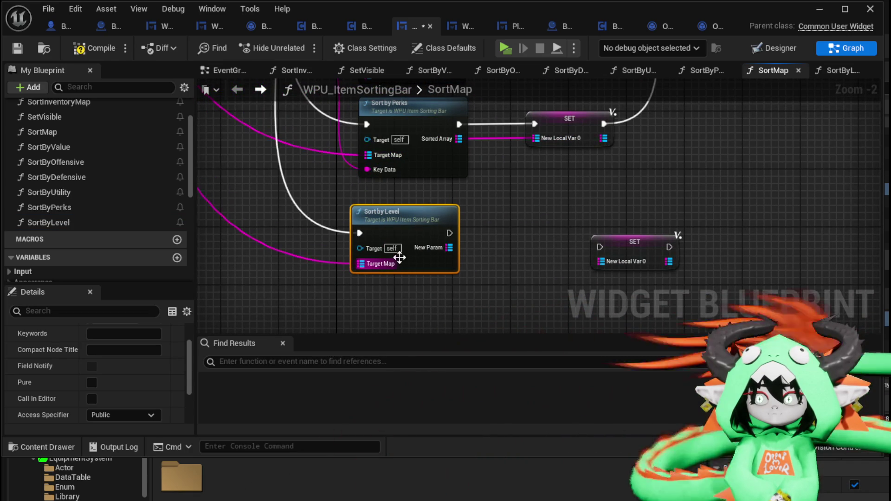
{"action": "left_click_drag", "start_coordinate": [405, 215], "coordinate": [420, 215]}
Step: Chain Sort by Level into the SET node and Return Node, then compile and save
{"action": "left_click_drag", "start_coordinate": [614, 251], "coordinate": [518, 235]}
{"action": "left_click_drag", "start_coordinate": [464, 233], "coordinate": [511, 252]}
{"action": "scroll", "coordinate": [571, 235], "scroll_direction": "down", "scroll_amount": 2}
{"action": "mouse_move", "coordinate": [571, 234]}
{"action": "left_mouse_down"}
{"action": "mouse_move", "coordinate": [757, 19]}
{"action": "mouse_move", "coordinate": [698, 163]}
{"action": "left_mouse_up"}
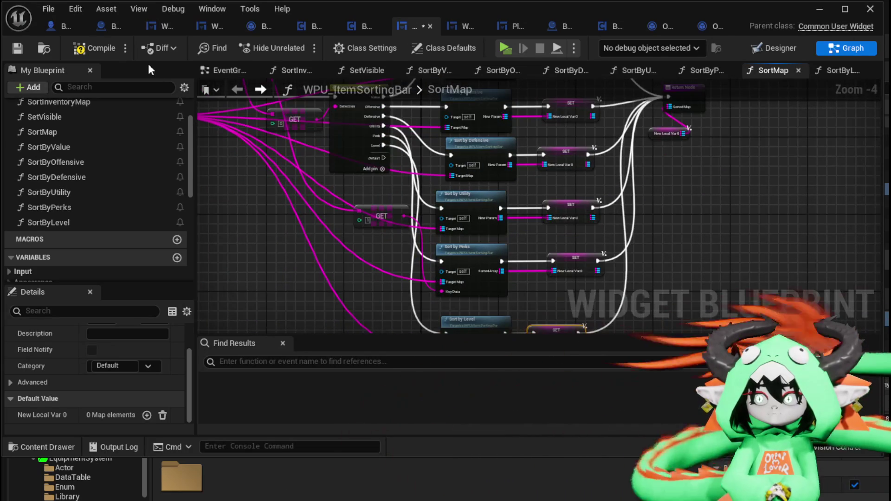
{"action": "left_click", "coordinate": [20, 46]}
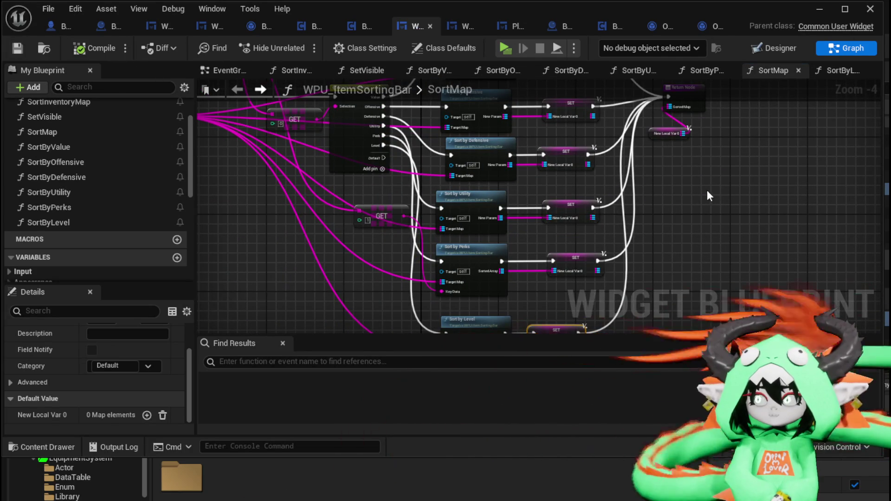
{"action": "left_click", "coordinate": [819, 13]}
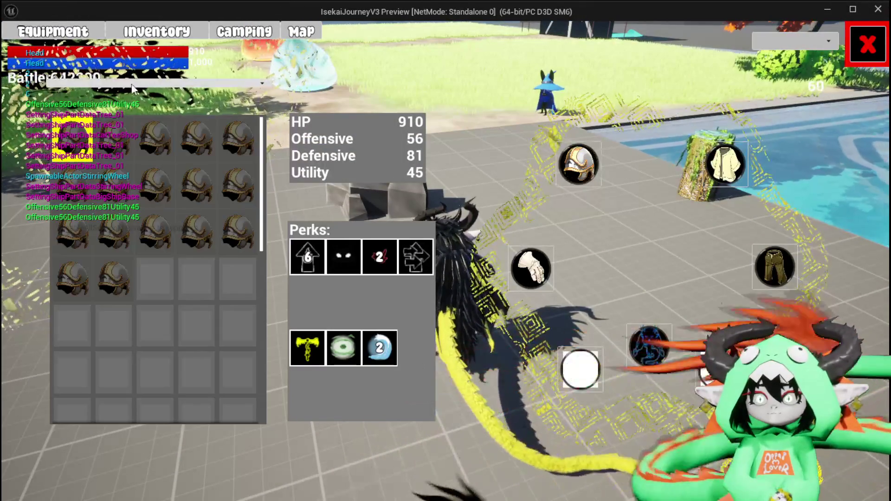
Step: In the running game, open the storage chest and sort its inventory by Level
{"action": "mouse_move", "coordinate": [186, 235]}
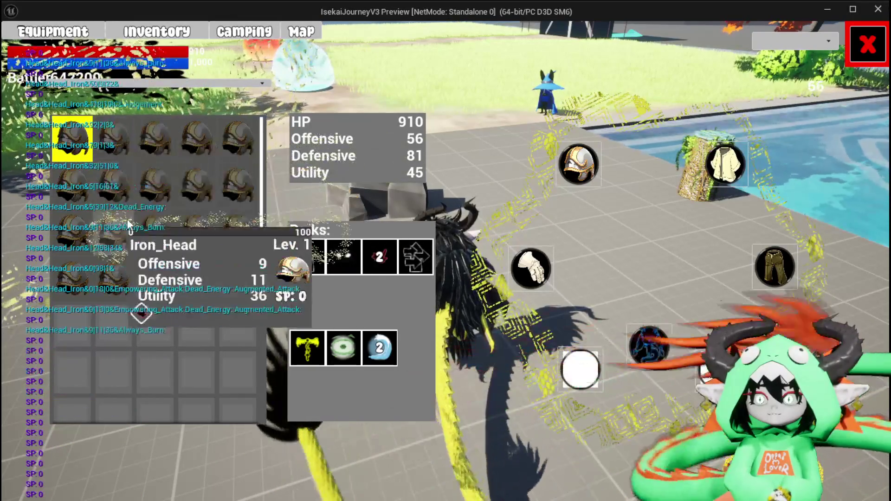
{"action": "key", "text": "Escape"}
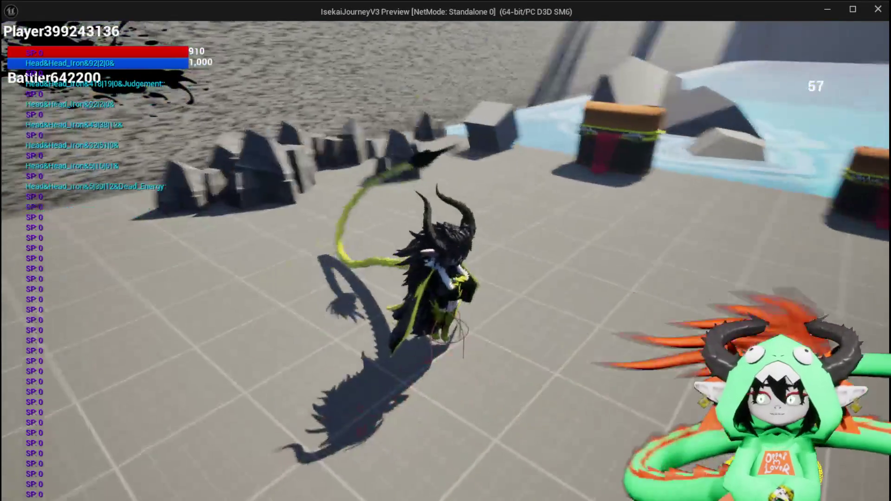
{"action": "key", "text": "w"}
{"action": "key", "text": "e"}
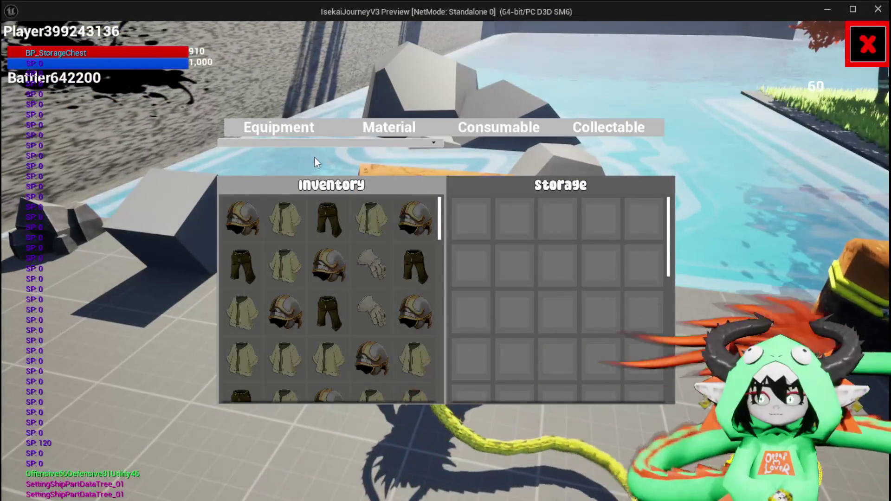
{"action": "left_click", "coordinate": [290, 145]}
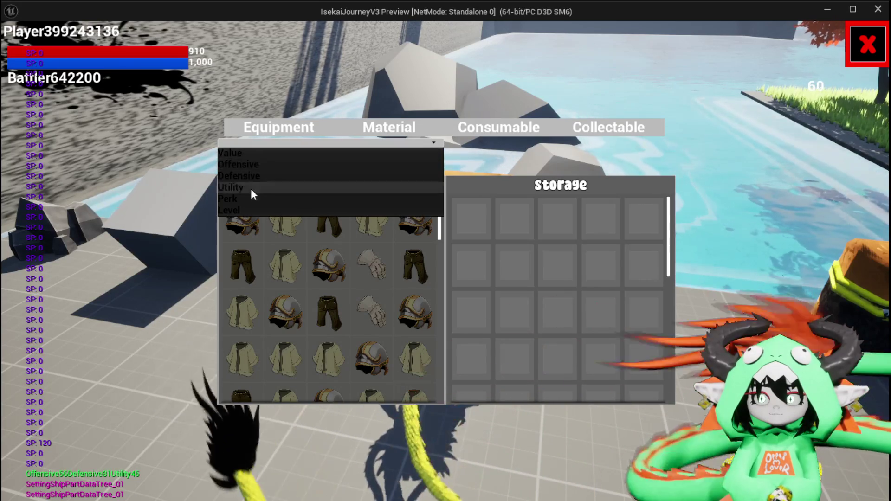
{"action": "left_click", "coordinate": [241, 210]}
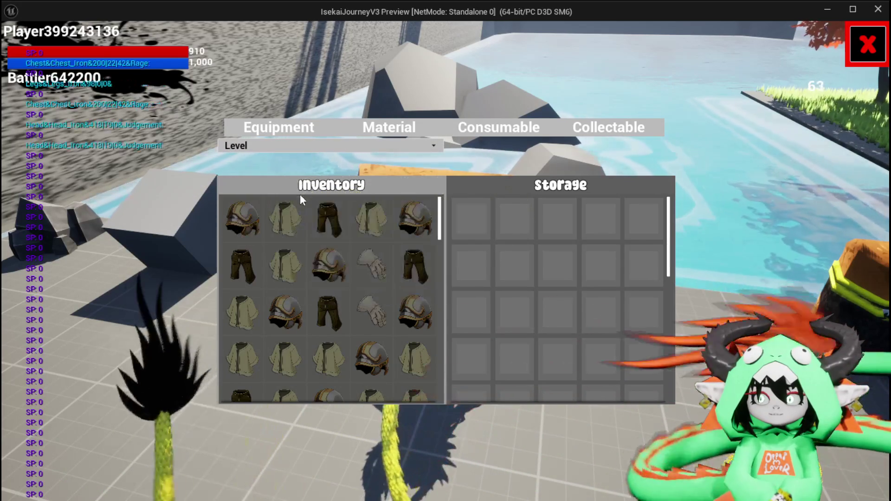
{"action": "left_click", "coordinate": [868, 44]}
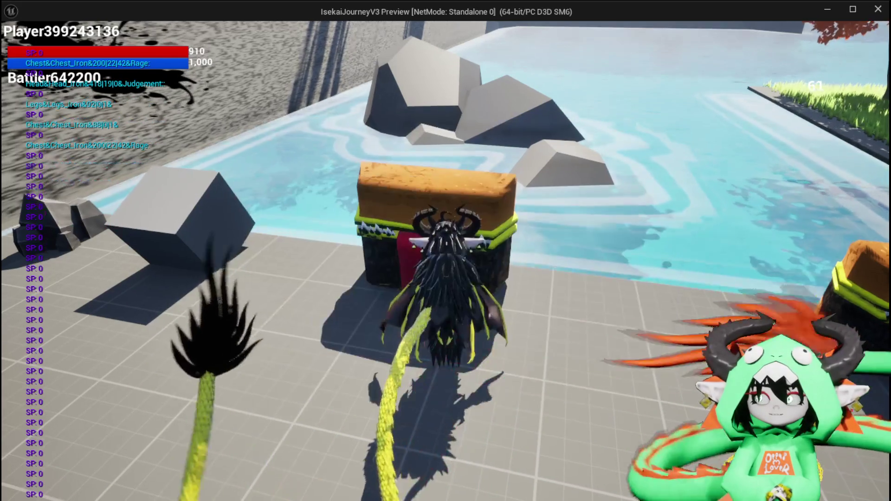
Step: Equip the Iron_Head, Iron_Hands, Iron_Chest and Iron_Legs pieces from the equipment menu
{"action": "key", "text": "Tab"}
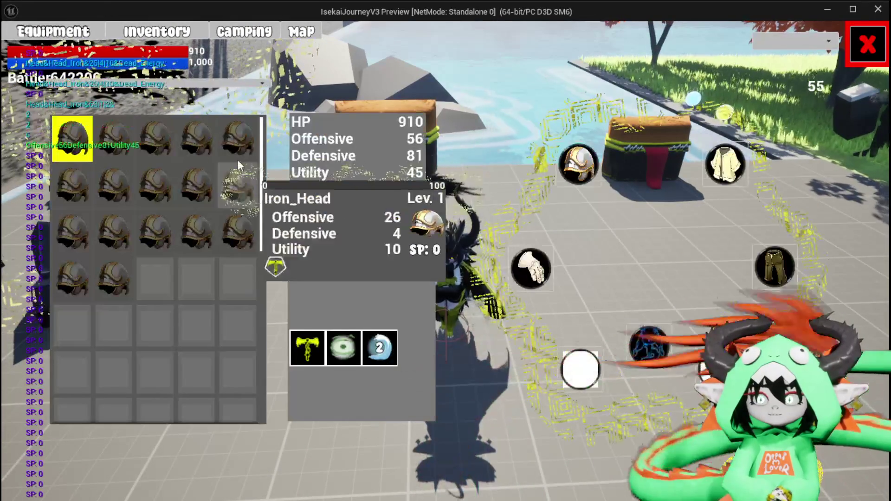
{"action": "left_click", "coordinate": [142, 132]}
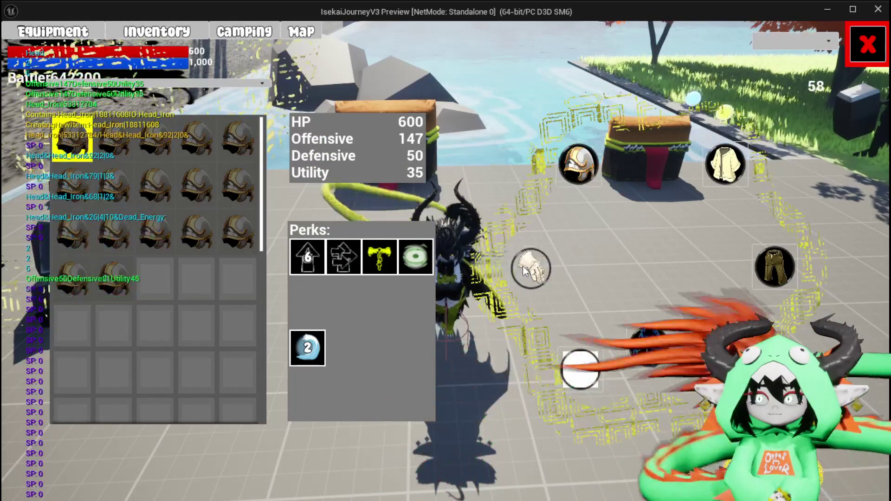
{"action": "left_click", "coordinate": [529, 269]}
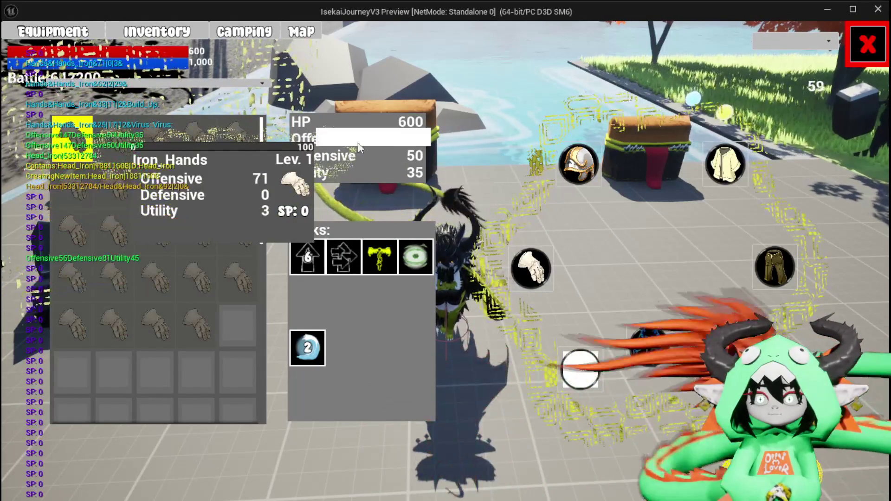
{"action": "left_click", "coordinate": [360, 147]}
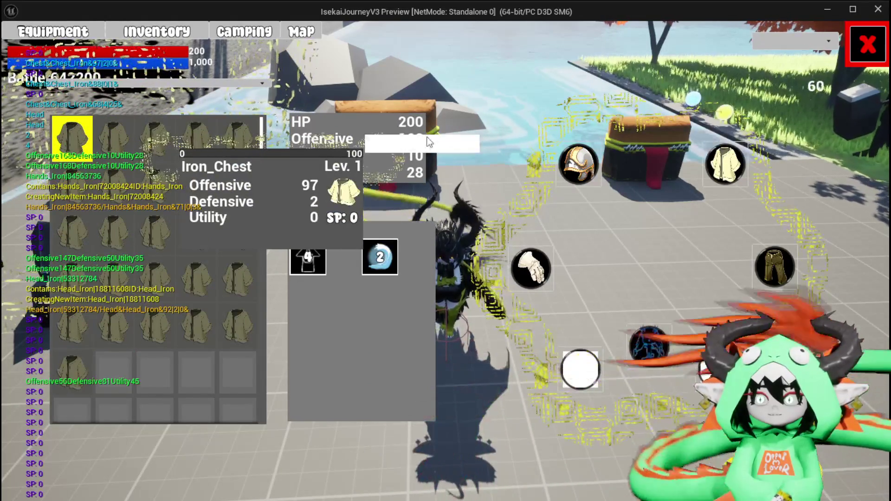
{"action": "left_click", "coordinate": [430, 142]}
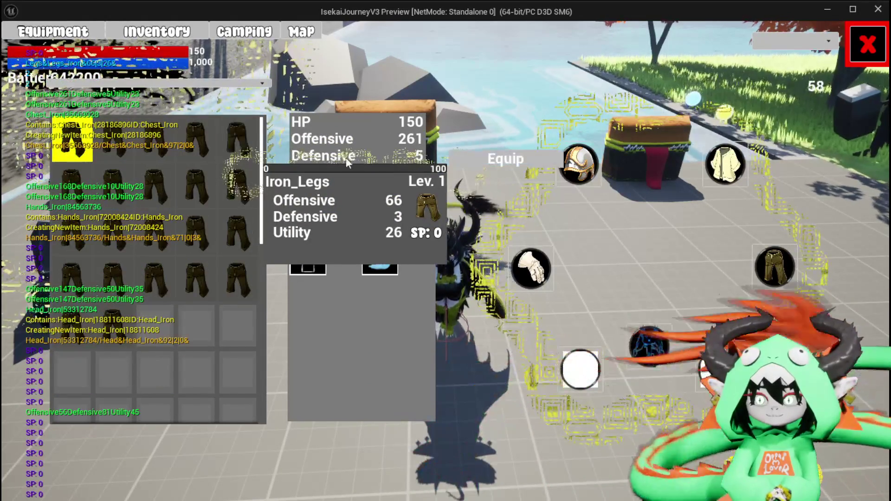
{"action": "left_click", "coordinate": [441, 171]}
{"action": "key", "text": "Tab"}
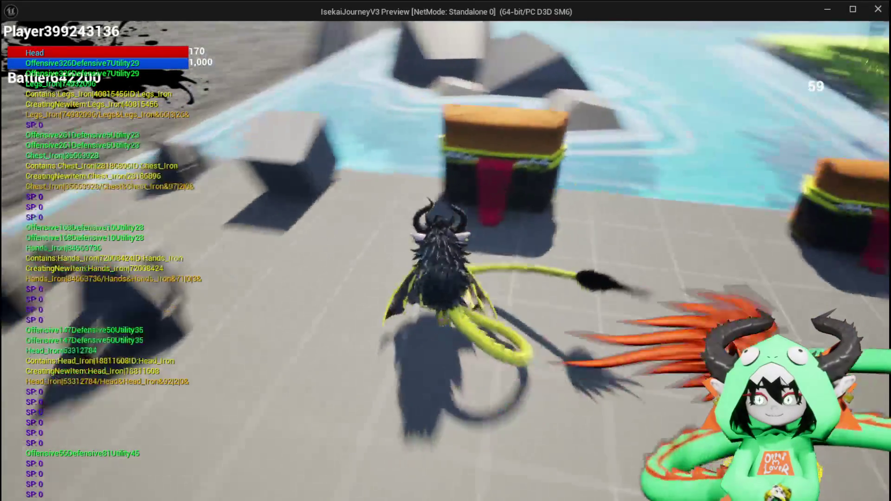
Step: Re-sort the storage chest inventory by Level, then end the play session
{"action": "key", "text": "e"}
{"action": "left_click", "coordinate": [350, 143]}
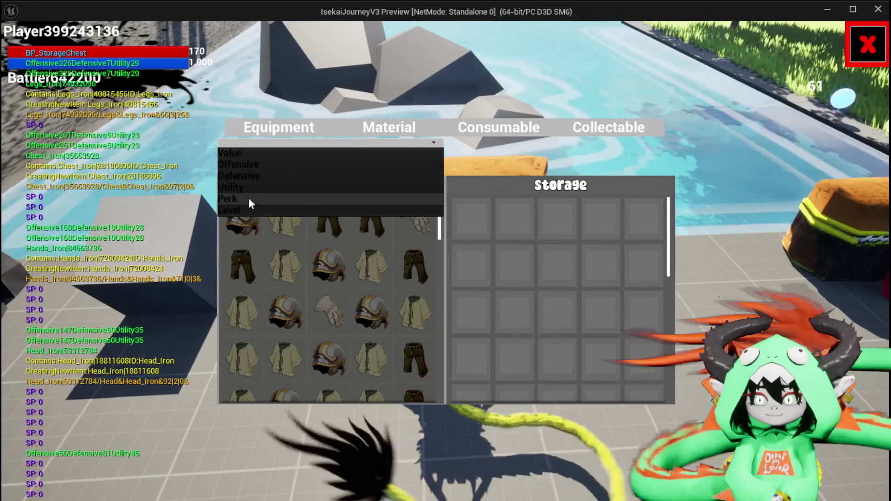
{"action": "left_click", "coordinate": [239, 209]}
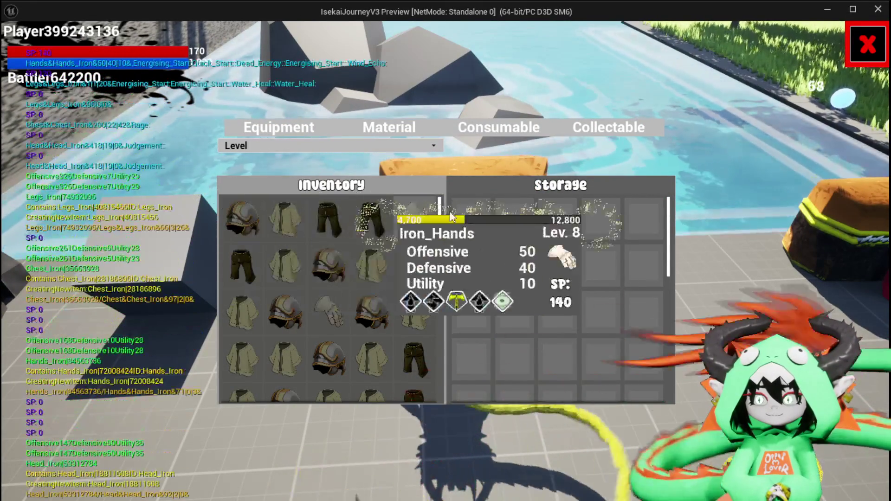
{"action": "key", "text": "Tab"}
{"action": "key", "text": "Escape"}
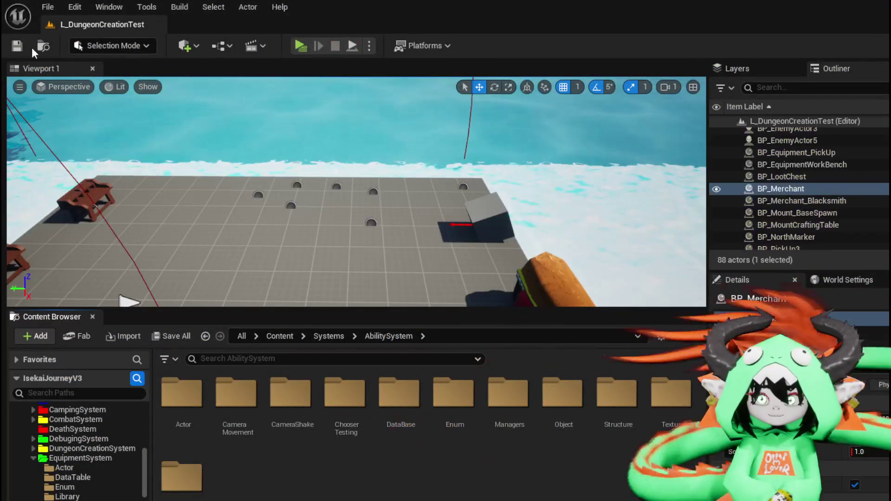
Step: Save the level, then delete the SortInventoryMap function from WPU_ItemSortingBar
{"action": "left_click", "coordinate": [17, 46]}
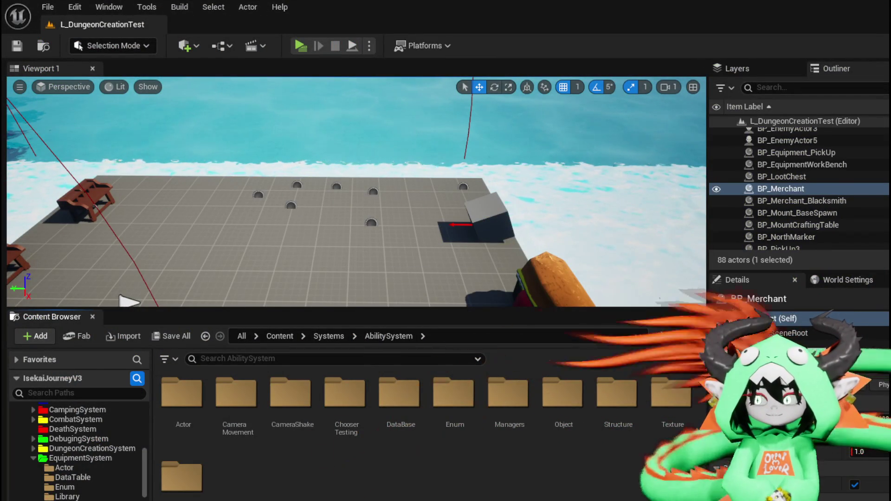
{"action": "key", "text": "alt+Tab"}
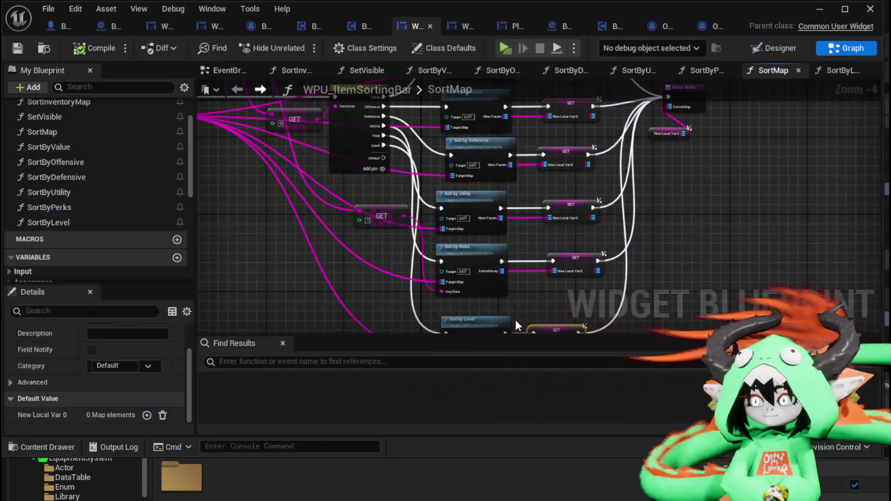
{"action": "scroll", "coordinate": [102, 139], "scroll_direction": "up", "scroll_amount": 3}
{"action": "left_click", "coordinate": [87, 160]}
{"action": "key", "text": "Delete"}
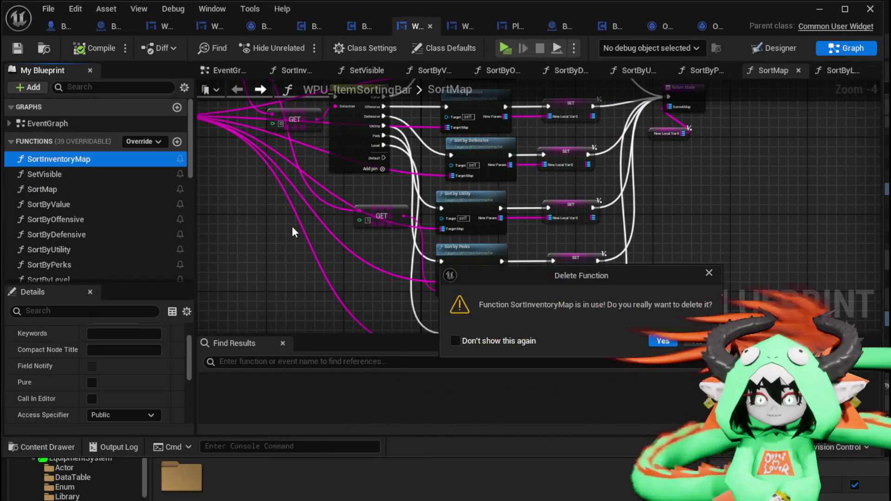
{"action": "left_click", "coordinate": [661, 341]}
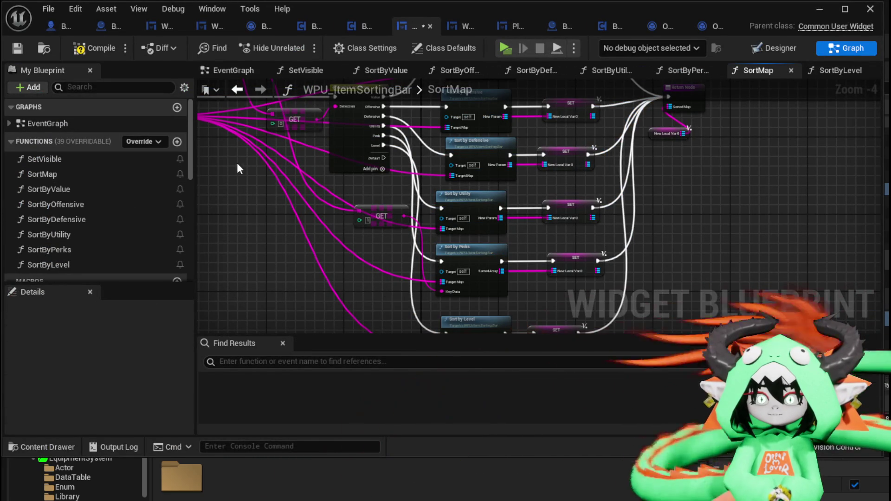
Step: Compile the widget blueprint and inspect the erroring Sort Inventory Map node in the EventGraph
{"action": "left_click", "coordinate": [90, 49]}
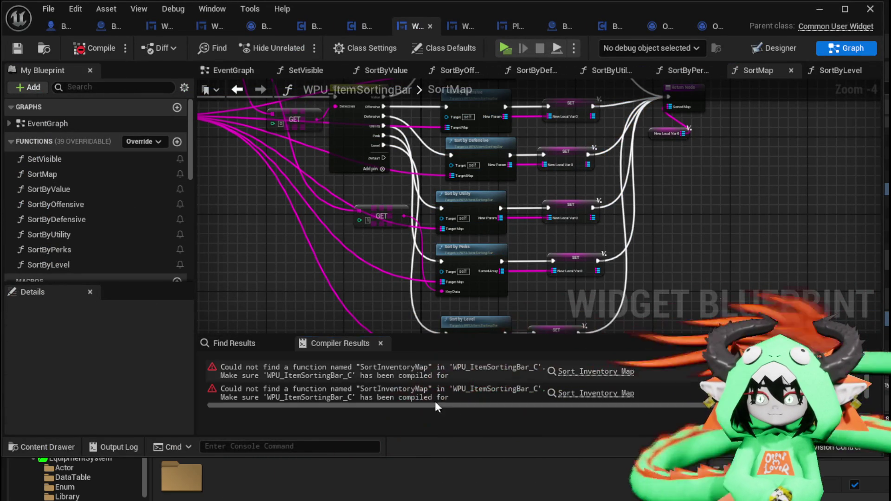
{"action": "left_click", "coordinate": [596, 372]}
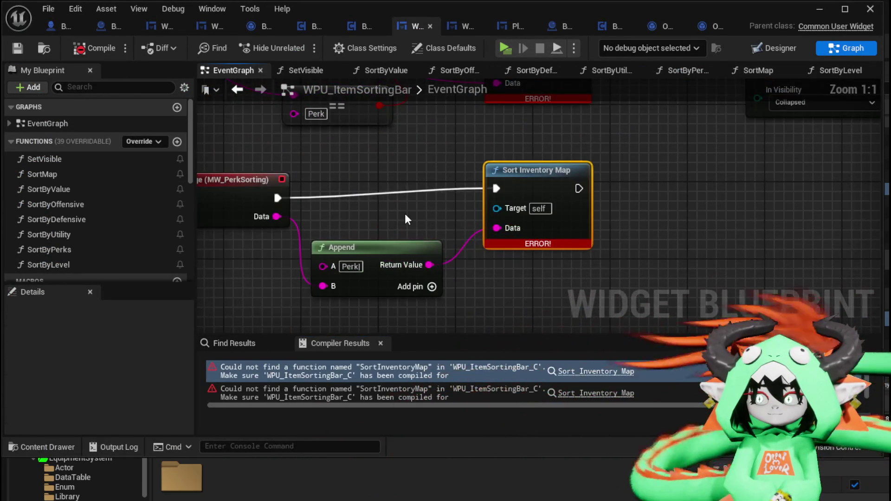
{"action": "scroll", "coordinate": [405, 214], "scroll_direction": "down", "scroll_amount": 2}
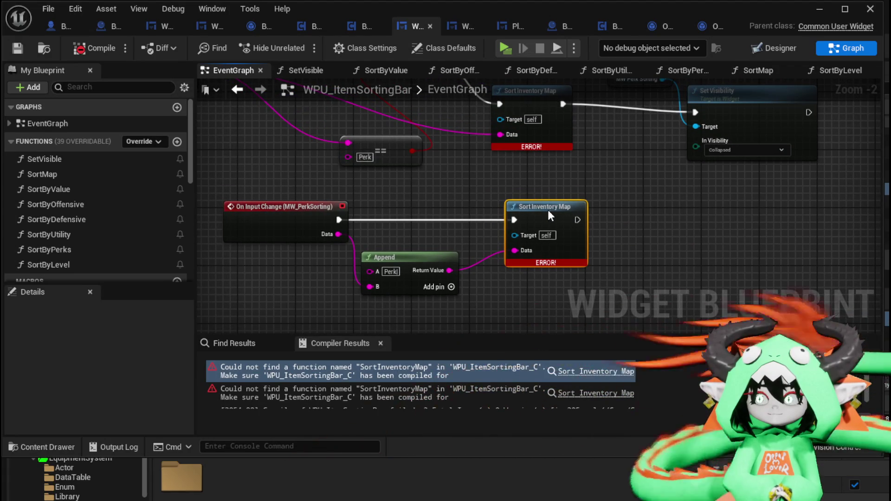
{"action": "left_click", "coordinate": [547, 210]}
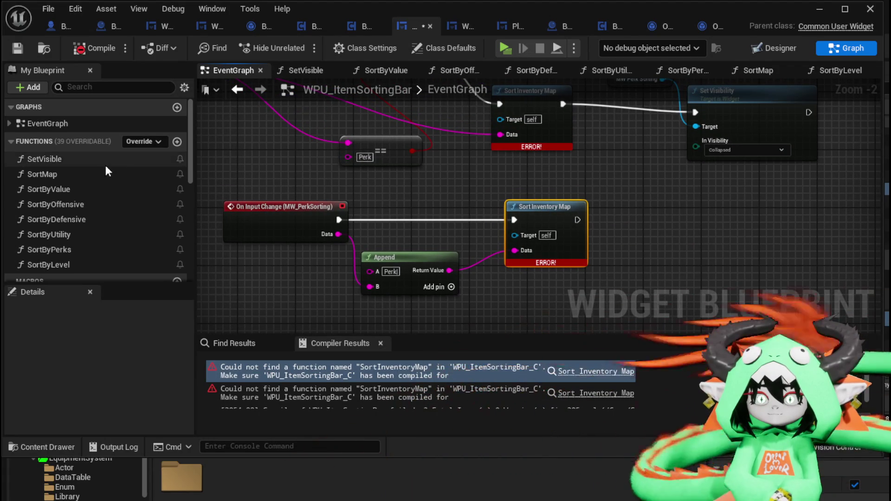
{"action": "mouse_move", "coordinate": [535, 193]}
{"action": "left_mouse_down"}
{"action": "mouse_move", "coordinate": [516, 290]}
{"action": "mouse_move", "coordinate": [522, 341]}
{"action": "mouse_move", "coordinate": [710, 306]}
{"action": "mouse_move", "coordinate": [675, 203]}
{"action": "mouse_move", "coordinate": [597, 189]}
{"action": "left_mouse_up"}
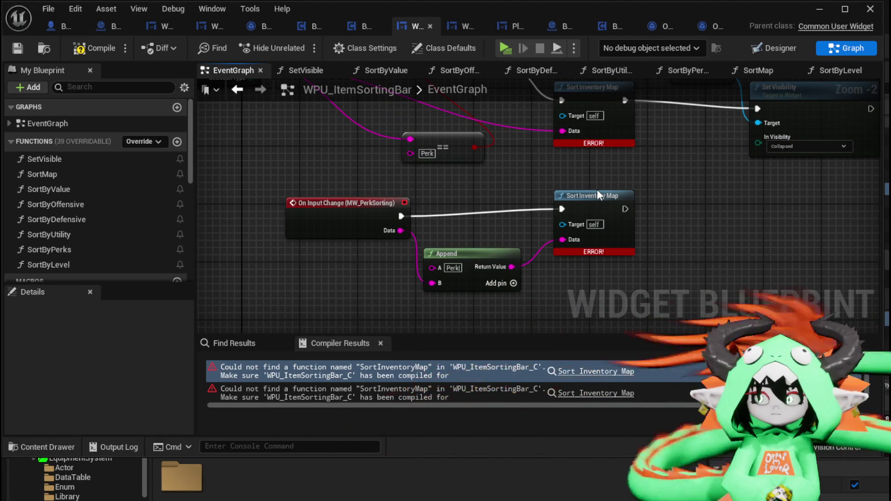
Step: Undo to restore SortInventoryMap, recompile without errors, and open its function graph
{"action": "key", "text": "ctrl+z"}
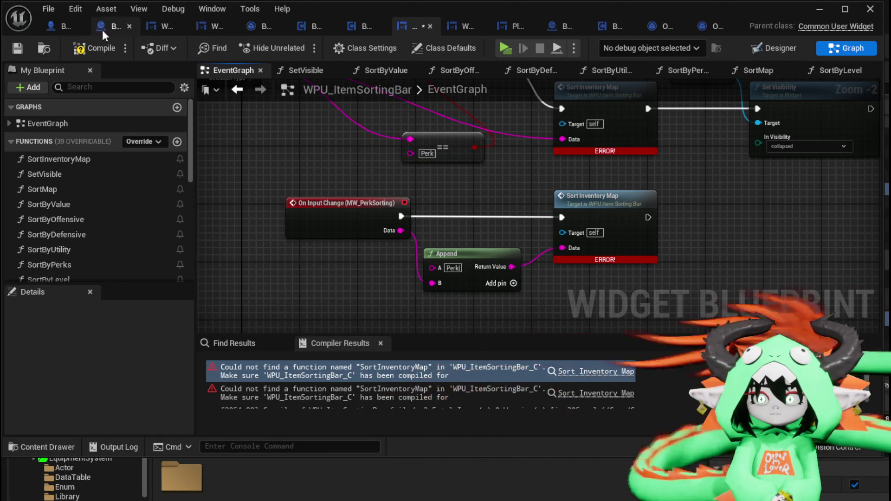
{"action": "left_click", "coordinate": [14, 52]}
{"action": "double_click", "coordinate": [89, 159]}
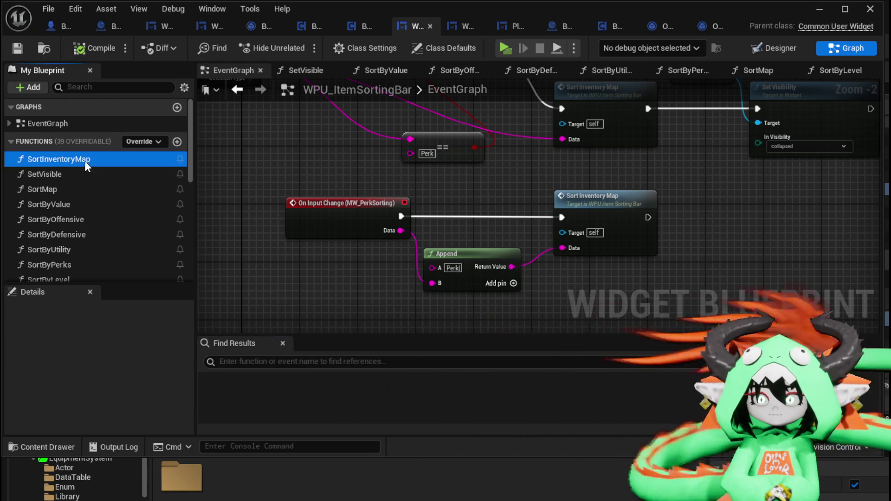
{"action": "left_click_drag", "start_coordinate": [377, 261], "coordinate": [626, 135]}
{"action": "left_click", "coordinate": [627, 136]}
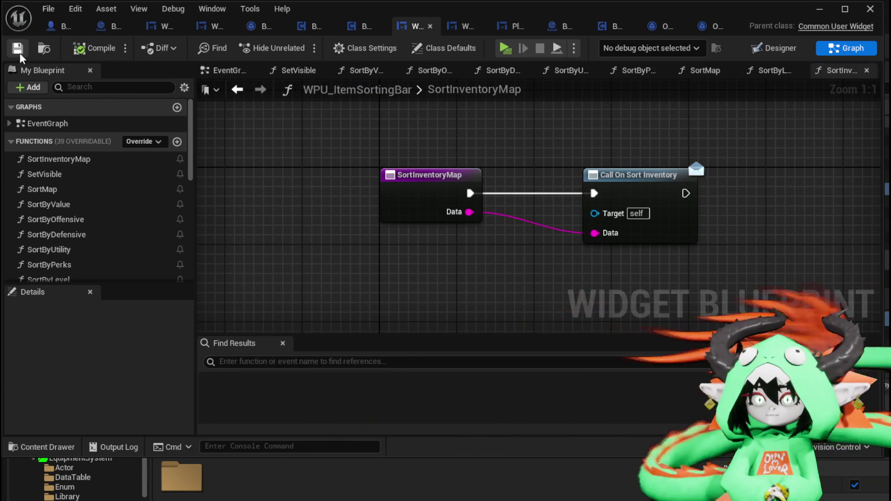
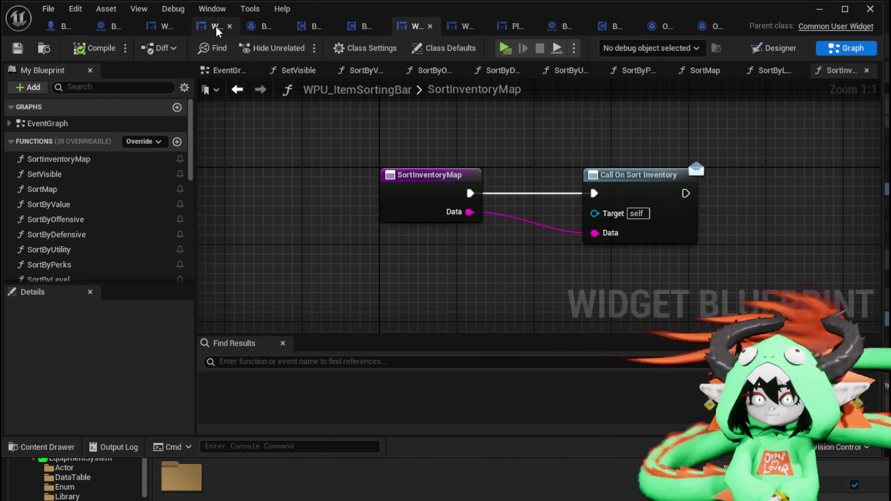
Step: Open WP_StorageHUD's SortBoxes function and drop a WPU_ItemSortingBar getter into its graph
{"action": "left_click", "coordinate": [147, 26]}
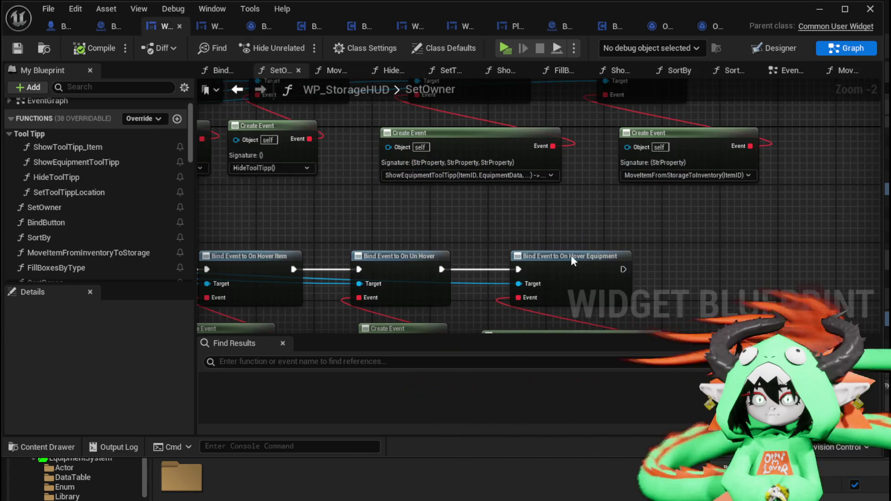
{"action": "scroll", "coordinate": [119, 253], "scroll_direction": "down", "scroll_amount": 3}
{"action": "double_click", "coordinate": [55, 206]}
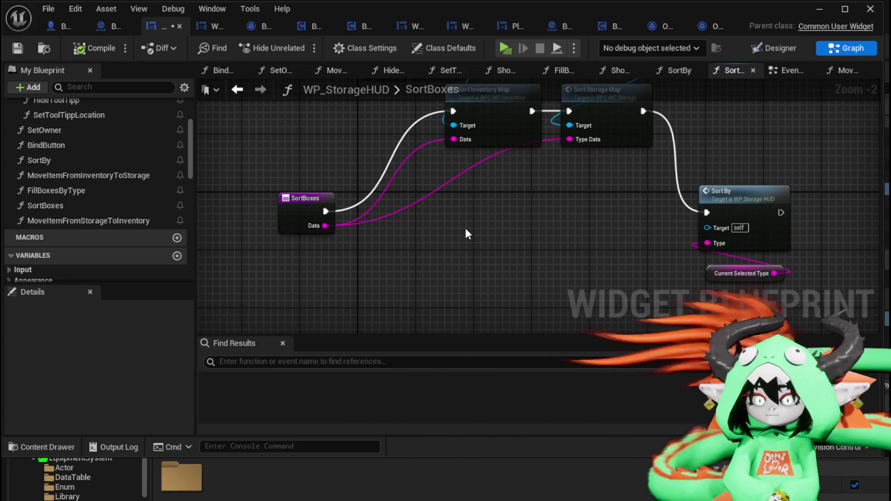
{"action": "scroll", "coordinate": [72, 251], "scroll_direction": "down", "scroll_amount": 5}
{"action": "scroll", "coordinate": [73, 252], "scroll_direction": "up", "scroll_amount": 4}
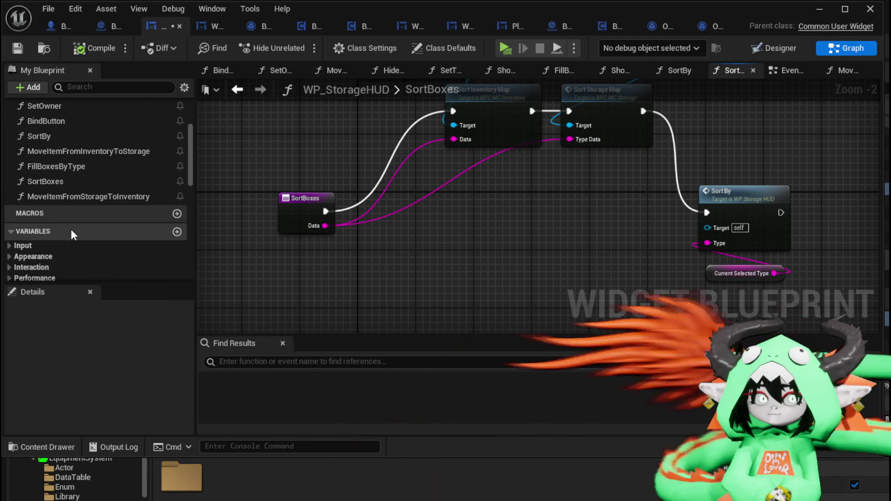
{"action": "scroll", "coordinate": [71, 229], "scroll_direction": "up", "scroll_amount": 3}
{"action": "scroll", "coordinate": [70, 228], "scroll_direction": "down", "scroll_amount": 8}
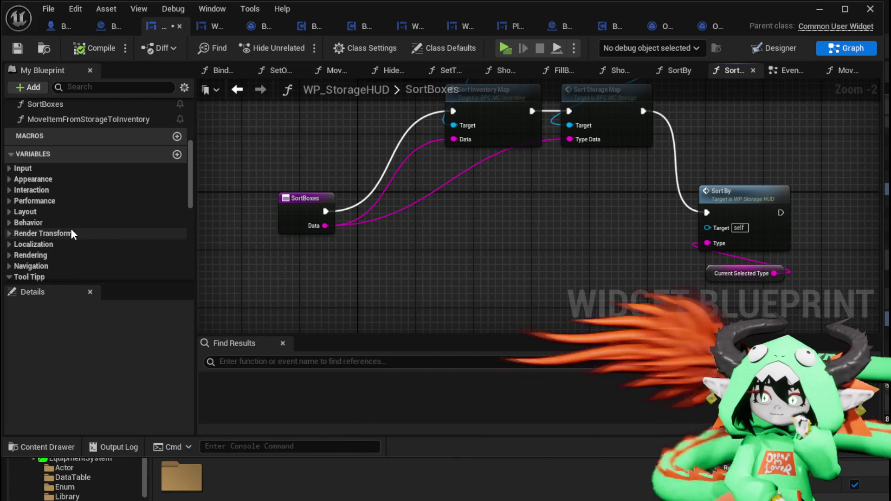
{"action": "scroll", "coordinate": [71, 228], "scroll_direction": "down", "scroll_amount": 8}
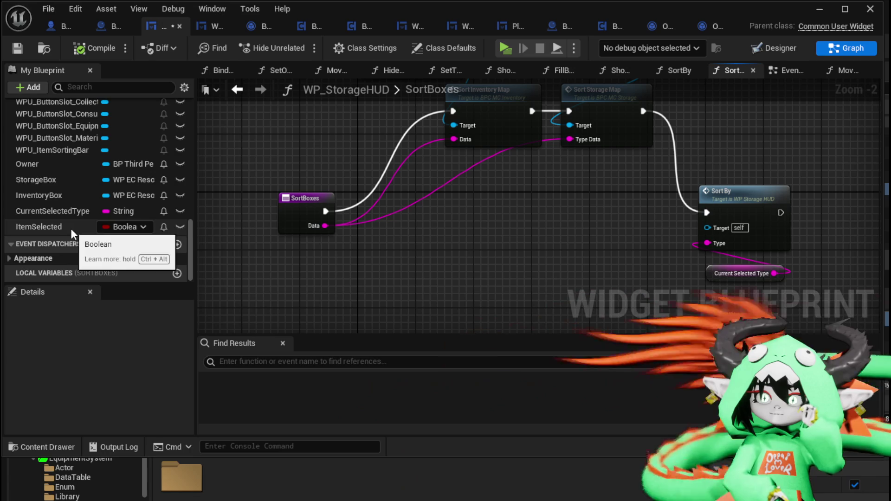
{"action": "scroll", "coordinate": [70, 218], "scroll_direction": "up", "scroll_amount": 3}
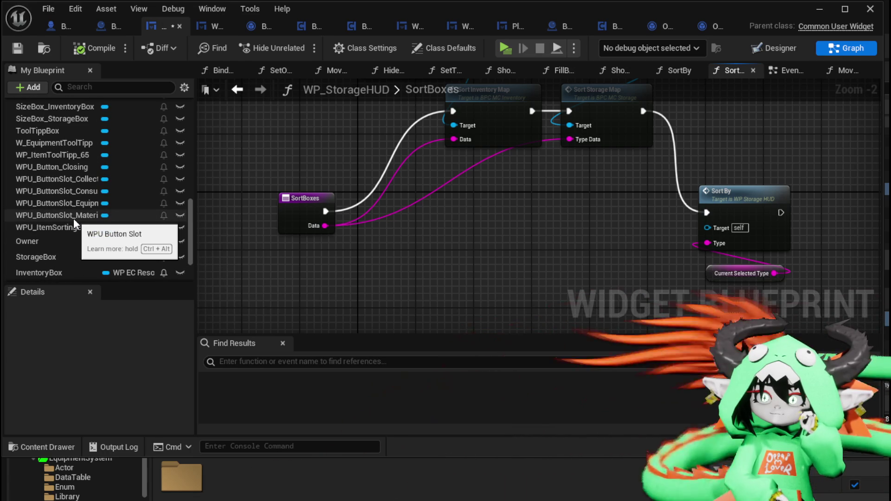
{"action": "left_click", "coordinate": [74, 227]}
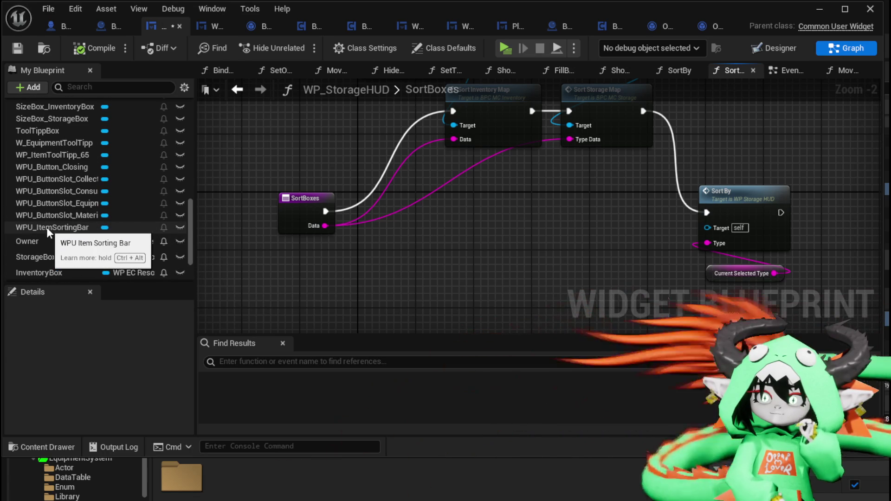
{"action": "left_click_drag", "start_coordinate": [126, 246], "coordinate": [411, 263]}
Step: Add a Sort Map call on the item sorting bar and run SortBoxes execution into it
{"action": "type", "text": "Sort"}
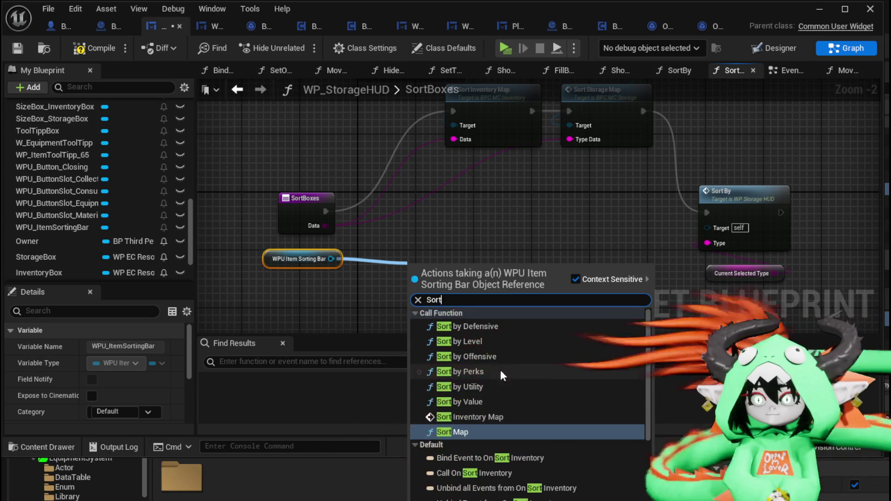
{"action": "left_click", "coordinate": [444, 432]}
{"action": "scroll", "coordinate": [441, 233], "scroll_direction": "up", "scroll_amount": 1}
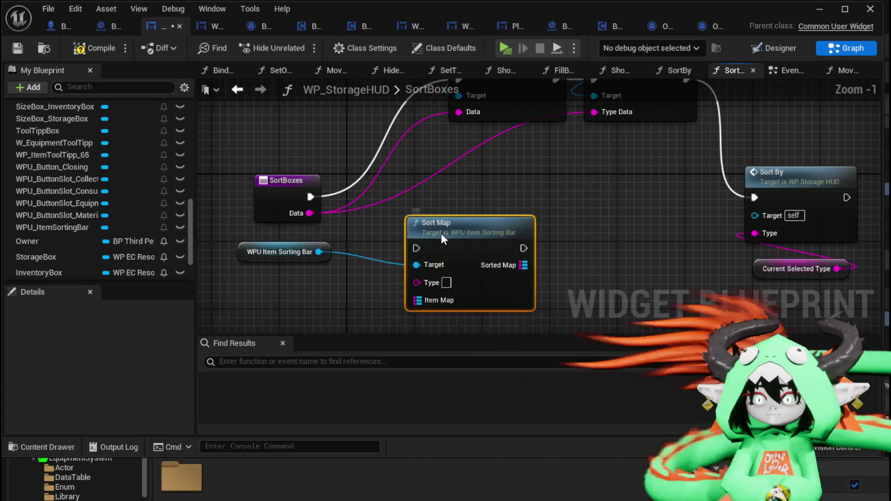
{"action": "left_click_drag", "start_coordinate": [441, 233], "coordinate": [517, 192]}
{"action": "mouse_move", "coordinate": [310, 196]}
{"action": "left_mouse_down"}
{"action": "mouse_move", "coordinate": [493, 205]}
{"action": "mouse_move", "coordinate": [454, 199]}
{"action": "left_mouse_up"}
Step: Duplicate the Sort Map and chain the copy between the first Sort Map and Sort By
{"action": "key", "text": "ctrl+c"}
{"action": "key", "text": "ctrl+v"}
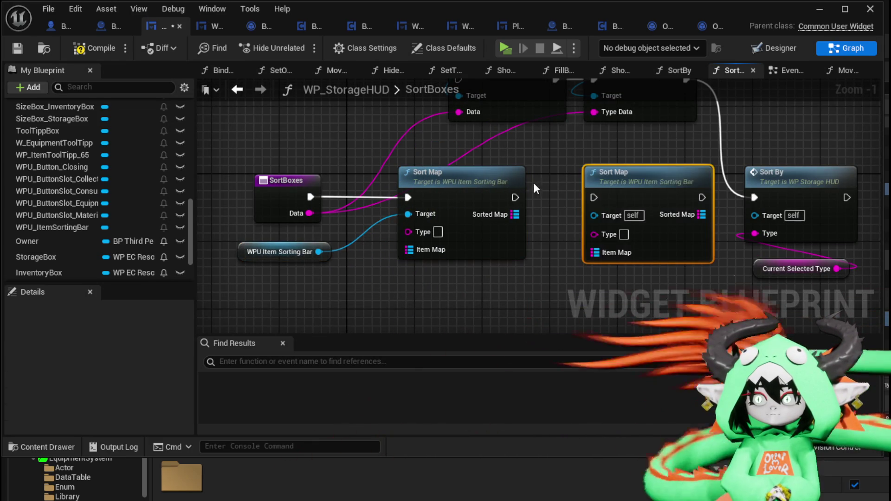
{"action": "left_click_drag", "start_coordinate": [513, 198], "coordinate": [594, 198]}
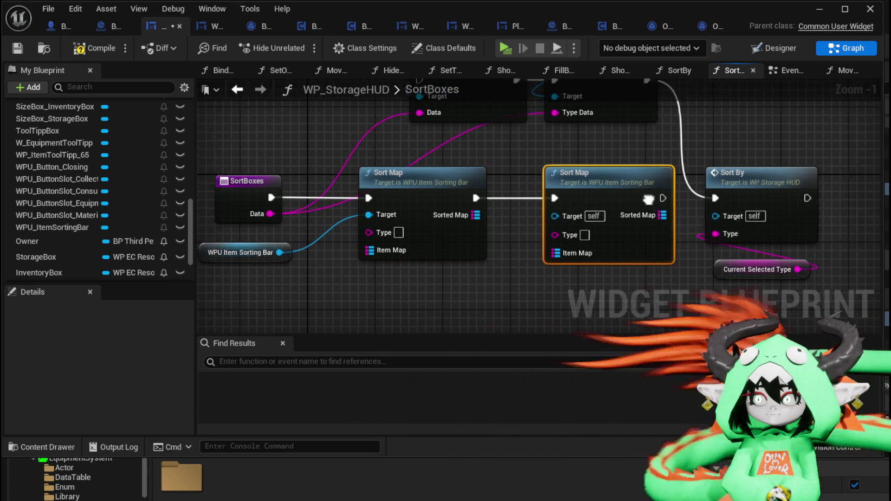
{"action": "left_click_drag", "start_coordinate": [535, 197], "coordinate": [589, 197]}
{"action": "mouse_move", "coordinate": [573, 289]}
{"action": "left_mouse_down"}
{"action": "mouse_move", "coordinate": [631, 183]}
{"action": "mouse_move", "coordinate": [762, 188]}
{"action": "left_mouse_up"}
{"action": "scroll", "coordinate": [667, 187], "scroll_direction": "down", "scroll_amount": 2}
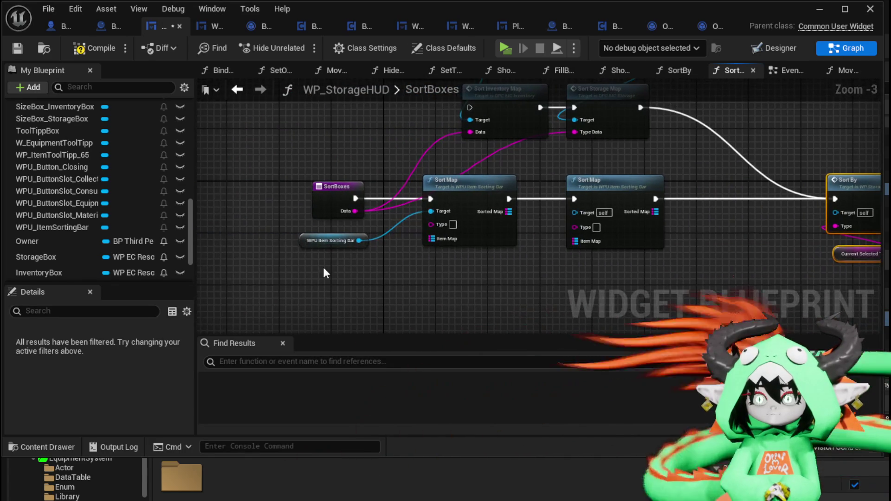
{"action": "mouse_move", "coordinate": [471, 175]}
{"action": "left_mouse_down"}
{"action": "mouse_move", "coordinate": [354, 176]}
{"action": "mouse_move", "coordinate": [400, 193]}
{"action": "left_mouse_up"}
{"action": "mouse_move", "coordinate": [501, 170]}
{"action": "left_mouse_down"}
{"action": "mouse_move", "coordinate": [455, 208]}
{"action": "mouse_move", "coordinate": [491, 240]}
{"action": "left_mouse_up"}
{"action": "left_click_drag", "start_coordinate": [380, 166], "coordinate": [455, 118]}
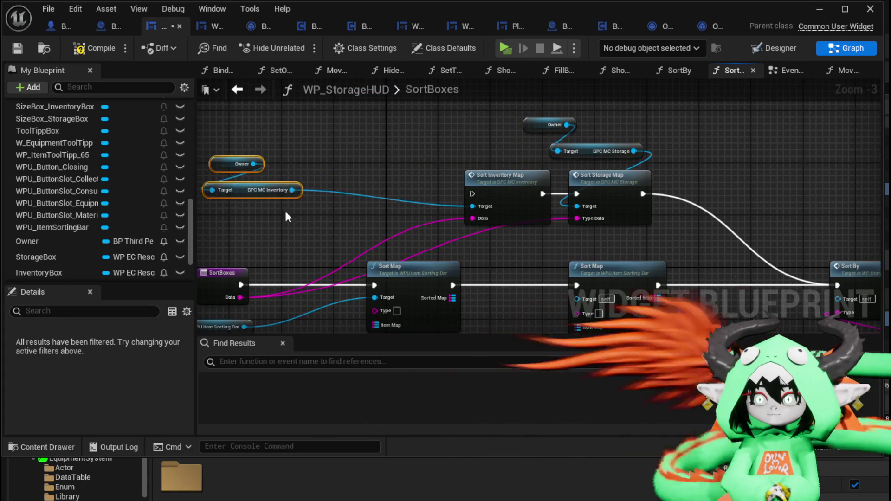
Step: Feed the inventory component's Item Map into the first Sort Map
{"action": "scroll", "coordinate": [286, 213], "scroll_direction": "up", "scroll_amount": 2}
{"action": "left_click_drag", "start_coordinate": [351, 128], "coordinate": [346, 176]}
{"action": "type", "text": "g"}
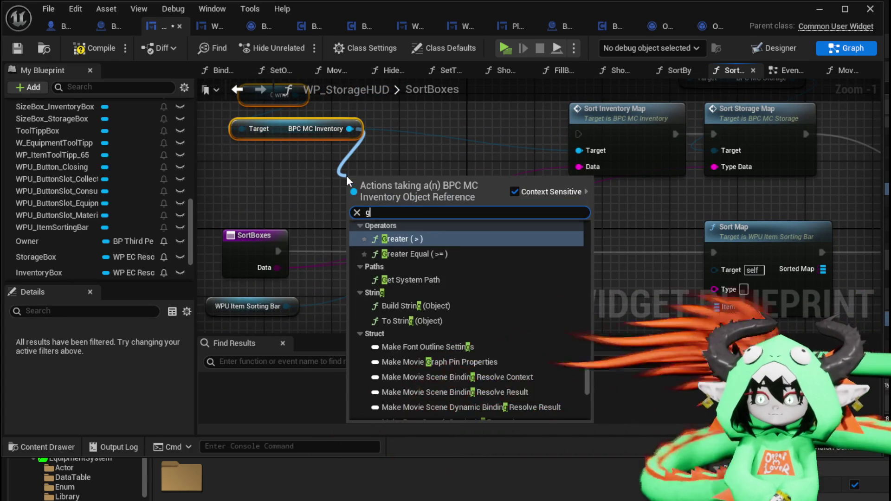
{"action": "type", "text": "et item"}
{"action": "key", "text": "Escape"}
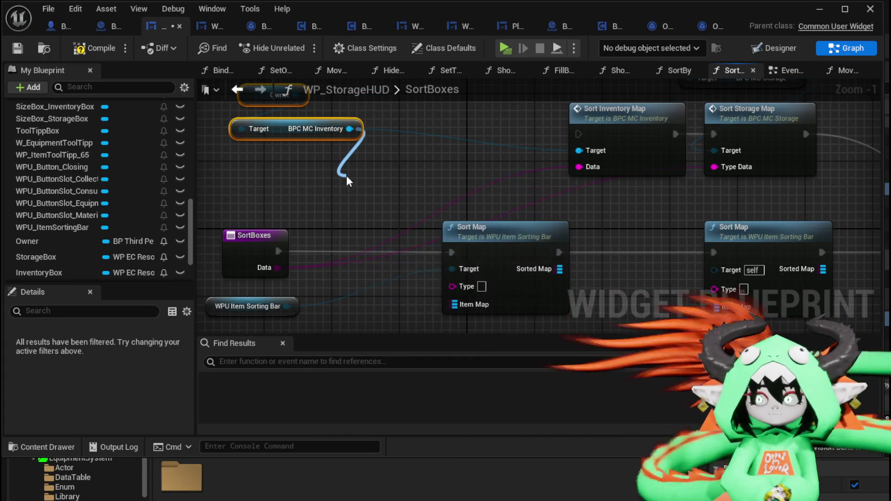
{"action": "mouse_move", "coordinate": [435, 179]}
{"action": "left_mouse_down"}
{"action": "mouse_move", "coordinate": [447, 186]}
{"action": "mouse_move", "coordinate": [432, 324]}
{"action": "mouse_move", "coordinate": [455, 258]}
{"action": "left_mouse_up"}
Step: Insert a Set Item Map between the two Sort Maps, storing the first's Sorted Map
{"action": "mouse_move", "coordinate": [348, 81]}
{"action": "left_mouse_down"}
{"action": "mouse_move", "coordinate": [439, 221]}
{"action": "mouse_move", "coordinate": [408, 183]}
{"action": "mouse_move", "coordinate": [371, 166]}
{"action": "mouse_move", "coordinate": [429, 157]}
{"action": "left_mouse_up"}
{"action": "type", "text": "Set"}
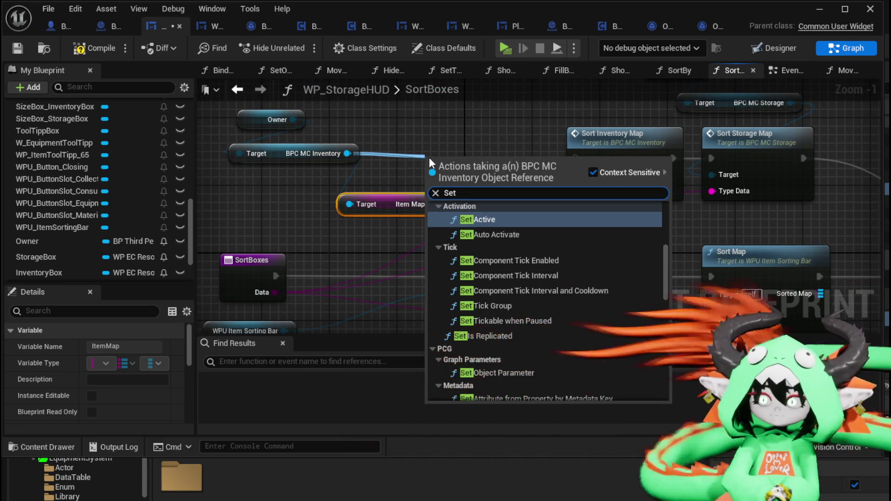
{"action": "type", "text": " Item"}
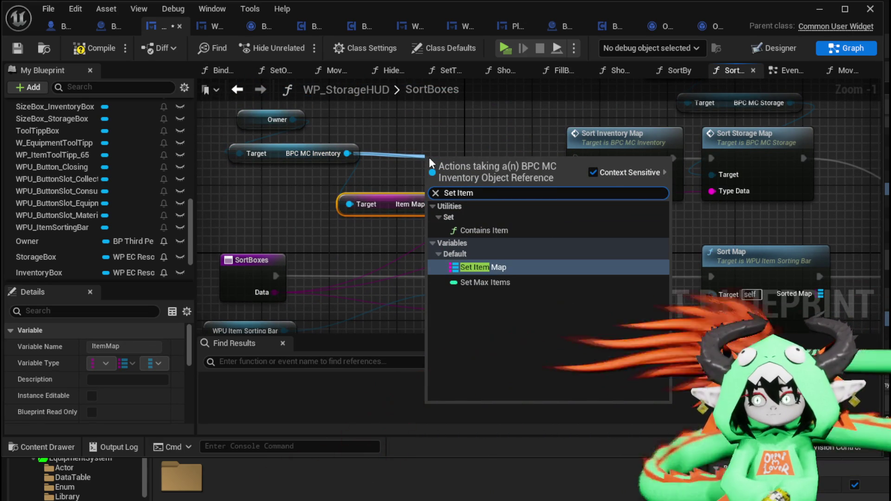
{"action": "left_click", "coordinate": [481, 267]}
{"action": "mouse_move", "coordinate": [303, 136]}
{"action": "left_mouse_down"}
{"action": "mouse_move", "coordinate": [486, 234]}
{"action": "mouse_move", "coordinate": [516, 220]}
{"action": "left_mouse_up"}
{"action": "left_click_drag", "start_coordinate": [361, 135], "coordinate": [522, 244]}
{"action": "left_click_drag", "start_coordinate": [426, 229], "coordinate": [472, 229]}
{"action": "left_click_drag", "start_coordinate": [426, 247], "coordinate": [465, 246]}
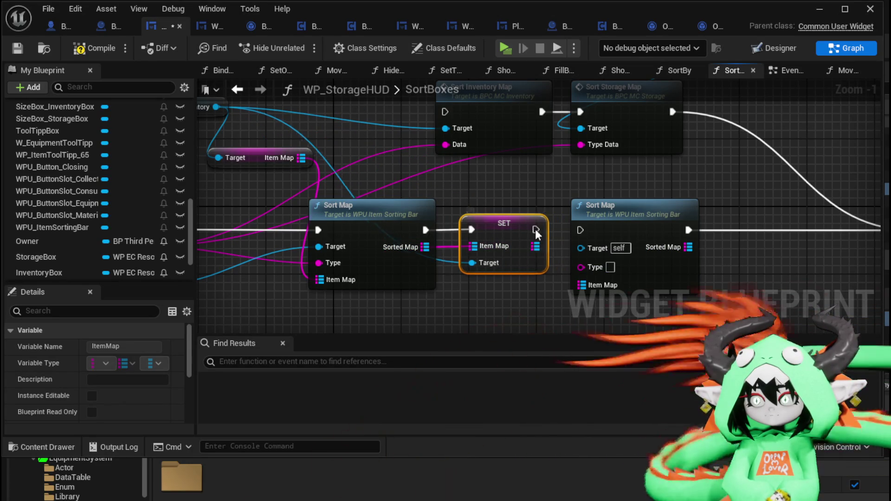
{"action": "left_click_drag", "start_coordinate": [526, 229], "coordinate": [581, 230]}
Step: Connect the SortBoxes Data output to the second Sort Map's Type input
{"action": "left_click_drag", "start_coordinate": [474, 235], "coordinate": [533, 235]}
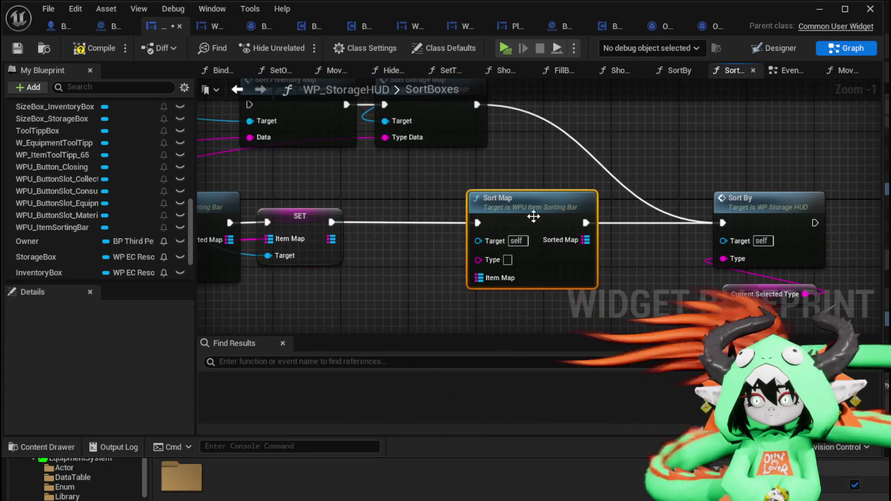
{"action": "left_click_drag", "start_coordinate": [288, 222], "coordinate": [661, 234]}
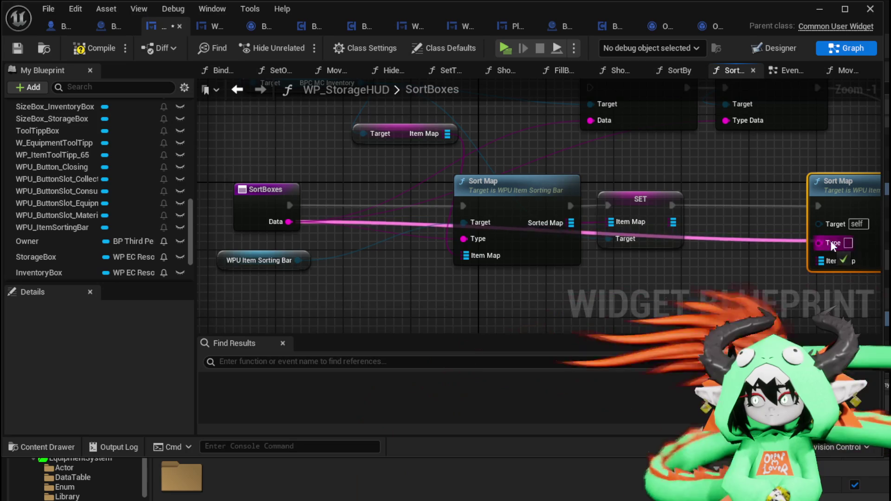
{"action": "left_click_drag", "start_coordinate": [833, 246], "coordinate": [833, 243]}
{"action": "left_click_drag", "start_coordinate": [567, 196], "coordinate": [501, 192]}
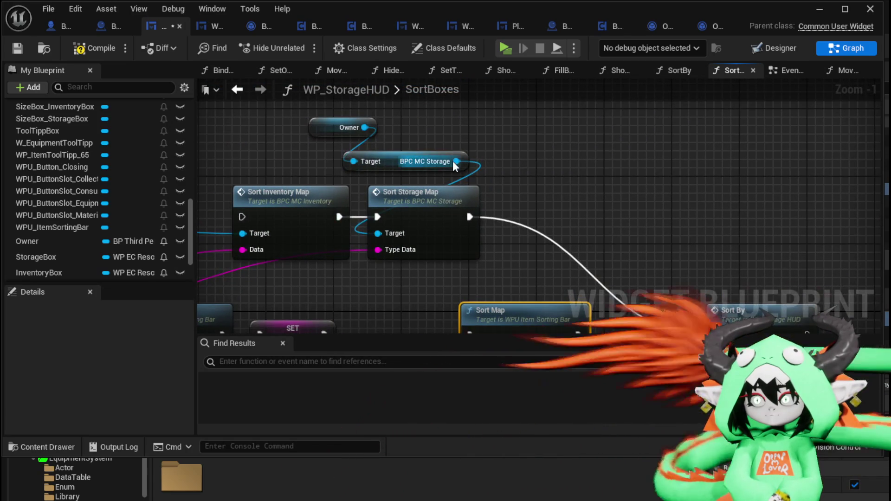
Step: Add a Stored Items getter from the storage component near the second Sort Map
{"action": "left_click_drag", "start_coordinate": [457, 161], "coordinate": [611, 177]}
{"action": "type", "text": "Sort"}
{"action": "key", "text": "BackSpace"}
{"action": "key", "text": "BackSpace"}
{"action": "key", "text": "BackSpace"}
{"action": "type", "text": "Ma"}
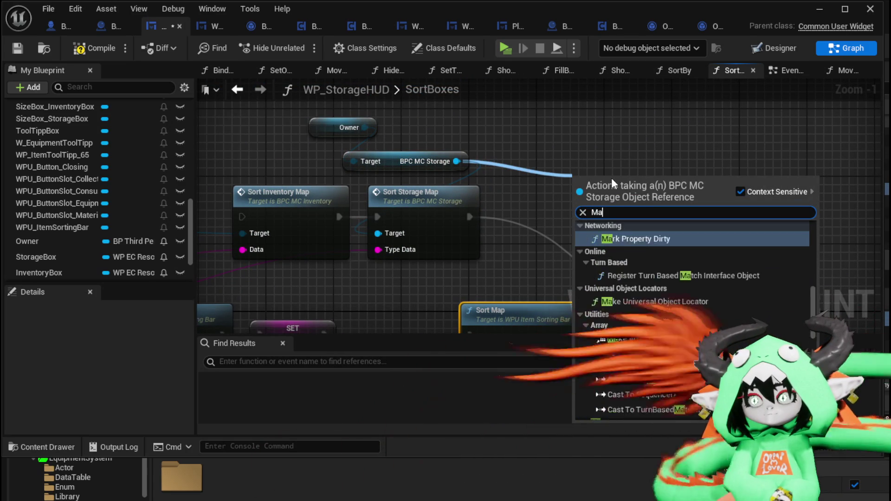
{"action": "type", "text": "p"}
{"action": "key", "text": "BackSpace"}
{"action": "key", "text": "BackSpace"}
{"action": "key", "text": "BackSpace"}
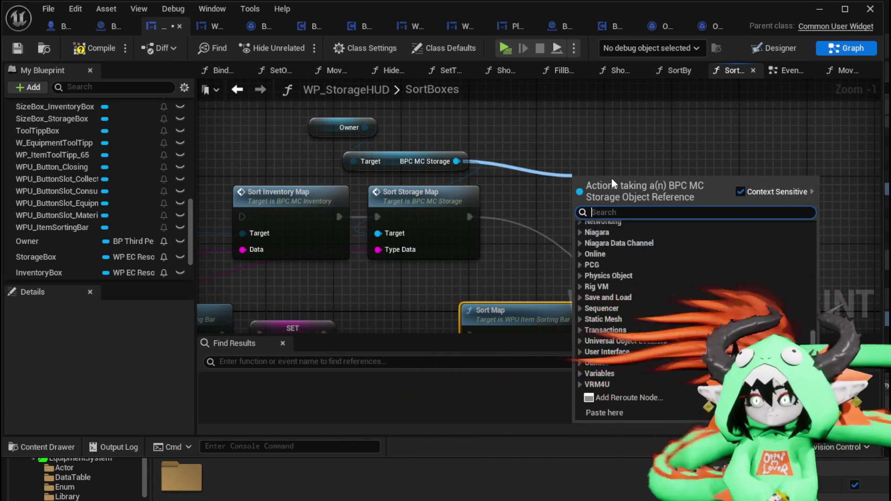
{"action": "type", "text": "Item"}
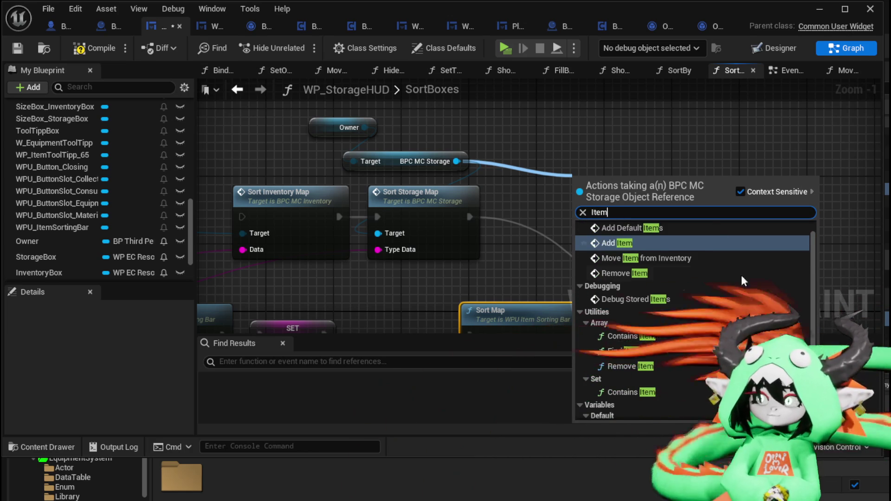
{"action": "scroll", "coordinate": [760, 333], "scroll_direction": "down", "scroll_amount": 1}
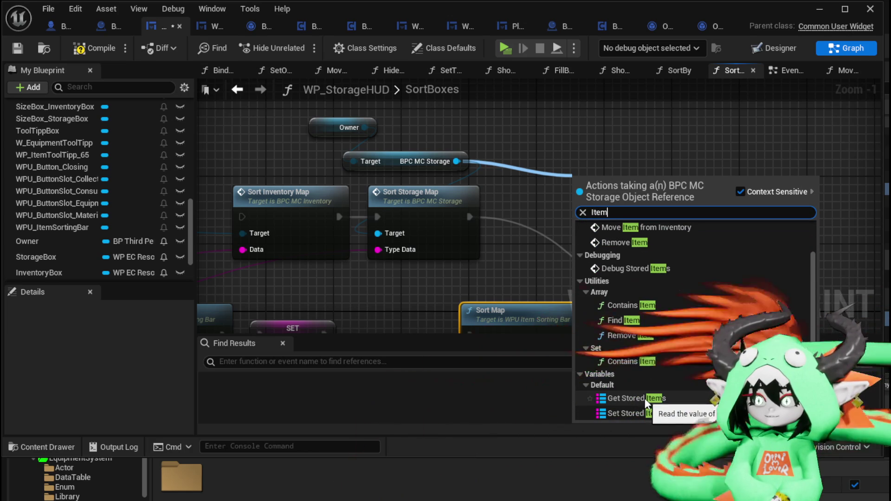
{"action": "left_click", "coordinate": [647, 399]}
{"action": "mouse_move", "coordinate": [641, 183]}
{"action": "left_mouse_down"}
{"action": "mouse_move", "coordinate": [434, 302]}
{"action": "mouse_move", "coordinate": [397, 304]}
{"action": "mouse_move", "coordinate": [432, 302]}
{"action": "mouse_move", "coordinate": [413, 244]}
{"action": "mouse_move", "coordinate": [452, 318]}
{"action": "mouse_move", "coordinate": [432, 258]}
{"action": "left_mouse_up"}
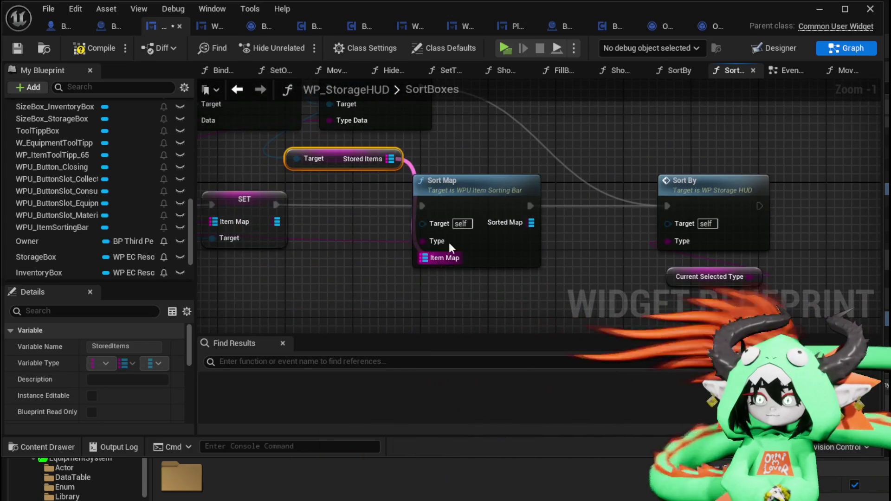
Step: Insert Set Stored Items between the second Sort Map and Sort By, saving its Sorted Map
{"action": "left_click_drag", "start_coordinate": [502, 72], "coordinate": [511, 192]}
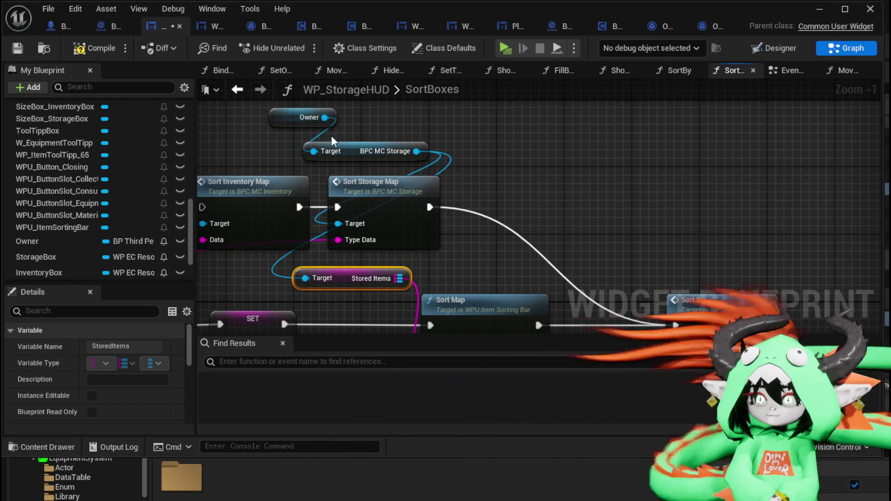
{"action": "left_click_drag", "start_coordinate": [416, 152], "coordinate": [533, 164]}
{"action": "type", "text": "Set Stor"}
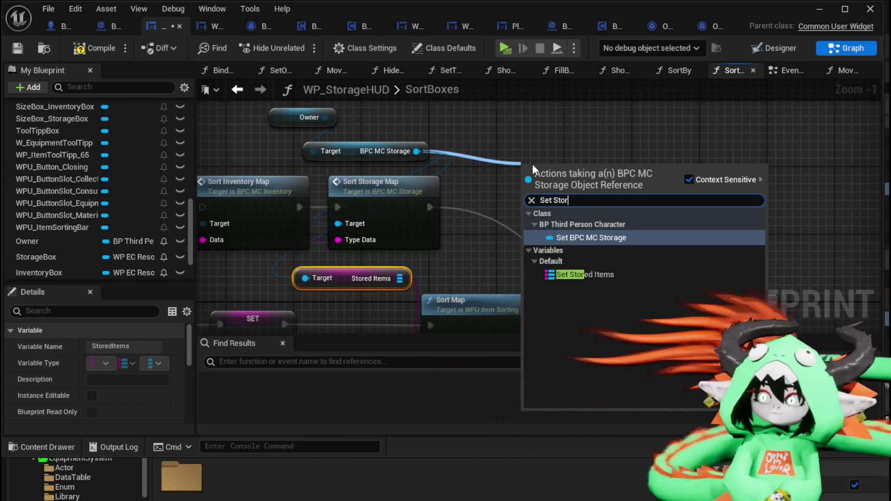
{"action": "left_click", "coordinate": [584, 274]}
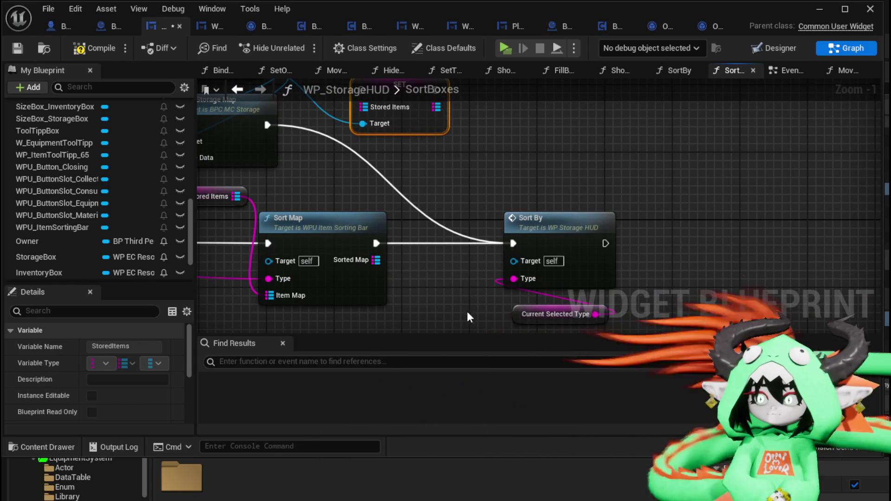
{"action": "left_click", "coordinate": [533, 218]}
{"action": "left_click_drag", "start_coordinate": [534, 218], "coordinate": [668, 218]}
{"action": "left_click_drag", "start_coordinate": [404, 117], "coordinate": [478, 267]}
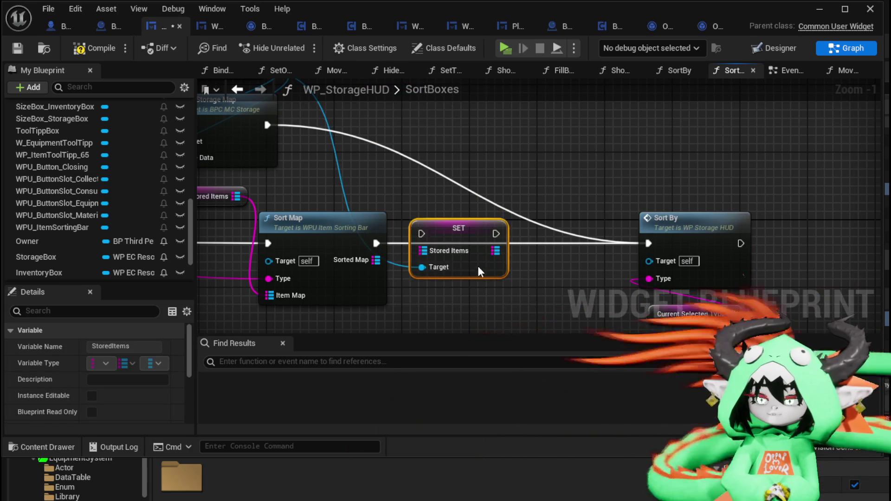
{"action": "left_click_drag", "start_coordinate": [401, 238], "coordinate": [438, 242]}
{"action": "left_click_drag", "start_coordinate": [376, 260], "coordinate": [455, 258]}
{"action": "left_click_drag", "start_coordinate": [513, 242], "coordinate": [650, 244]}
Step: Reposition Sort By and Current Selected Type, then compile the storage HUD blueprint
{"action": "mouse_move", "coordinate": [617, 187]}
{"action": "left_mouse_down"}
{"action": "mouse_move", "coordinate": [653, 244]}
{"action": "mouse_move", "coordinate": [723, 320]}
{"action": "left_mouse_up"}
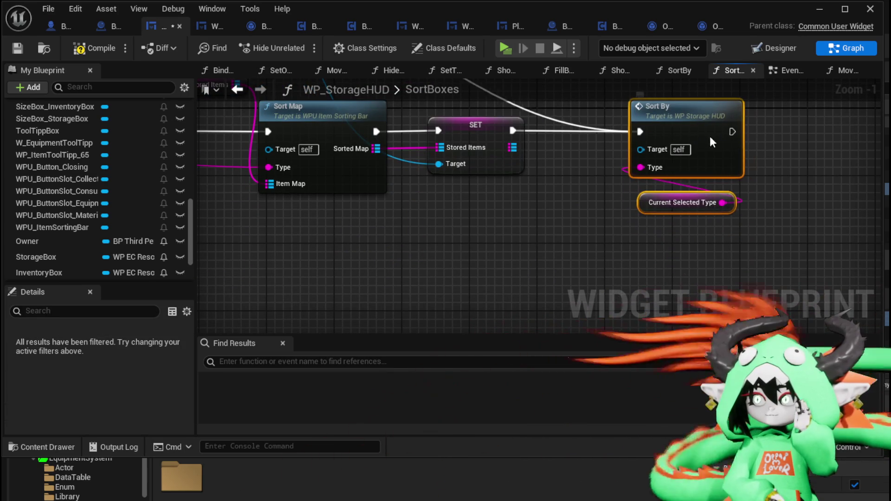
{"action": "left_click_drag", "start_coordinate": [710, 136], "coordinate": [683, 143]}
{"action": "scroll", "coordinate": [726, 193], "scroll_direction": "down", "scroll_amount": 2}
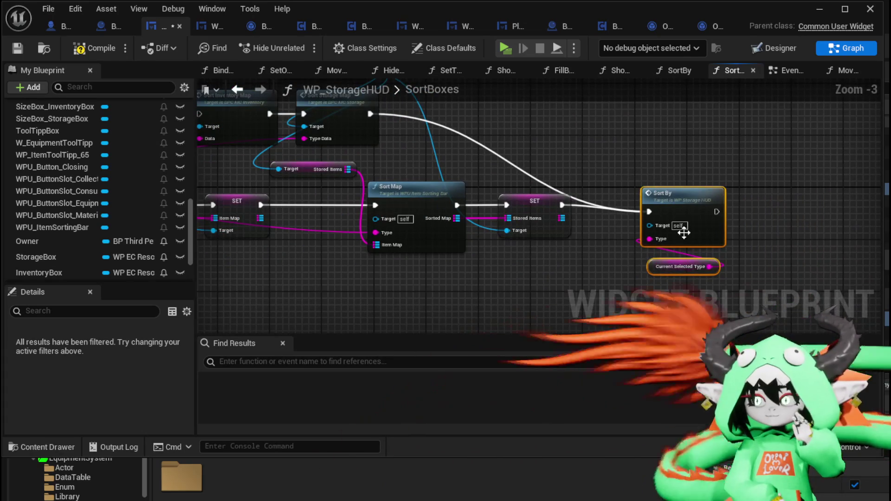
{"action": "left_click_drag", "start_coordinate": [683, 229], "coordinate": [669, 187]}
{"action": "left_click", "coordinate": [92, 48]}
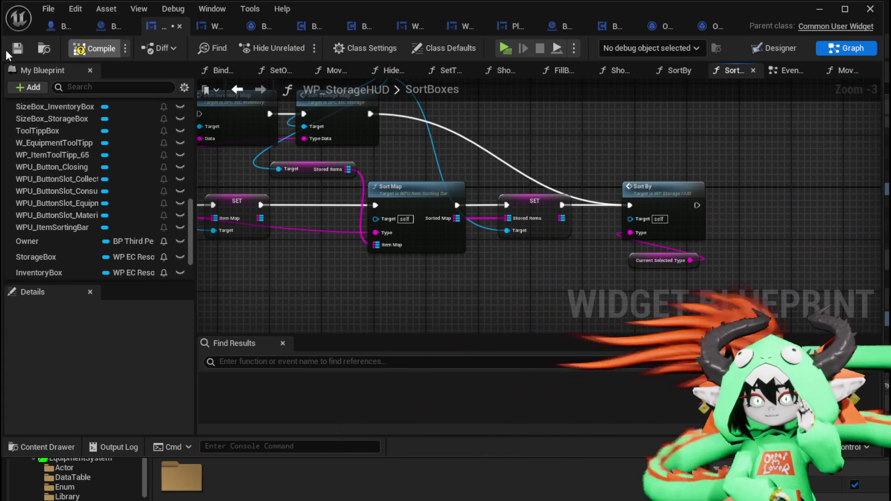
Step: Wire Item Sorting Bar into the second Sort Map's Target, recompile and save
{"action": "left_click_drag", "start_coordinate": [430, 193], "coordinate": [377, 168]}
{"action": "left_click_drag", "start_coordinate": [242, 253], "coordinate": [654, 227]}
{"action": "left_click", "coordinate": [82, 50]}
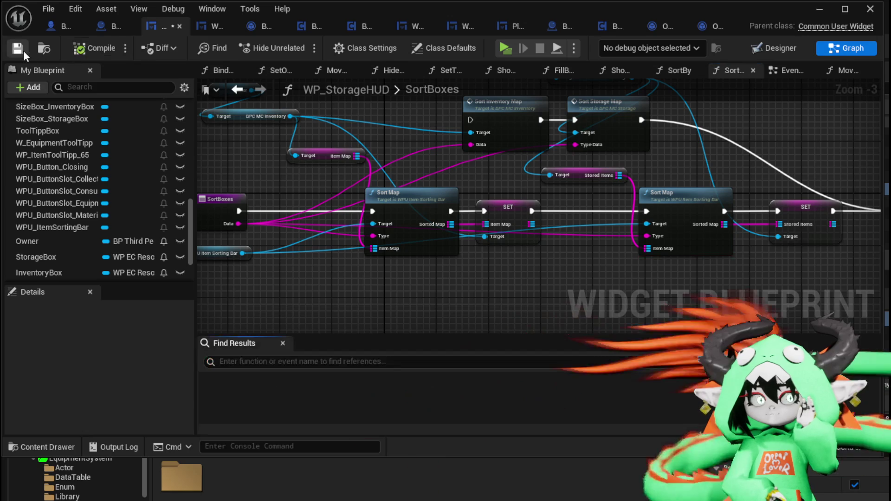
{"action": "left_click", "coordinate": [21, 51]}
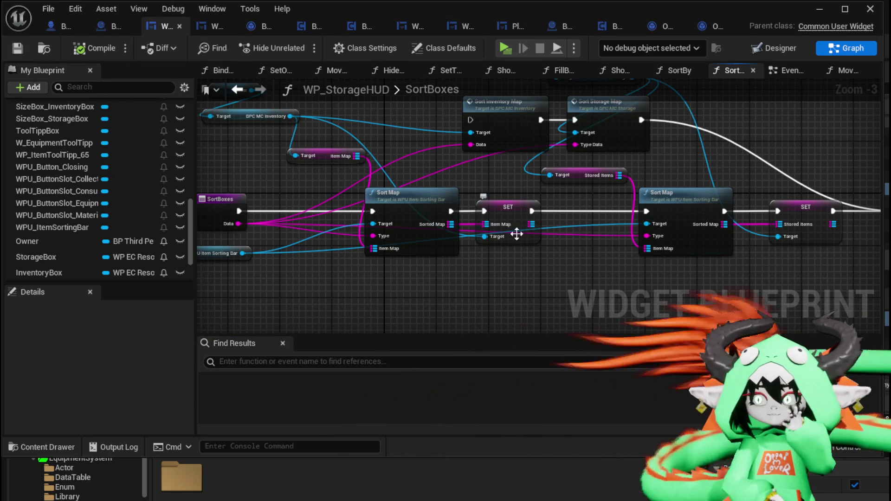
Step: Delete the old Sort Inventory Map and Sort Storage Map calls and save
{"action": "scroll", "coordinate": [107, 191], "scroll_direction": "down", "scroll_amount": 3}
{"action": "left_click_drag", "start_coordinate": [318, 198], "coordinate": [356, 163]}
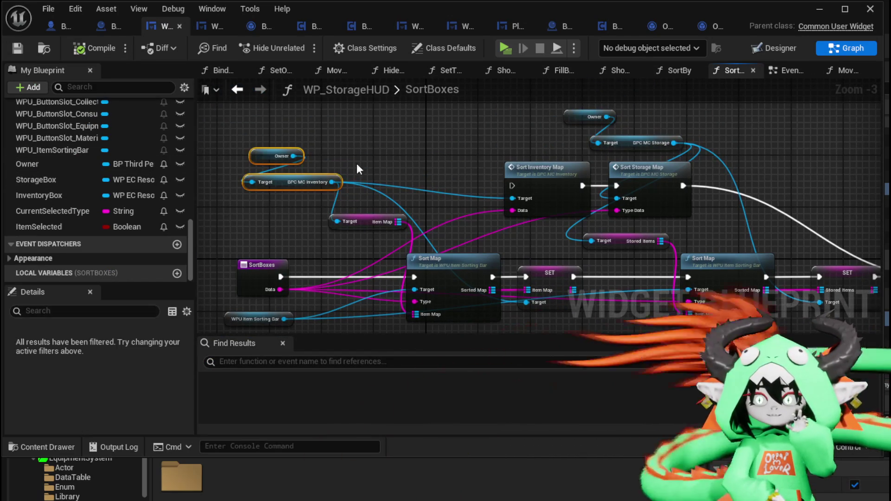
{"action": "left_click", "coordinate": [339, 222], "text": "ctrl"}
{"action": "left_click_drag", "start_coordinate": [363, 221], "coordinate": [339, 199]}
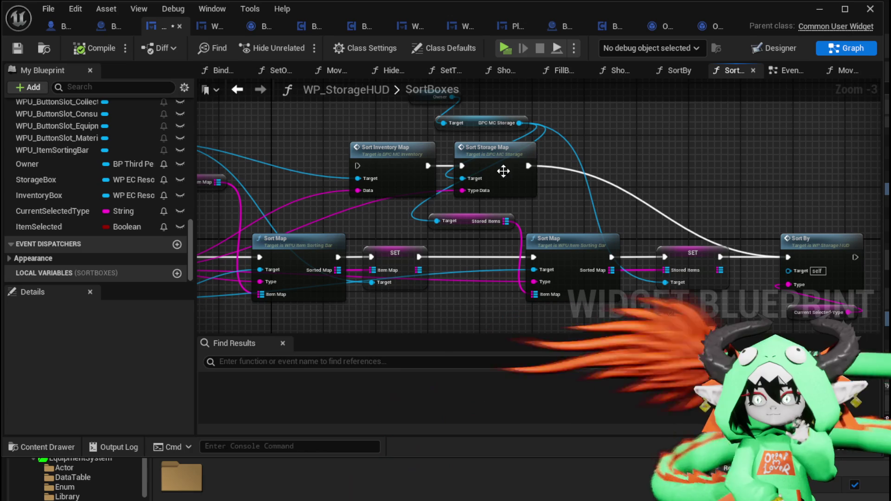
{"action": "key", "text": "Delete"}
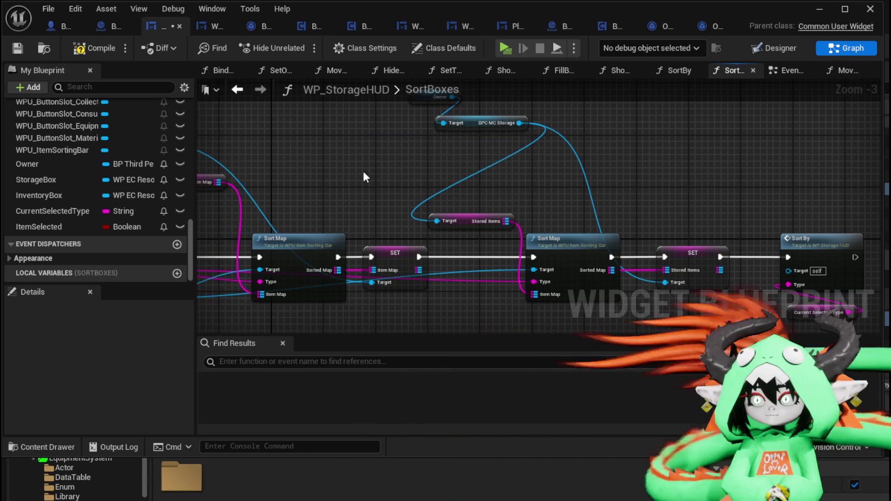
{"action": "left_click_drag", "start_coordinate": [363, 172], "coordinate": [508, 163]}
{"action": "left_click", "coordinate": [524, 169]}
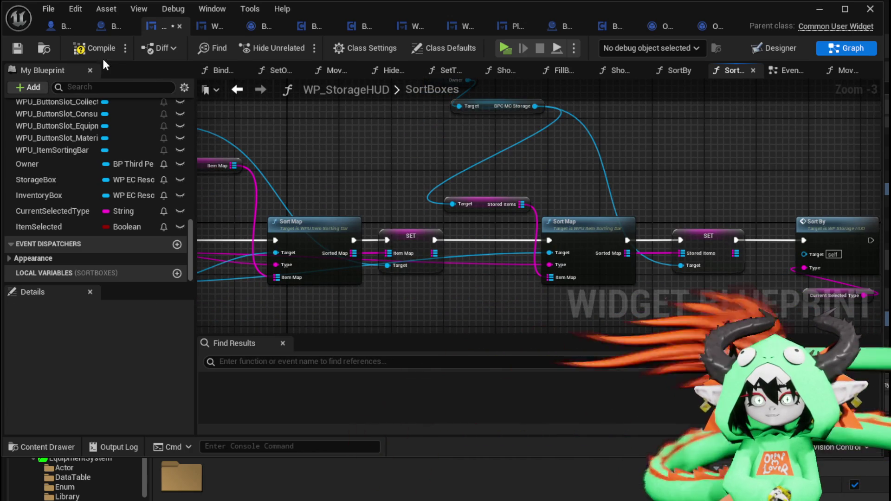
{"action": "left_click", "coordinate": [17, 49]}
Step: Save the blueprint again and return to the L_DungeonCreationTest level editor
{"action": "scroll", "coordinate": [406, 160], "scroll_direction": "down", "scroll_amount": 3}
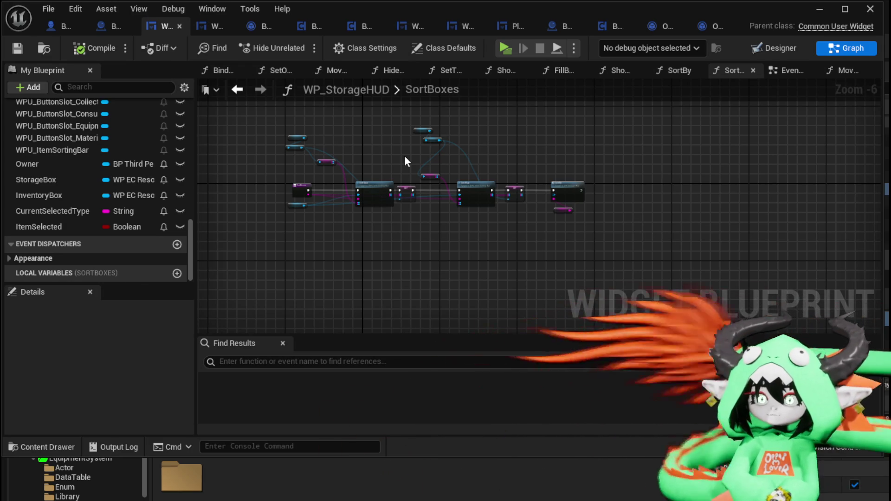
{"action": "scroll", "coordinate": [411, 123], "scroll_direction": "up", "scroll_amount": 4}
{"action": "scroll", "coordinate": [464, 170], "scroll_direction": "down", "scroll_amount": 2}
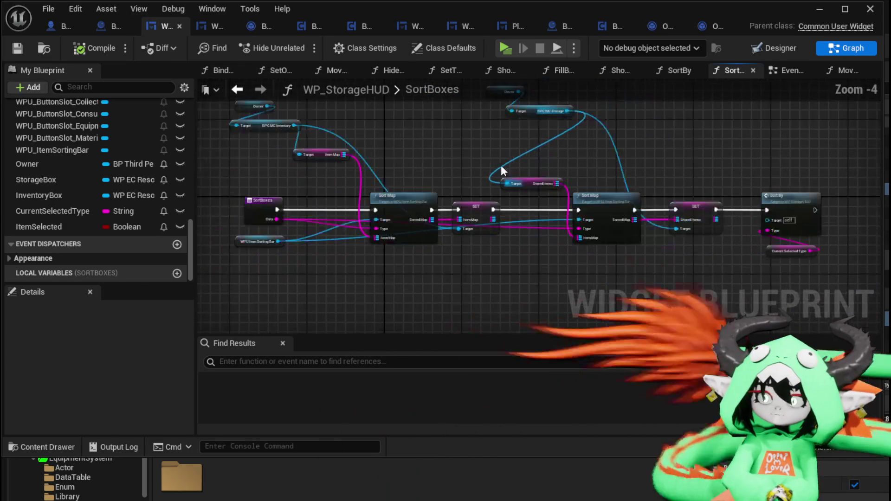
{"action": "left_click", "coordinate": [21, 48]}
{"action": "scroll", "coordinate": [498, 136], "scroll_direction": "up", "scroll_amount": 2}
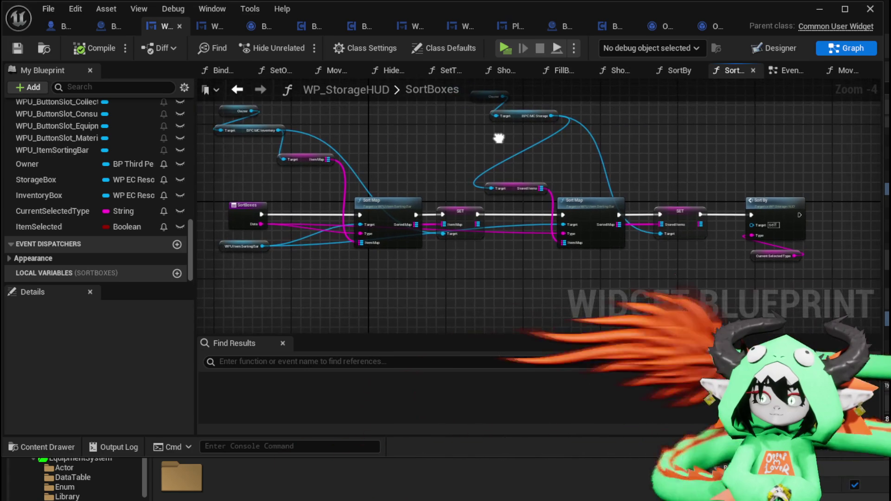
{"action": "scroll", "coordinate": [506, 141], "scroll_direction": "down", "scroll_amount": 2}
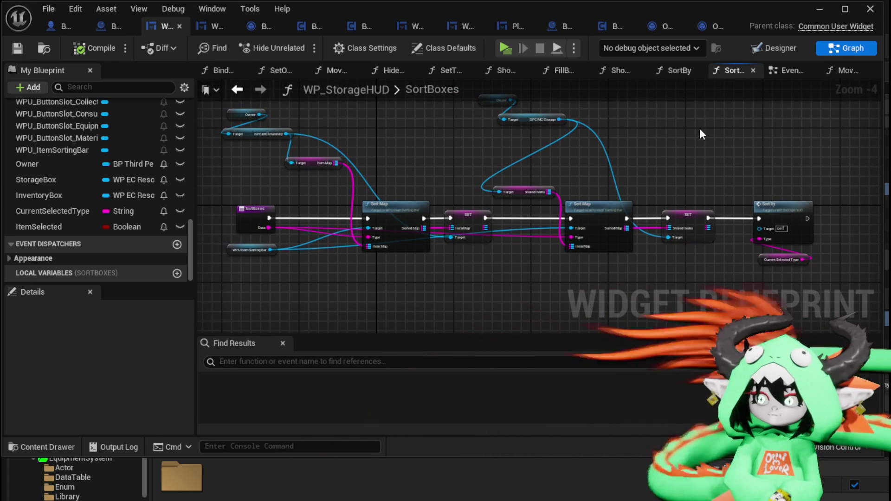
{"action": "left_click", "coordinate": [814, 12]}
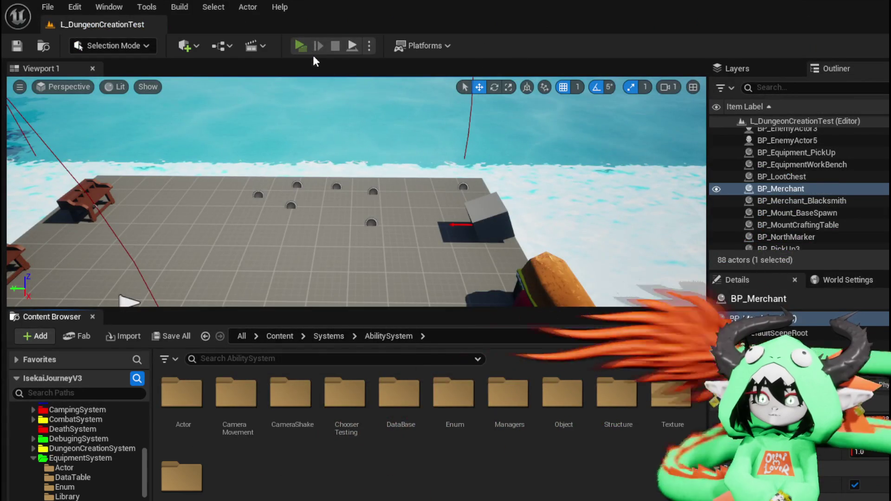
Step: Start a play preview and equip an iron helmet, tunic, gloves and leggings
{"action": "left_click", "coordinate": [301, 46]}
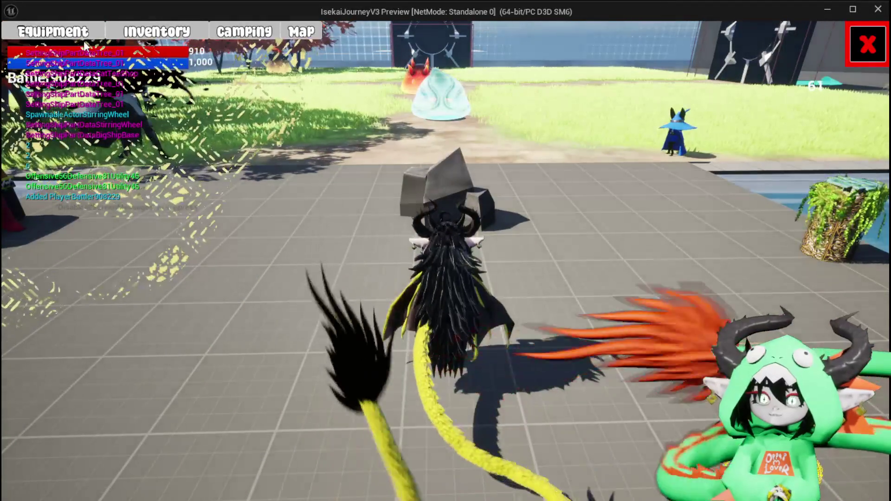
{"action": "left_click", "coordinate": [83, 37]}
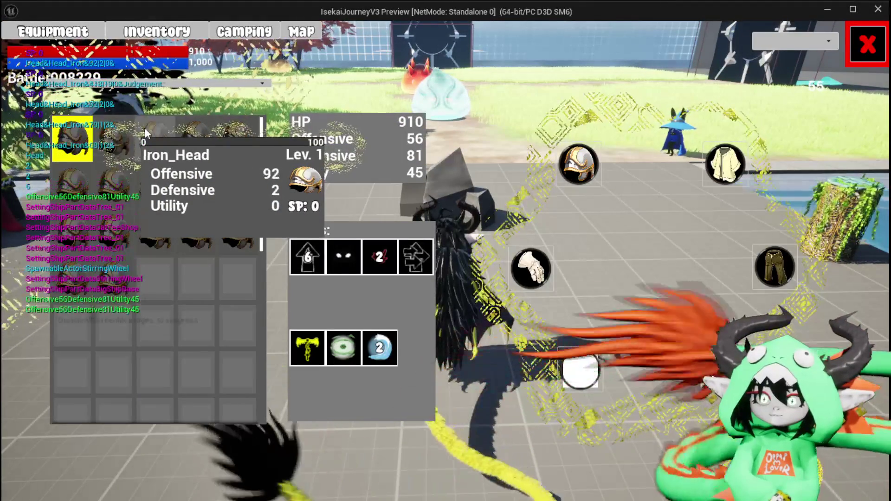
{"action": "left_click", "coordinate": [146, 134]}
{"action": "left_click", "coordinate": [409, 136]}
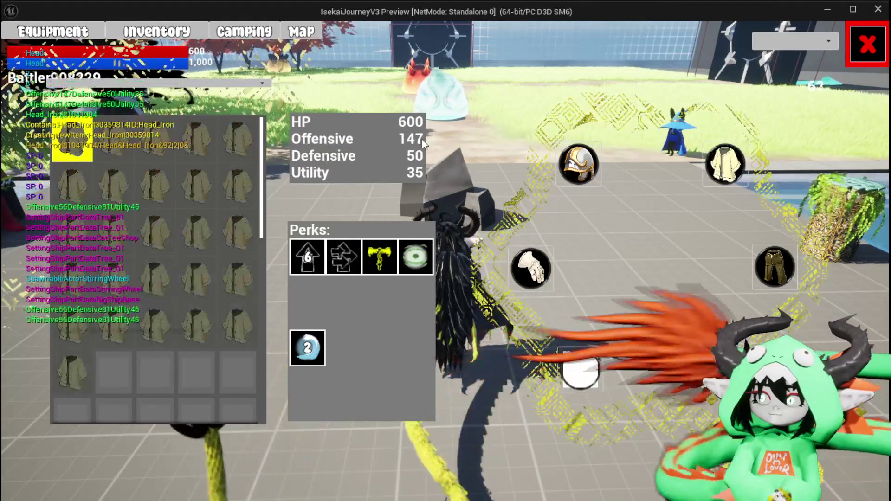
{"action": "left_click", "coordinate": [195, 136]}
{"action": "left_click", "coordinate": [461, 143]}
{"action": "left_click", "coordinate": [227, 155]}
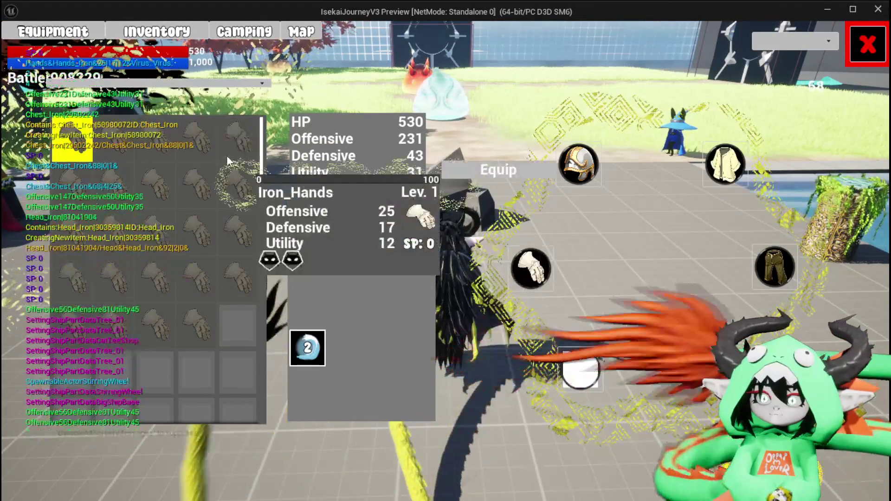
{"action": "left_click", "coordinate": [492, 170]}
{"action": "left_click", "coordinate": [236, 135]}
{"action": "left_click", "coordinate": [552, 139]}
{"action": "key", "text": "Tab"}
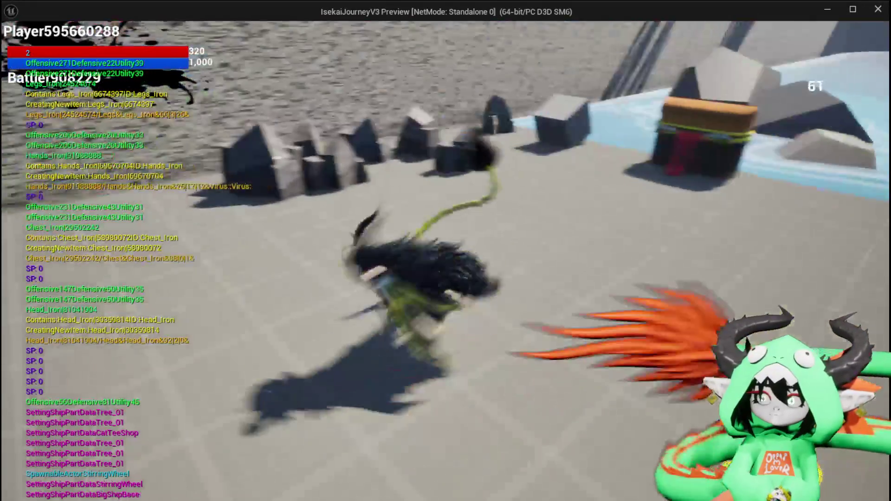
Step: Open the storage chest and sort the inventory by Level
{"action": "key", "text": "e"}
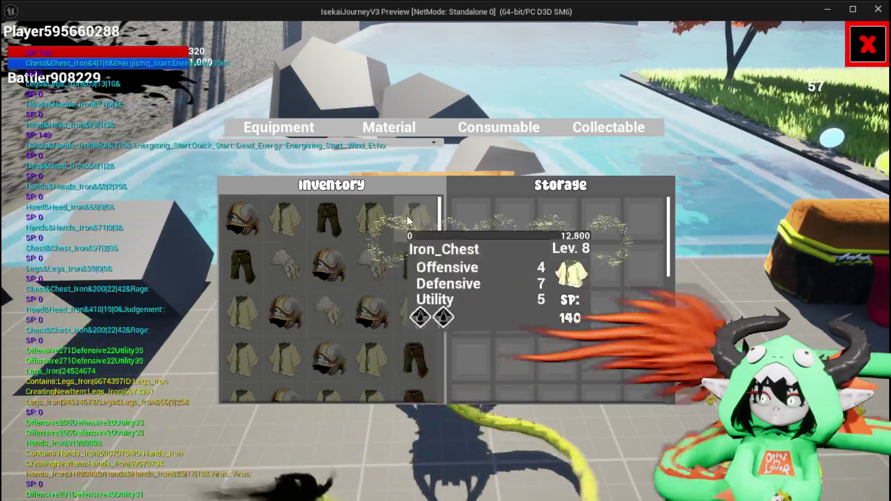
{"action": "left_click", "coordinate": [325, 143]}
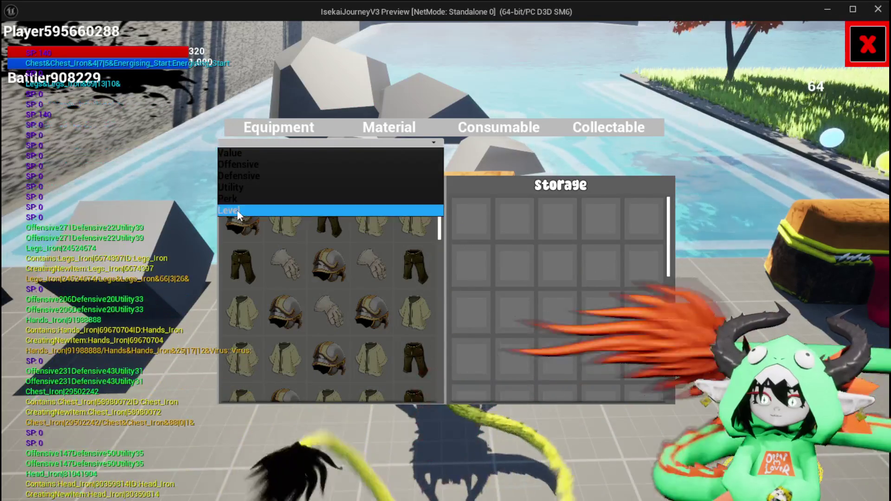
{"action": "left_click", "coordinate": [238, 212]}
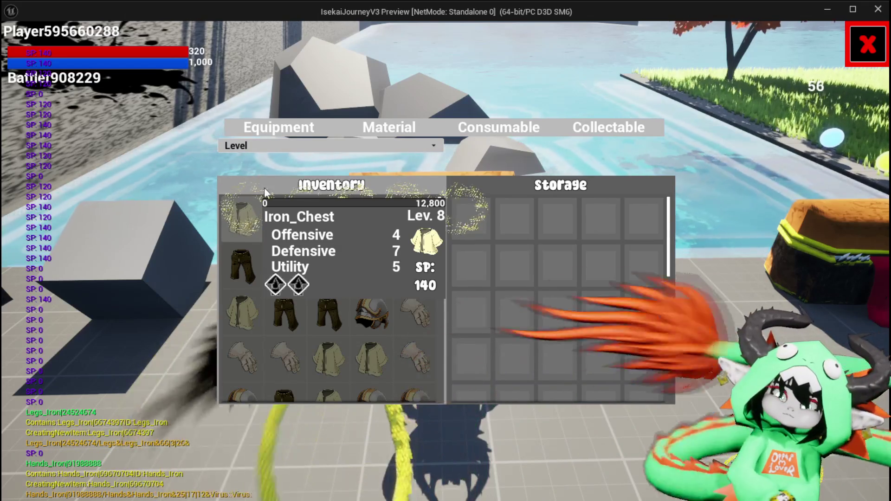
{"action": "mouse_move", "coordinate": [314, 227]}
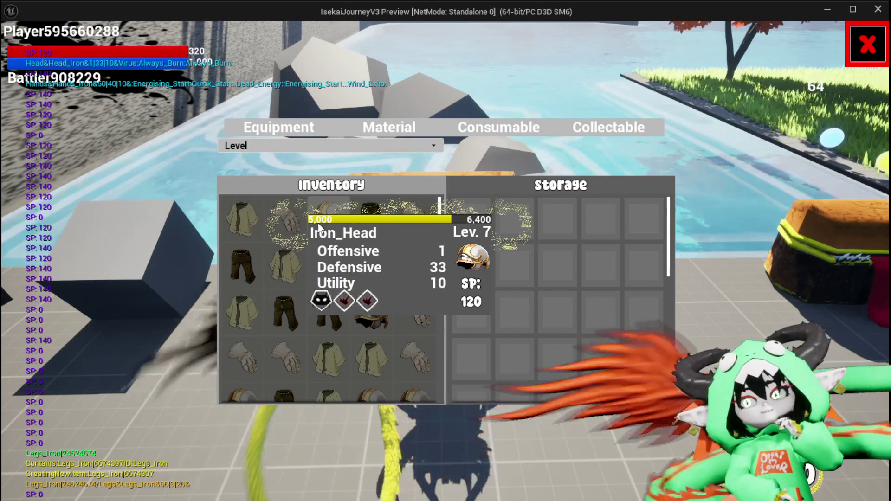
{"action": "mouse_move", "coordinate": [287, 216]}
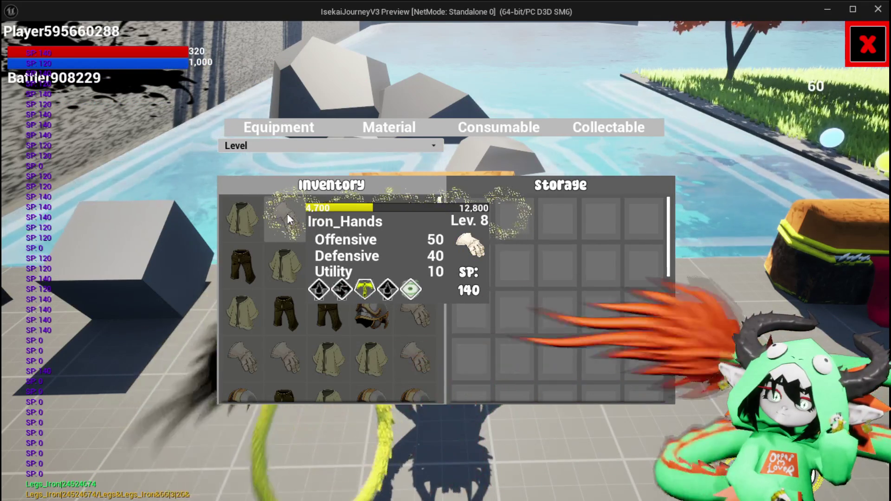
Step: Compare Lev. and XP values of the sorted iron gear, then stop the play preview
{"action": "left_click", "coordinate": [249, 214]}
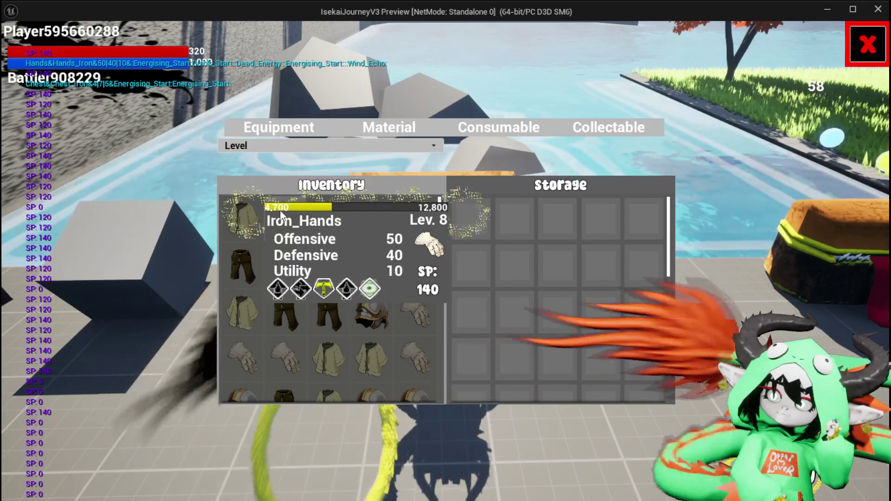
{"action": "left_click", "coordinate": [276, 214]}
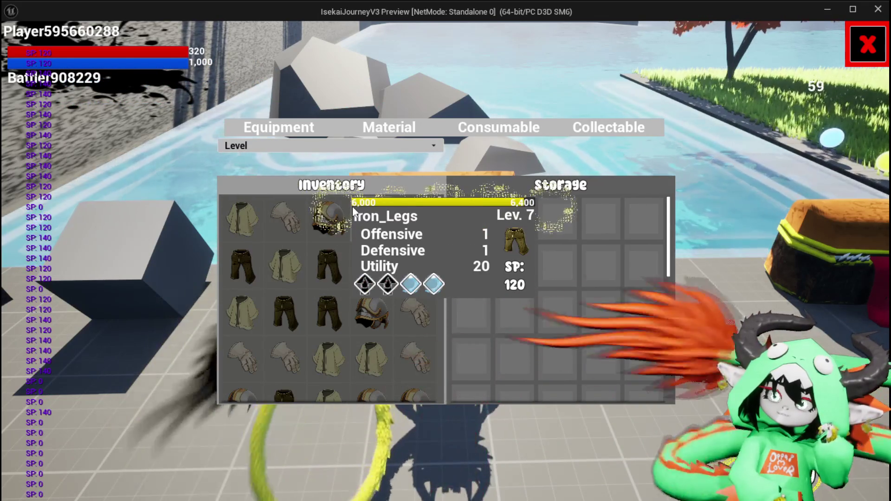
{"action": "left_click", "coordinate": [324, 211]}
{"action": "left_click", "coordinate": [305, 206]}
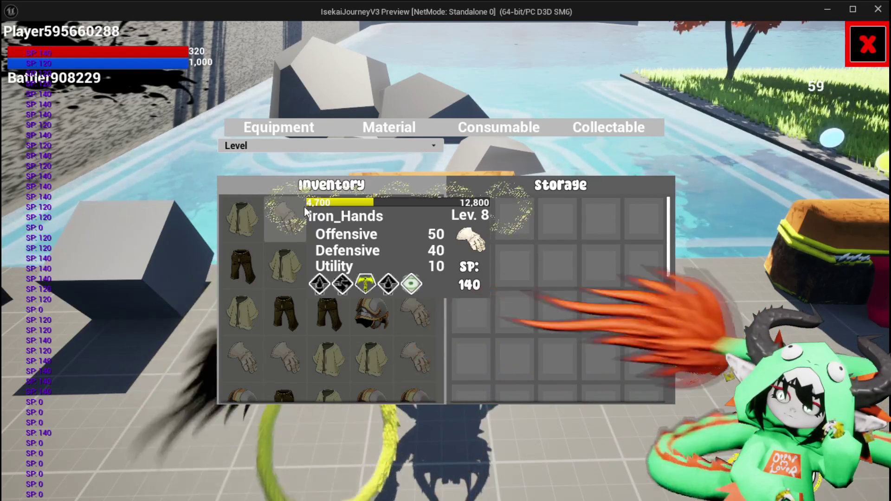
{"action": "mouse_move", "coordinate": [261, 215]}
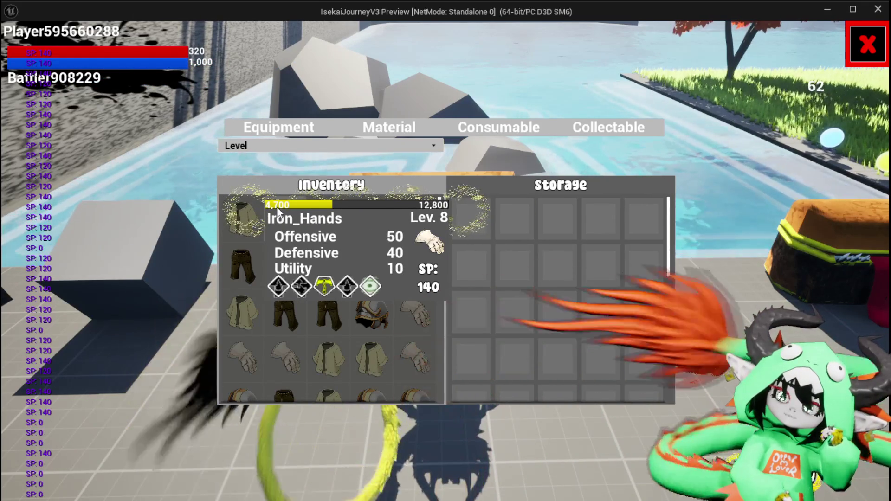
{"action": "mouse_move", "coordinate": [315, 212]}
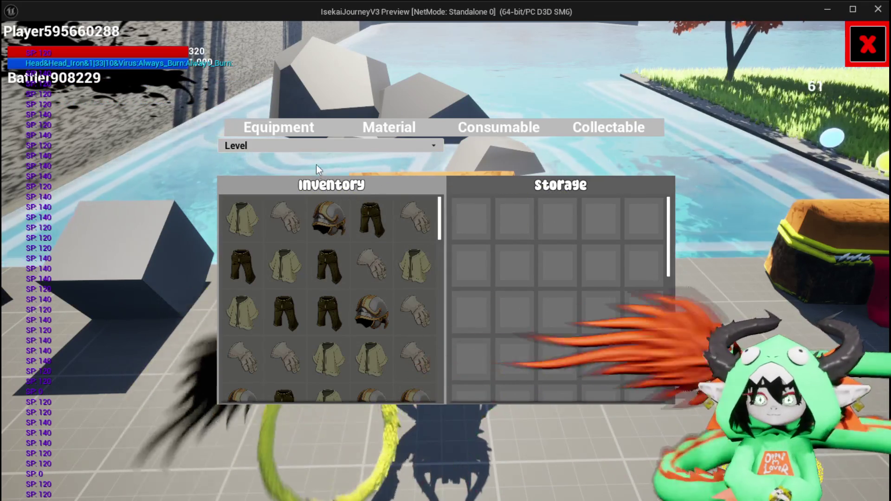
{"action": "key", "text": "Escape"}
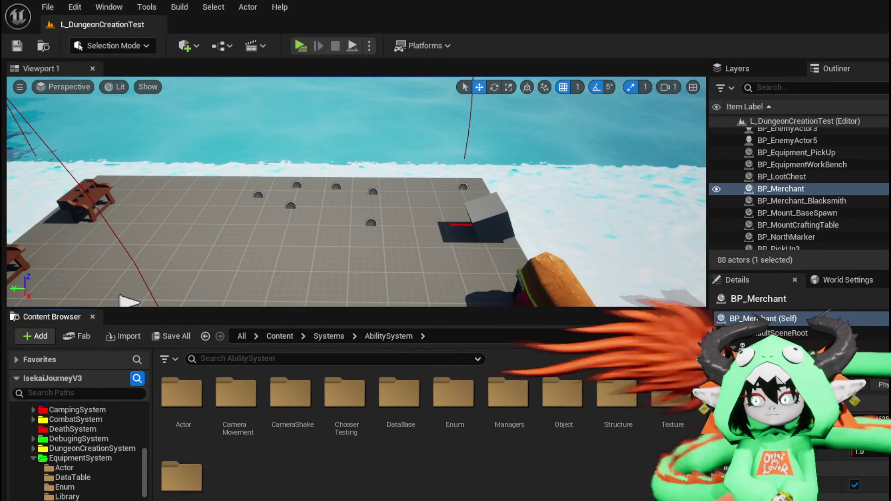
Step: Switch to the WPU_ItemSortingBar blueprint and open its SortByLevel function graph
{"action": "key", "text": "alt+Tab"}
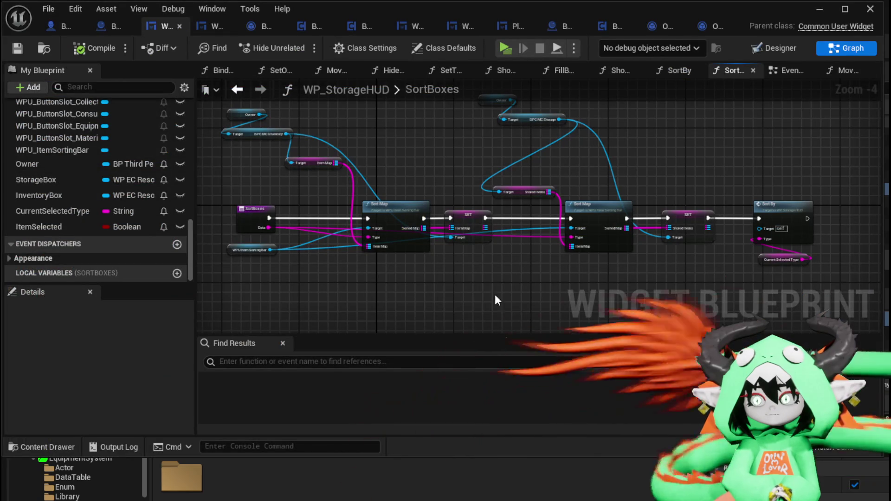
{"action": "scroll", "coordinate": [82, 133], "scroll_direction": "up", "scroll_amount": 15}
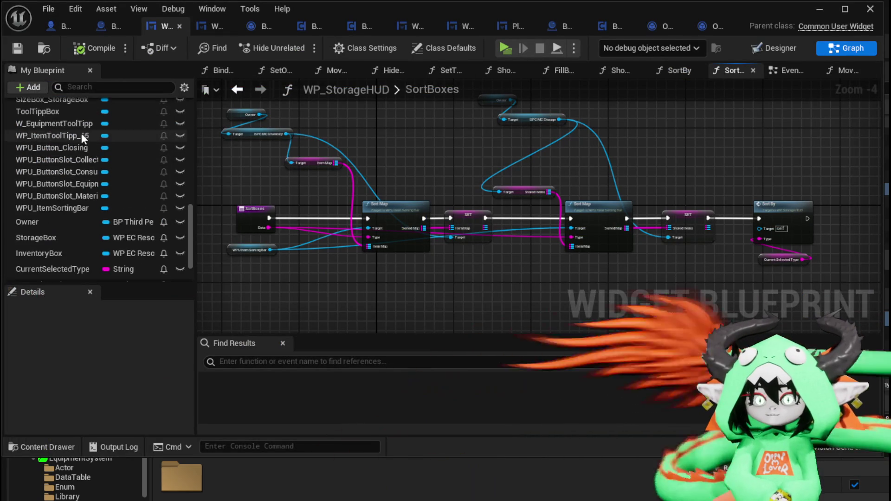
{"action": "scroll", "coordinate": [108, 112], "scroll_direction": "up", "scroll_amount": 3}
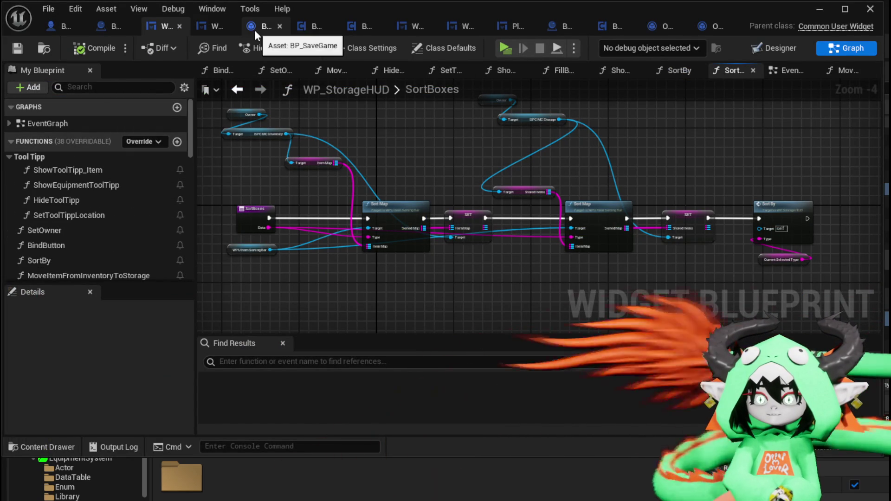
{"action": "left_click", "coordinate": [398, 28]}
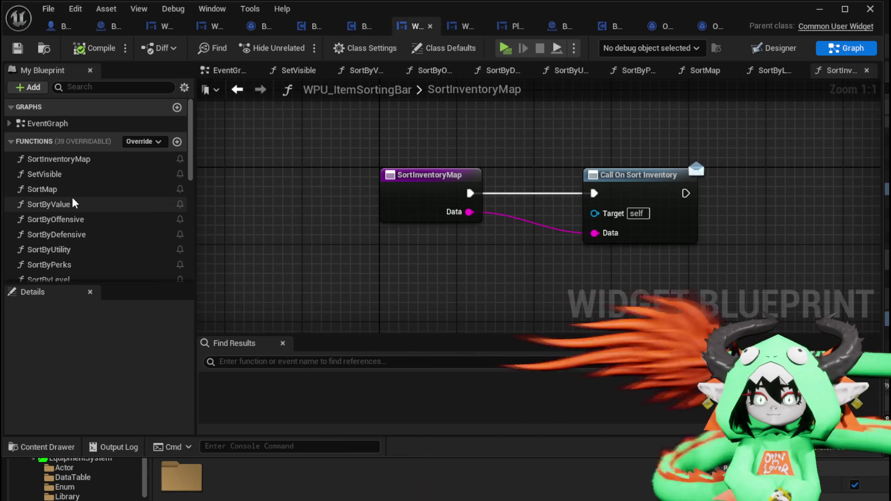
{"action": "scroll", "coordinate": [72, 197], "scroll_direction": "down", "scroll_amount": 3}
{"action": "double_click", "coordinate": [65, 204]}
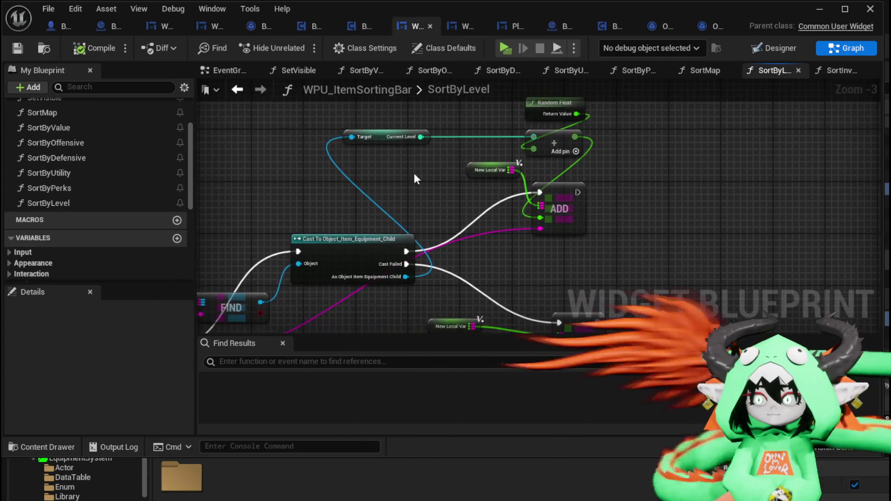
Step: Multiply Current Level by 1000 in SortByLevel and compile
{"action": "left_click", "coordinate": [324, 179]}
{"action": "mouse_move", "coordinate": [324, 178]}
{"action": "left_mouse_down"}
{"action": "mouse_move", "coordinate": [258, 184]}
{"action": "mouse_move", "coordinate": [347, 184]}
{"action": "left_mouse_up"}
{"action": "type", "text": "*"}
{"action": "left_click", "coordinate": [387, 244]}
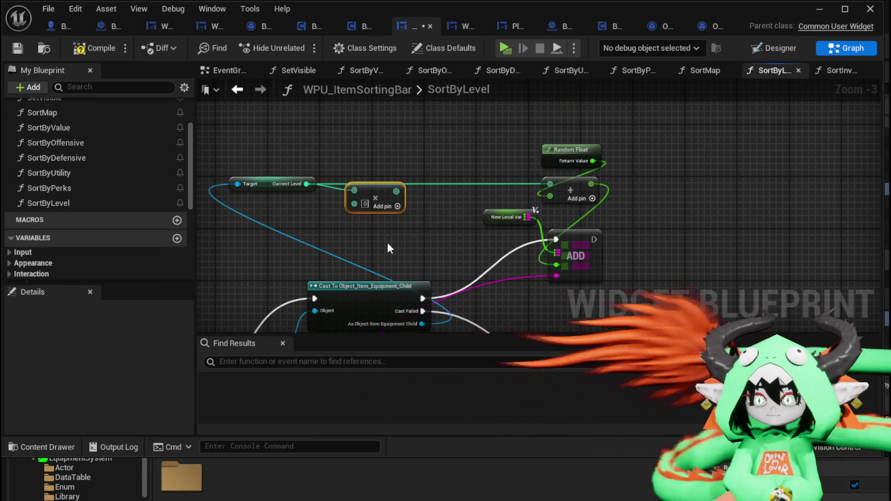
{"action": "type", "text": "1000"}
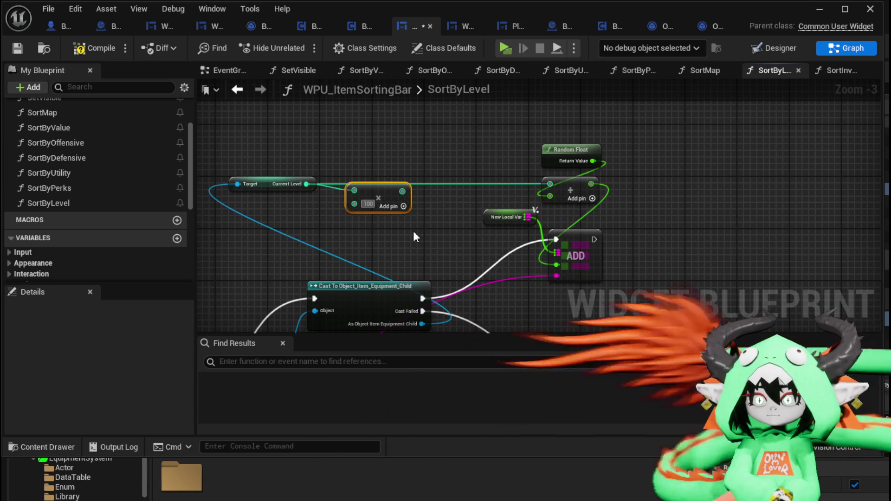
{"action": "key", "text": "Return"}
{"action": "left_click", "coordinate": [94, 54]}
Step: Add an Add node after the ×1000 multiply and rearrange nodes to make room
{"action": "mouse_move", "coordinate": [359, 188]}
{"action": "left_mouse_down"}
{"action": "mouse_move", "coordinate": [350, 173]}
{"action": "mouse_move", "coordinate": [435, 179]}
{"action": "left_mouse_up"}
{"action": "type", "text": "+"}
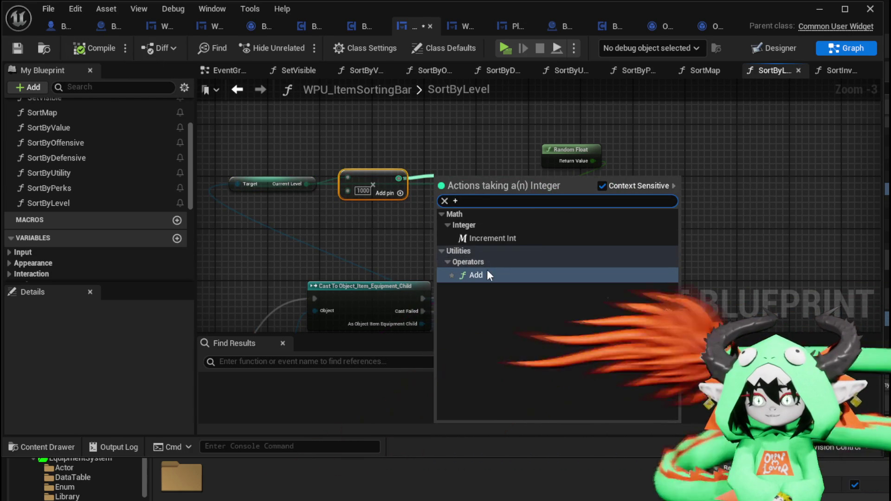
{"action": "left_click", "coordinate": [489, 274]}
{"action": "left_click_drag", "start_coordinate": [529, 124], "coordinate": [626, 284]}
{"action": "left_click_drag", "start_coordinate": [576, 260], "coordinate": [686, 266]}
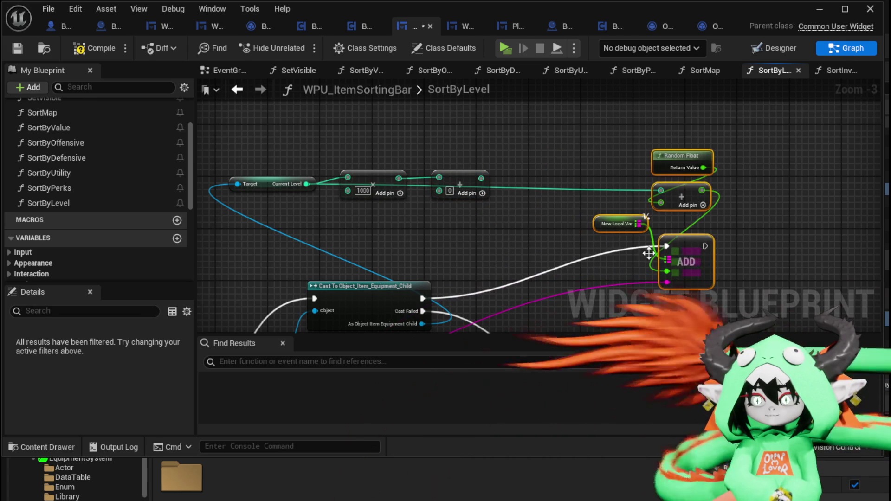
{"action": "left_click", "coordinate": [472, 185]}
Step: Add Max XP and Current XP getter nodes from the cast equipment reference
{"action": "mouse_move", "coordinate": [453, 264]}
{"action": "left_mouse_down"}
{"action": "mouse_move", "coordinate": [444, 204]}
{"action": "mouse_move", "coordinate": [457, 207]}
{"action": "left_mouse_up"}
{"action": "type", "text": "get"}
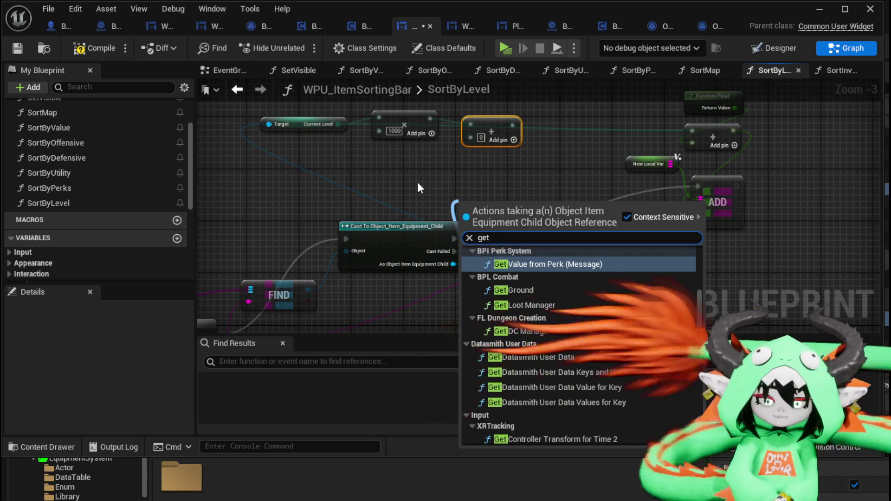
{"action": "type", "text": " max"}
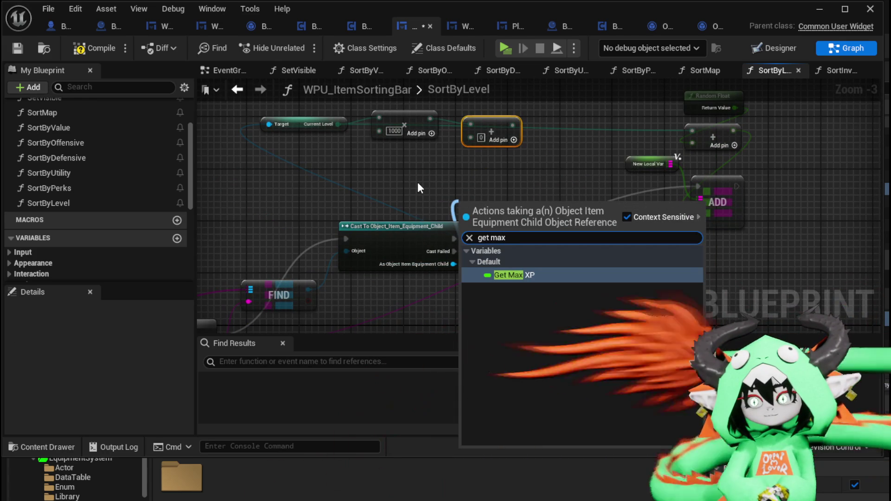
{"action": "key", "text": "Return"}
{"action": "left_click_drag", "start_coordinate": [454, 264], "coordinate": [534, 252]}
{"action": "type", "text": "get current"}
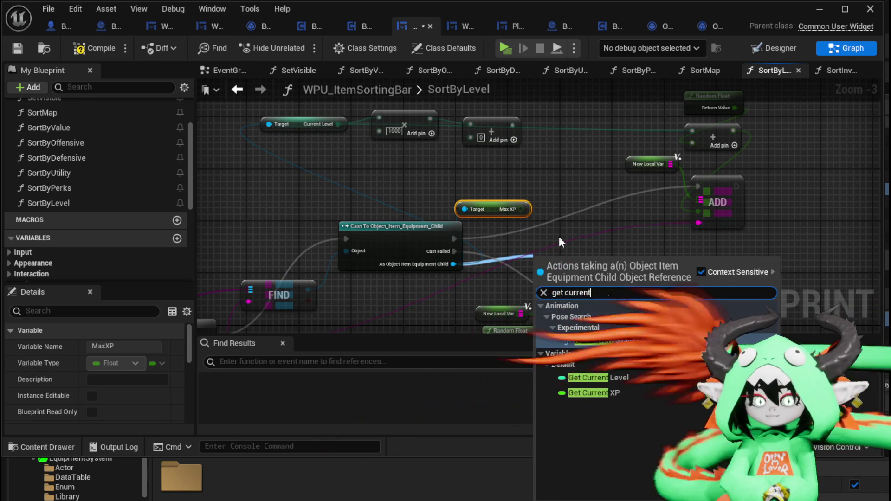
{"action": "left_click", "coordinate": [597, 385]}
{"action": "scroll", "coordinate": [578, 288], "scroll_direction": "up", "scroll_amount": 1}
{"action": "mouse_move", "coordinate": [583, 260]}
{"action": "left_mouse_down"}
{"action": "mouse_move", "coordinate": [529, 196]}
{"action": "mouse_move", "coordinate": [500, 177]}
{"action": "left_mouse_up"}
{"action": "scroll", "coordinate": [500, 178], "scroll_direction": "up", "scroll_amount": 2}
Step: Divide Max XP by Current XP and feed the ratio into the level sum
{"action": "mouse_move", "coordinate": [520, 210]}
{"action": "left_mouse_down"}
{"action": "mouse_move", "coordinate": [390, 163]}
{"action": "mouse_move", "coordinate": [599, 201]}
{"action": "mouse_move", "coordinate": [580, 204]}
{"action": "left_mouse_up"}
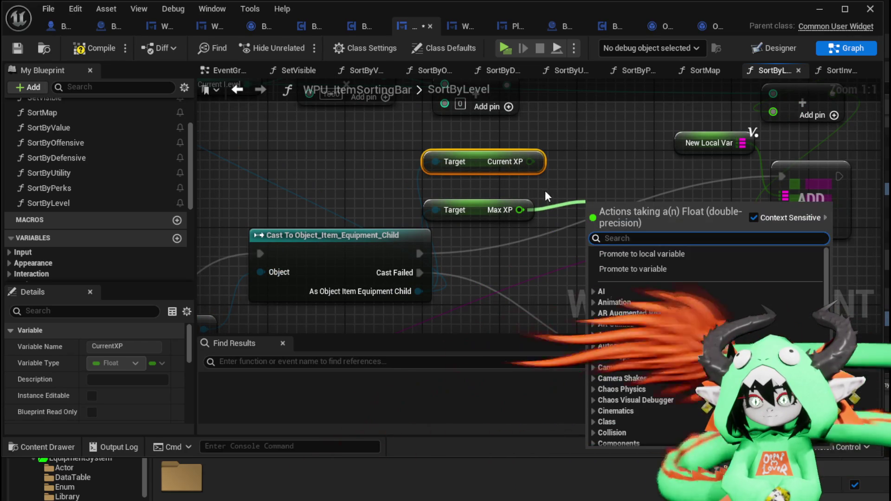
{"action": "left_click_drag", "start_coordinate": [494, 240], "coordinate": [547, 242]}
{"action": "type", "text": "divide"}
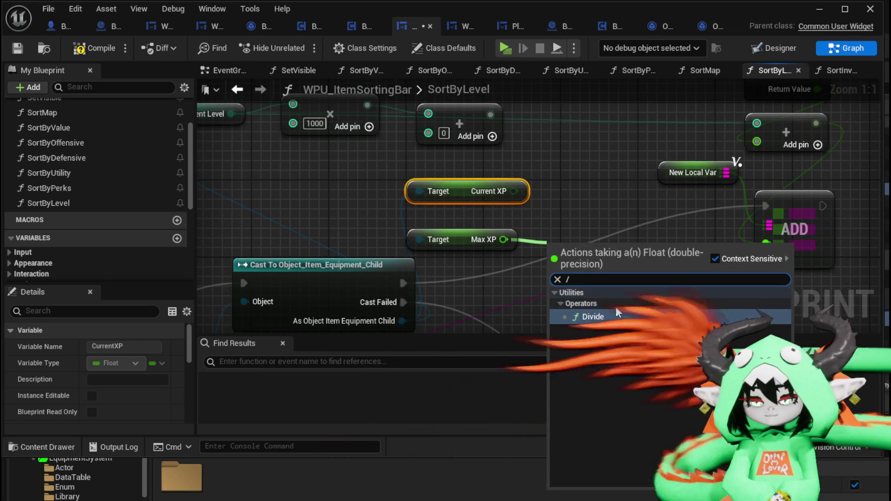
{"action": "left_click", "coordinate": [604, 315]}
{"action": "mouse_move", "coordinate": [486, 196]}
{"action": "left_mouse_down"}
{"action": "mouse_move", "coordinate": [480, 272]}
{"action": "mouse_move", "coordinate": [487, 241]}
{"action": "left_mouse_up"}
{"action": "left_click", "coordinate": [477, 240]}
{"action": "mouse_move", "coordinate": [612, 249]}
{"action": "left_mouse_down"}
{"action": "mouse_move", "coordinate": [462, 142]}
{"action": "mouse_move", "coordinate": [429, 133]}
{"action": "left_mouse_up"}
Step: Wire the level-plus-ratio sum into the right Add node, then compile and save SortByLevel
{"action": "left_click_drag", "start_coordinate": [513, 265], "coordinate": [399, 302]}
{"action": "mouse_move", "coordinate": [526, 285]}
{"action": "left_mouse_down"}
{"action": "mouse_move", "coordinate": [400, 217]}
{"action": "mouse_move", "coordinate": [587, 198]}
{"action": "mouse_move", "coordinate": [413, 203]}
{"action": "left_mouse_up"}
{"action": "mouse_move", "coordinate": [386, 168]}
{"action": "left_mouse_down"}
{"action": "mouse_move", "coordinate": [628, 191]}
{"action": "mouse_move", "coordinate": [657, 177]}
{"action": "left_mouse_up"}
{"action": "mouse_move", "coordinate": [429, 169]}
{"action": "left_mouse_down"}
{"action": "mouse_move", "coordinate": [514, 185]}
{"action": "mouse_move", "coordinate": [493, 205]}
{"action": "left_mouse_up"}
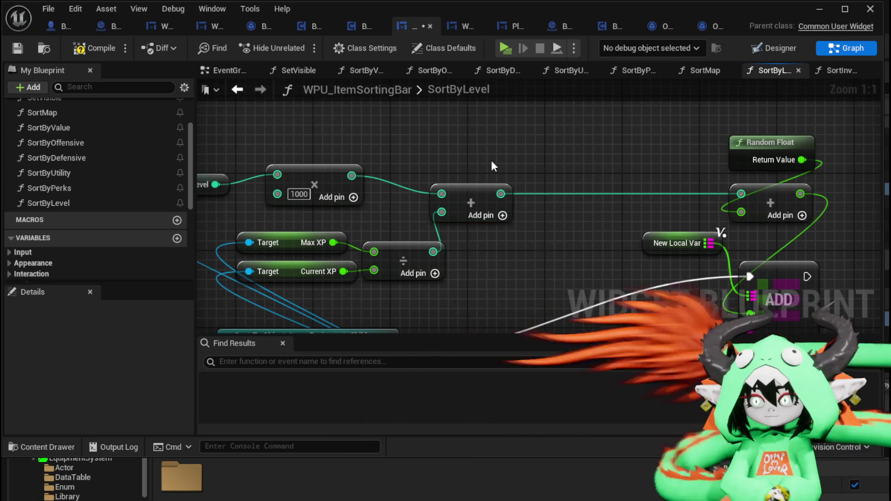
{"action": "left_click_drag", "start_coordinate": [491, 169], "coordinate": [586, 171]}
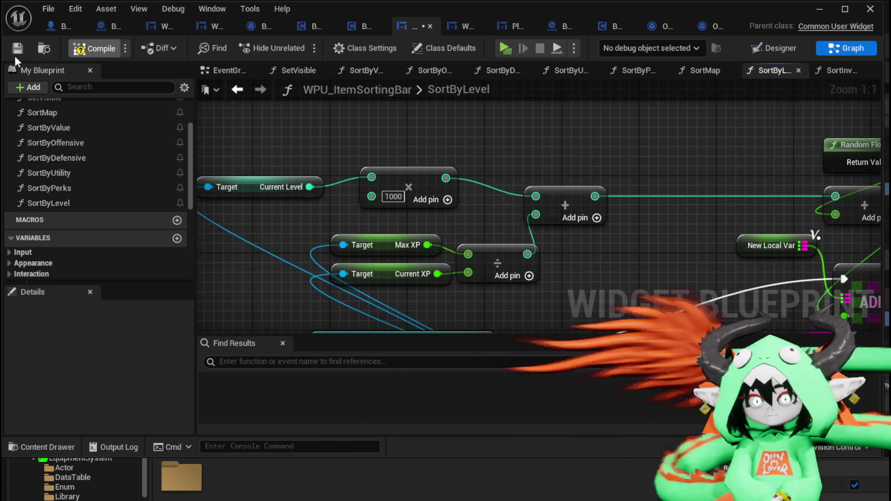
{"action": "left_click", "coordinate": [95, 48]}
{"action": "left_click", "coordinate": [18, 48]}
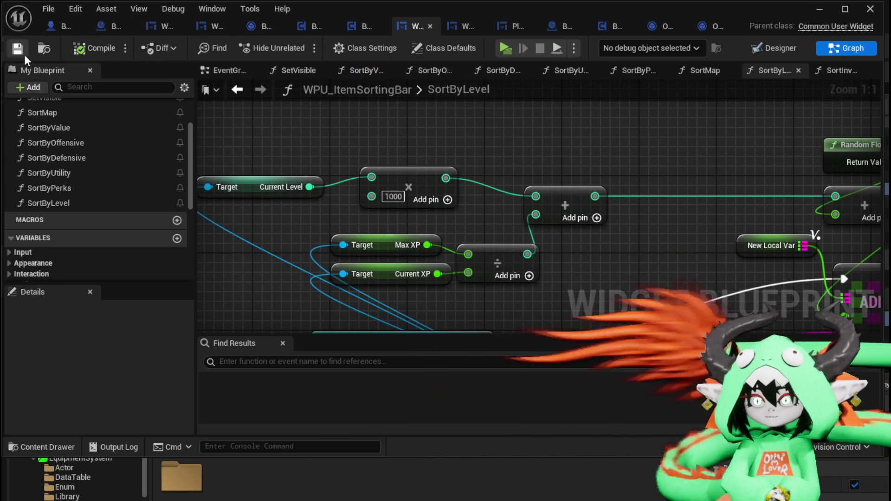
{"action": "key", "text": "alt+Tab"}
Step: Start a play preview, walk to the storage chest and open its interface
{"action": "left_click", "coordinate": [298, 46]}
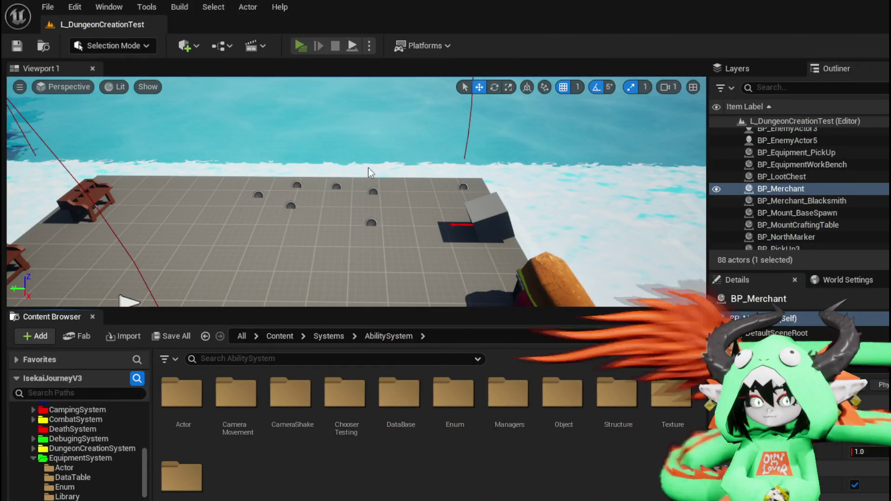
{"action": "key", "text": "w"}
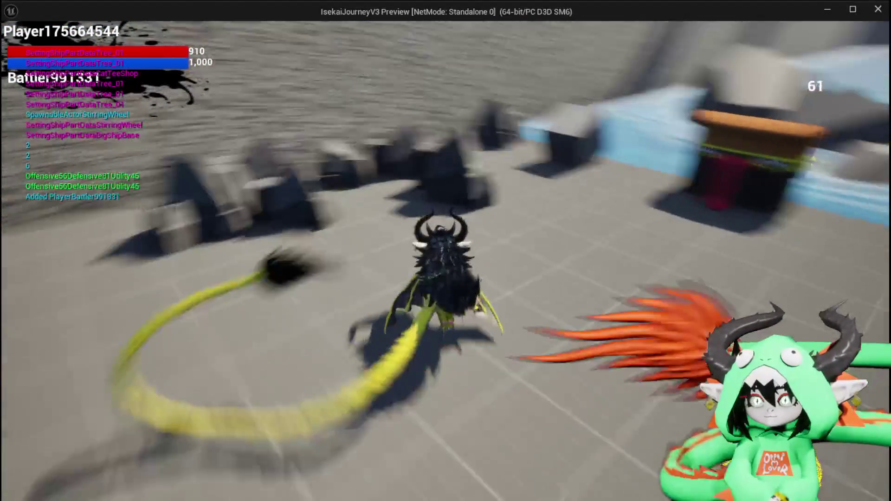
{"action": "key", "text": "e"}
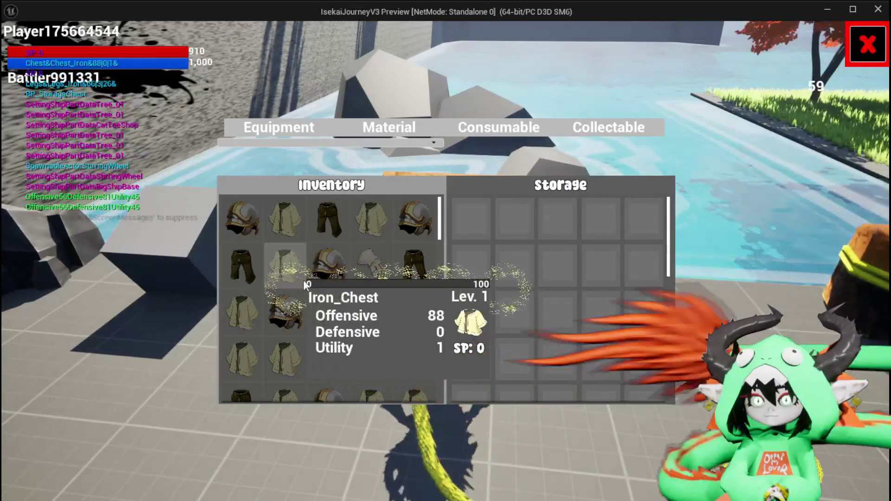
{"action": "left_click", "coordinate": [355, 146]}
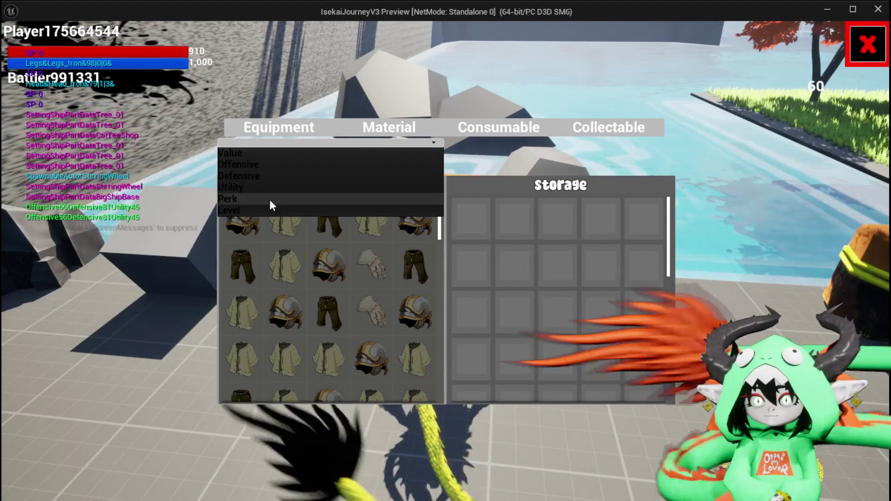
{"action": "left_click", "coordinate": [873, 36]}
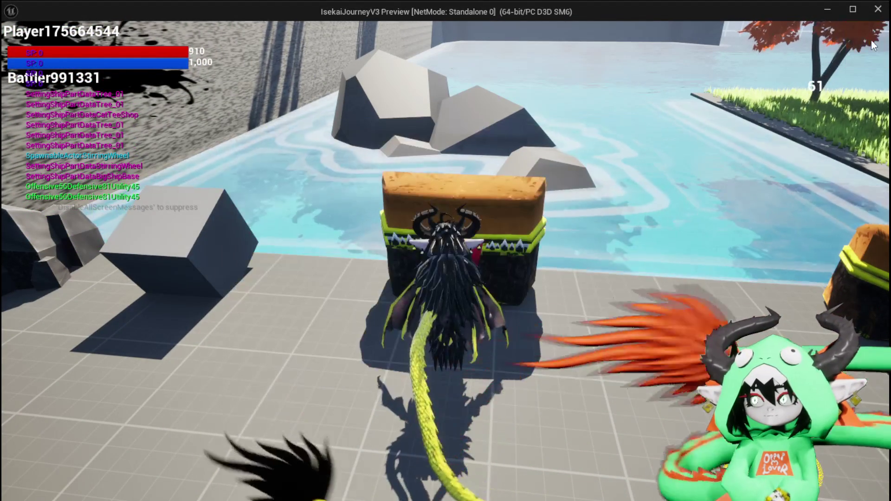
Step: Equip an iron helmet and an Iron_Chest from the equipment menu
{"action": "key", "text": "Tab"}
{"action": "left_click", "coordinate": [580, 160]}
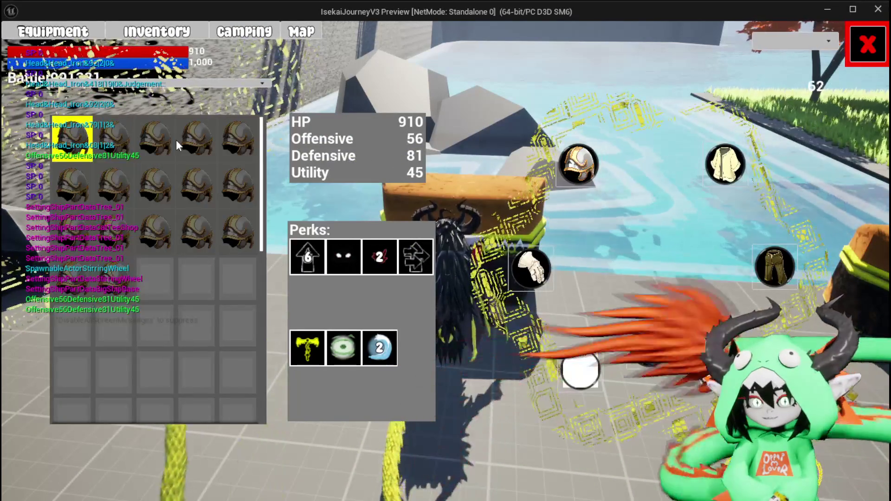
{"action": "left_click", "coordinate": [136, 133]}
{"action": "left_click", "coordinate": [421, 150]}
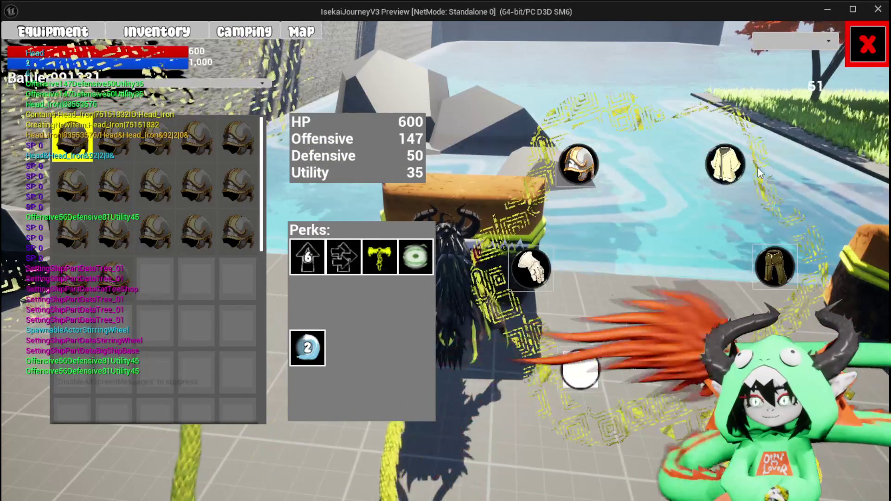
{"action": "left_click", "coordinate": [726, 163]}
{"action": "left_click", "coordinate": [160, 142]}
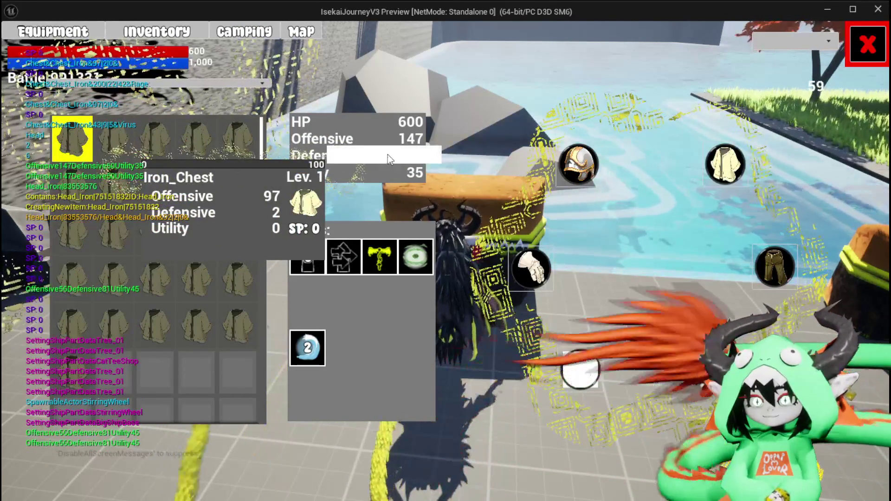
{"action": "left_click", "coordinate": [388, 155]}
Step: Equip Iron_Hands and Iron_Legs, then reopen the storage chest's sort options
{"action": "left_click", "coordinate": [531, 268]}
{"action": "left_click", "coordinate": [174, 149]}
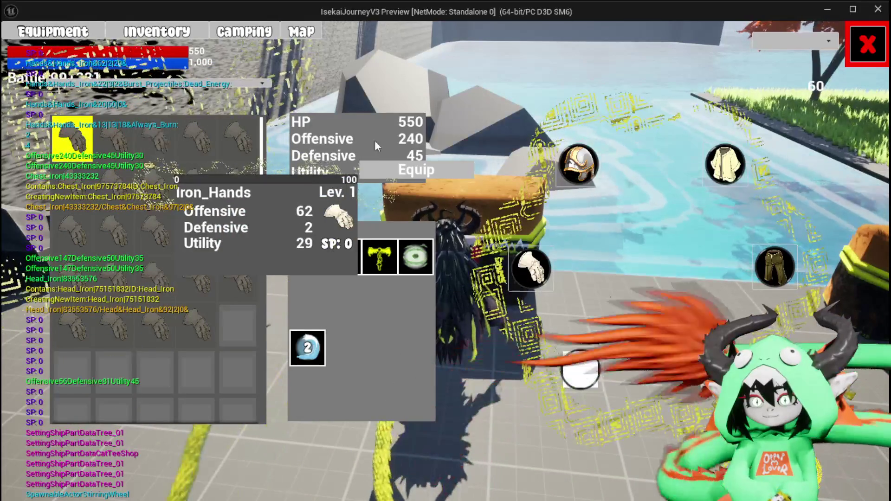
{"action": "left_click", "coordinate": [420, 152]}
{"action": "left_click", "coordinate": [775, 267]}
{"action": "left_click", "coordinate": [237, 188]}
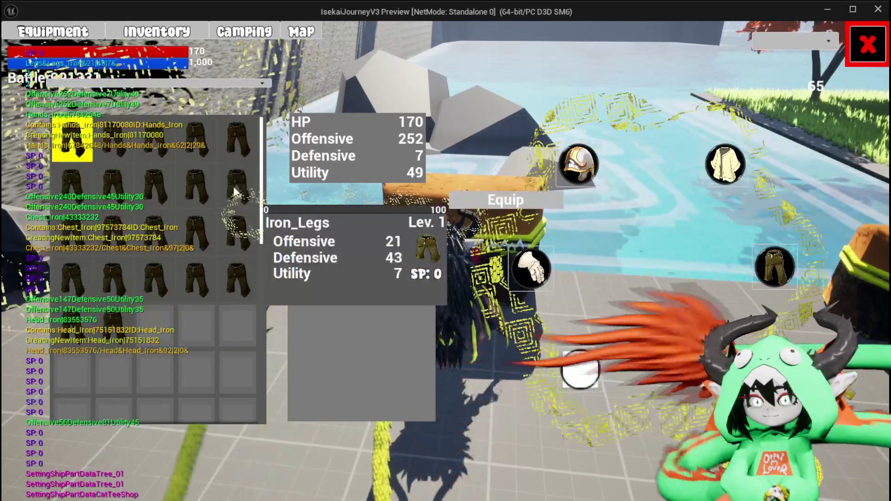
{"action": "left_click", "coordinate": [506, 195]}
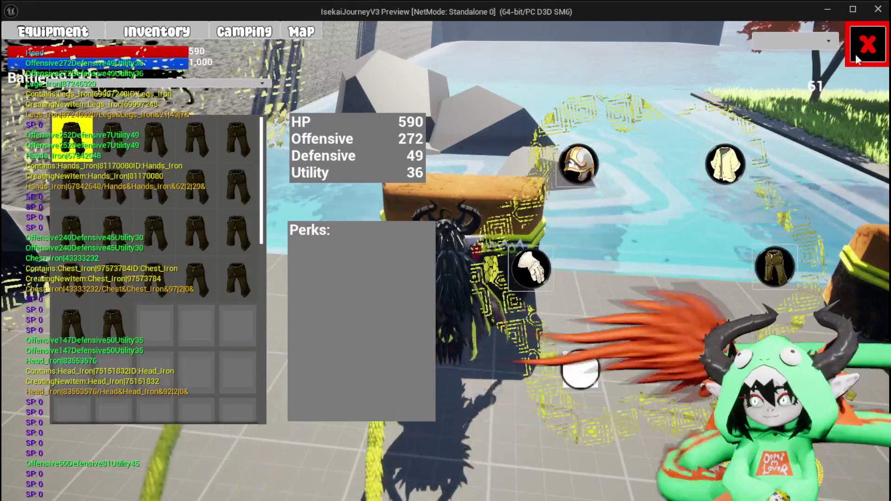
{"action": "left_click", "coordinate": [867, 44]}
{"action": "key", "text": "e"}
{"action": "left_click", "coordinate": [350, 144]}
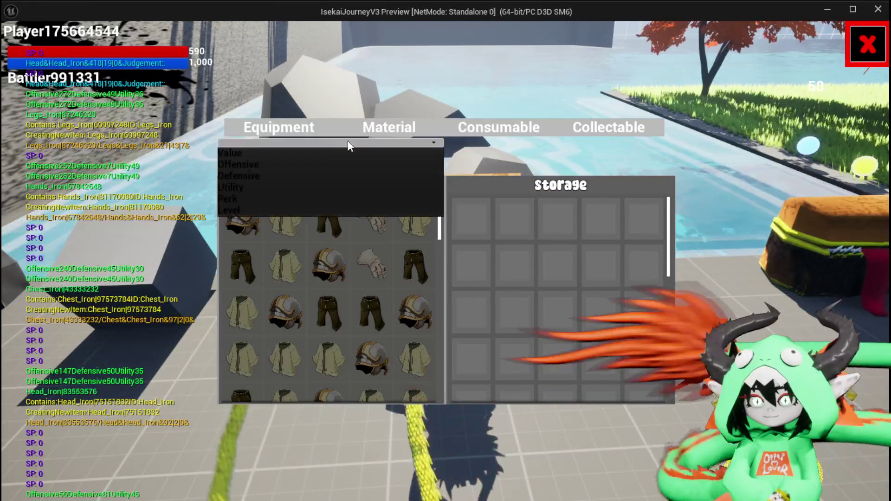
Step: Sort the storage inventory by Level, inspect it, then stop the preview and save all assets
{"action": "left_click", "coordinate": [246, 210]}
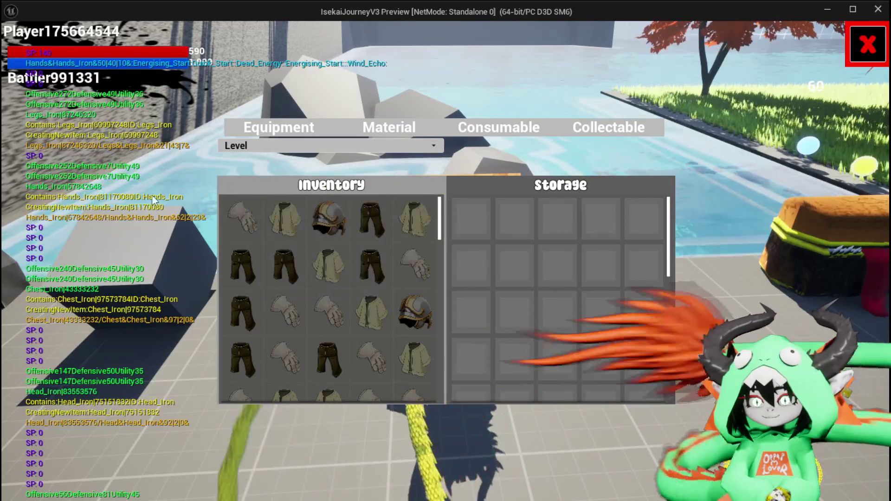
{"action": "mouse_move", "coordinate": [244, 224]}
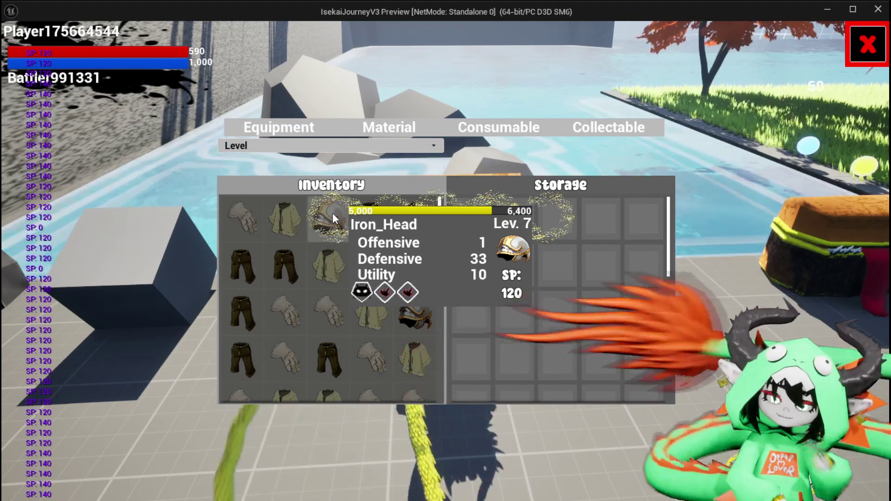
{"action": "key", "text": "Escape"}
{"action": "key", "text": "ctrl+s"}
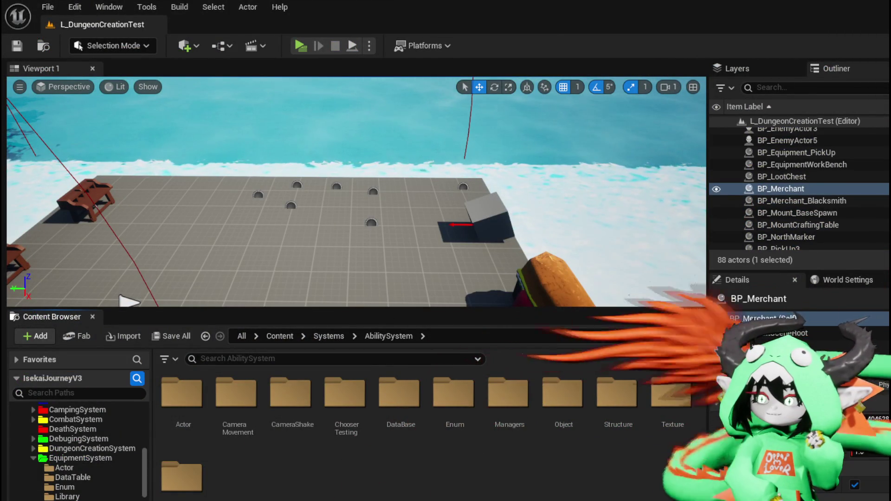
Step: Change the Current Level multiplier from 1000 to 100 and save WPU_ItemSortingBar
{"action": "key", "text": "alt+Tab"}
{"action": "left_click_drag", "start_coordinate": [485, 207], "coordinate": [516, 204]}
{"action": "left_click", "coordinate": [429, 199]}
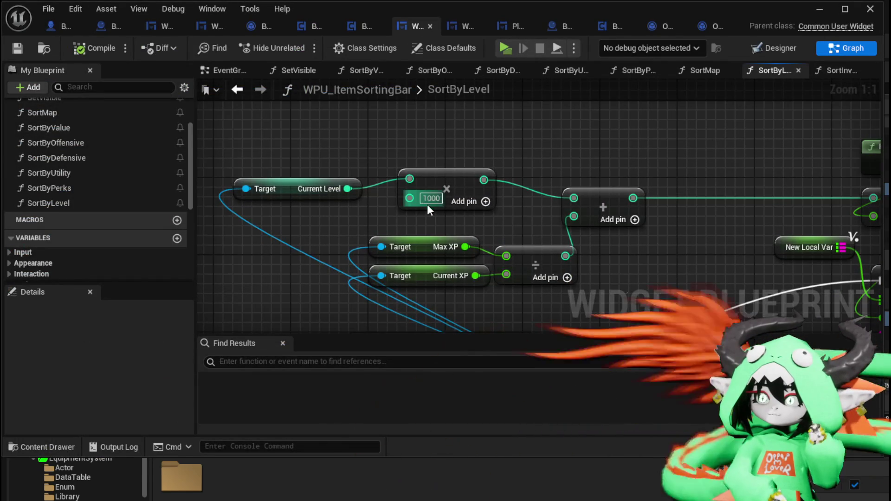
{"action": "type", "text": "100"}
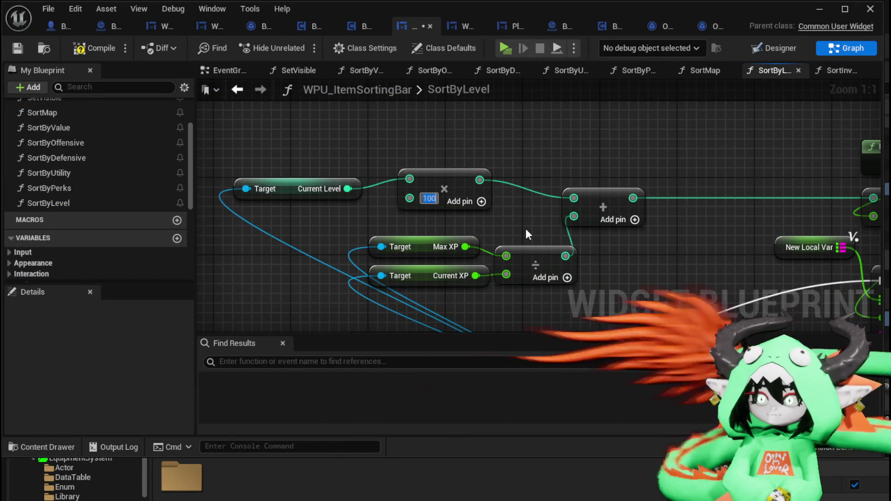
{"action": "key", "text": "Return"}
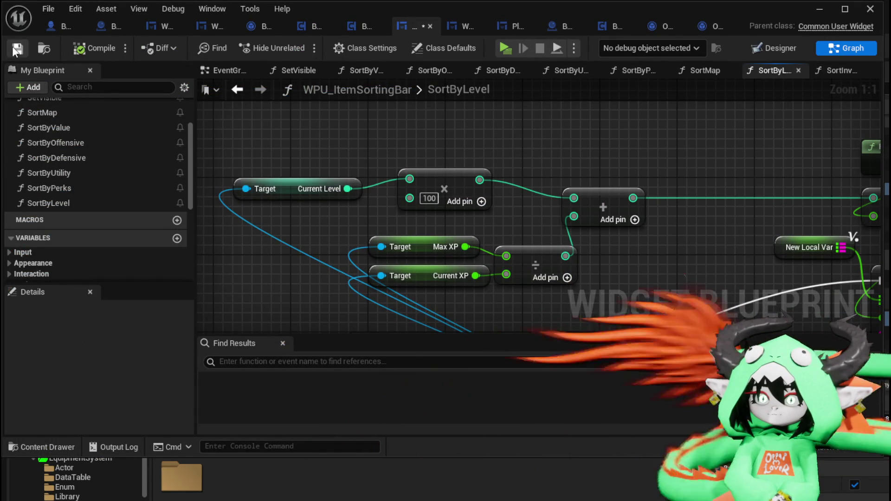
{"action": "left_click", "coordinate": [18, 49]}
Step: Pan to the ADD node and drag a new execution wire from it
{"action": "scroll", "coordinate": [580, 185], "scroll_direction": "down", "scroll_amount": 2}
{"action": "left_click_drag", "start_coordinate": [613, 134], "coordinate": [316, 124]}
{"action": "scroll", "coordinate": [655, 162], "scroll_direction": "up", "scroll_amount": 1}
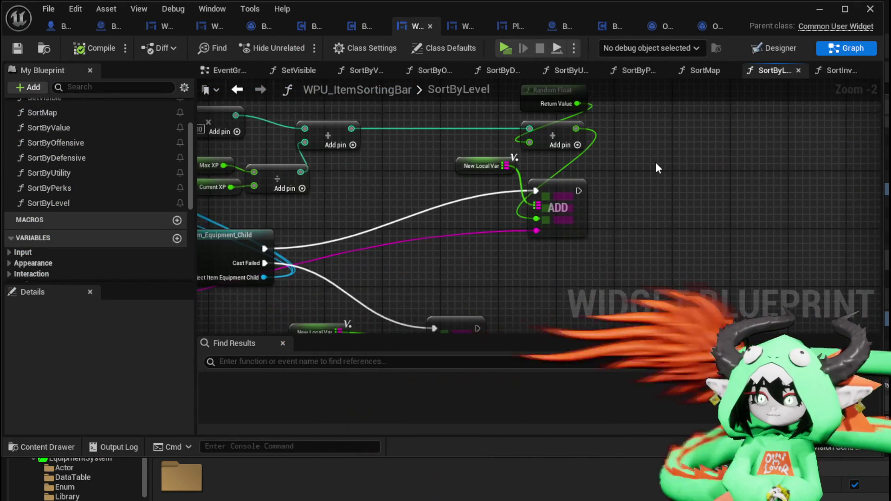
{"action": "left_click_drag", "start_coordinate": [570, 194], "coordinate": [703, 190]}
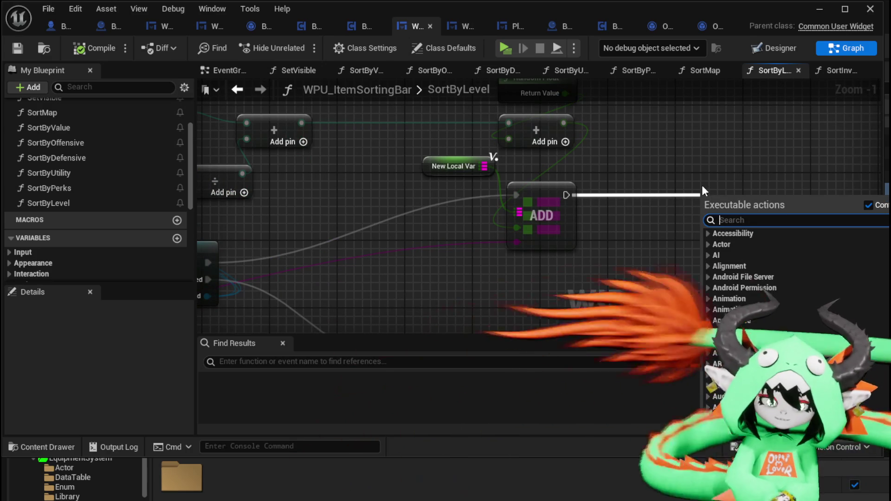
Step: Add a Print String after ADD showing Random Float in magenta text with 800 duration
{"action": "type", "text": "Print String"}
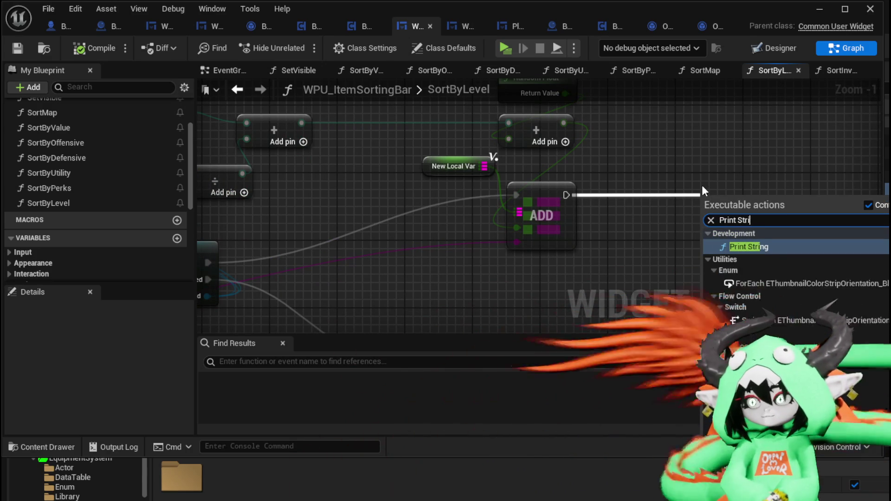
{"action": "key", "text": "Return"}
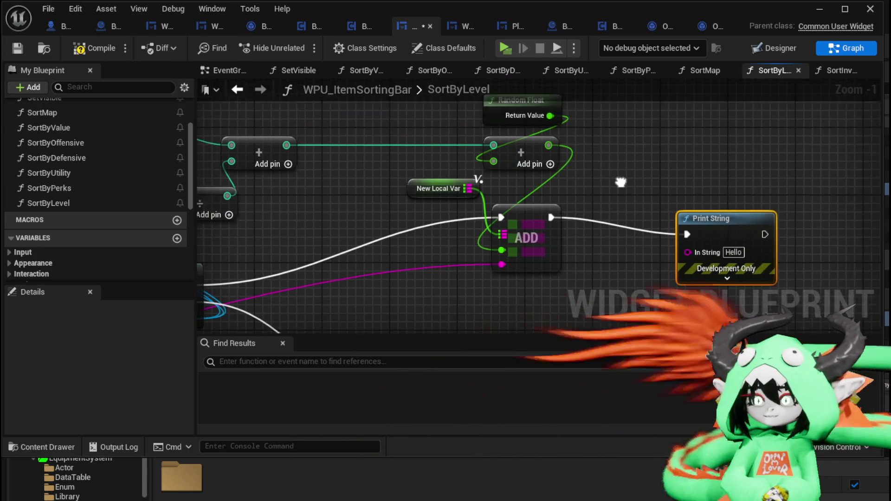
{"action": "left_click_drag", "start_coordinate": [680, 232], "coordinate": [767, 209]}
{"action": "mouse_move", "coordinate": [547, 121]}
{"action": "left_mouse_down"}
{"action": "mouse_move", "coordinate": [525, 262]}
{"action": "mouse_move", "coordinate": [728, 241]}
{"action": "mouse_move", "coordinate": [718, 241]}
{"action": "left_mouse_up"}
{"action": "left_click_drag", "start_coordinate": [673, 269], "coordinate": [567, 244]}
{"action": "left_click", "coordinate": [625, 243]}
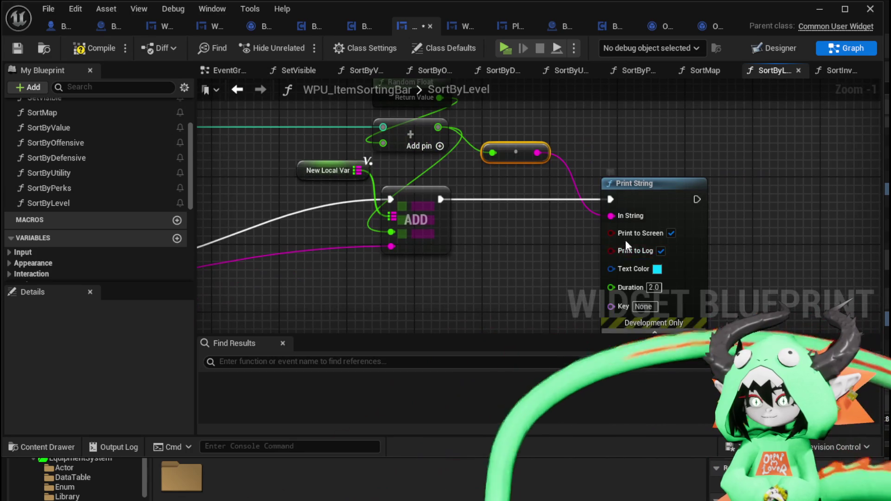
{"action": "left_click", "coordinate": [657, 268]}
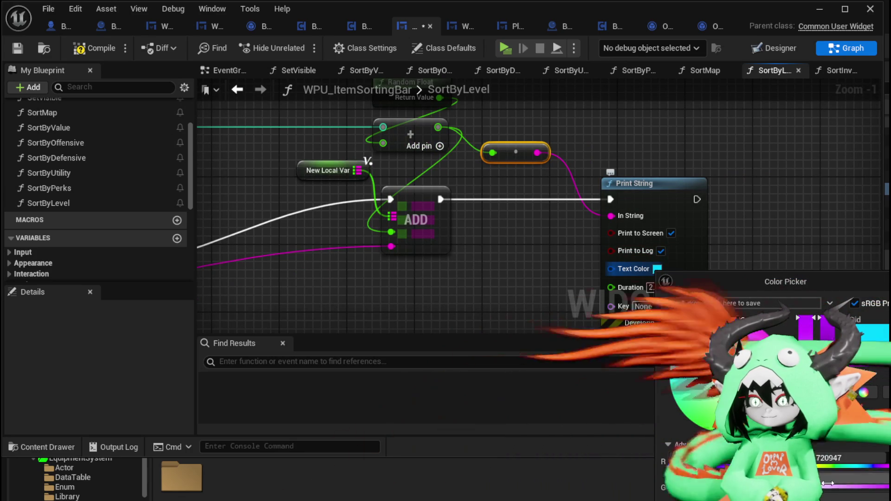
{"action": "key", "text": "Return"}
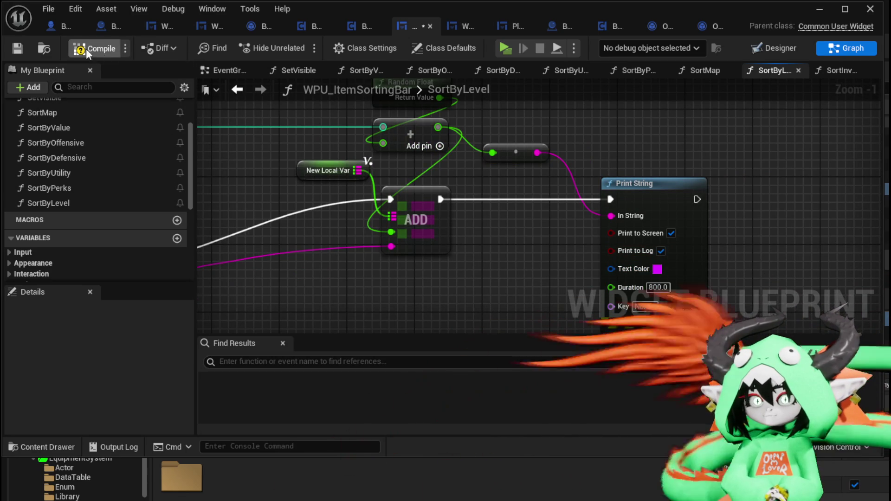
{"action": "left_click_drag", "start_coordinate": [567, 152], "coordinate": [547, 226]}
Step: Swap the Divide inputs to Current XP / Max XP and compile
{"action": "left_click_drag", "start_coordinate": [418, 214], "coordinate": [484, 214]}
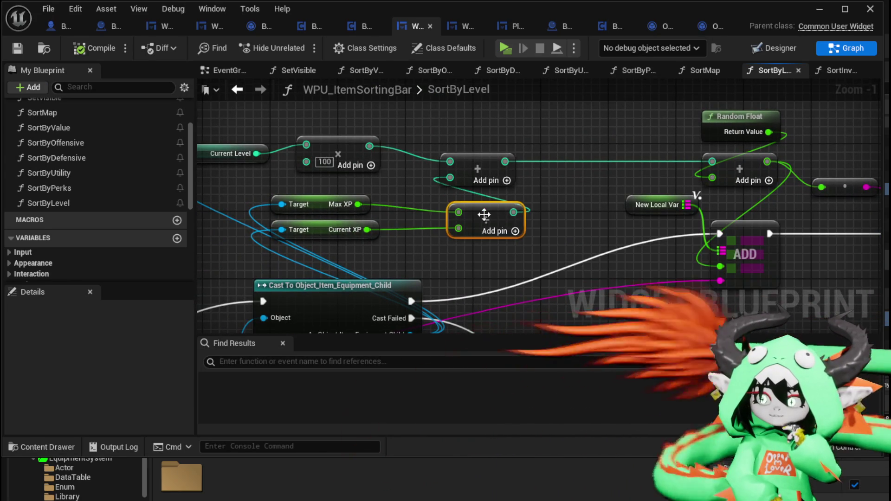
{"action": "left_click_drag", "start_coordinate": [367, 230], "coordinate": [459, 212]}
{"action": "mouse_move", "coordinate": [357, 205]}
{"action": "left_mouse_down"}
{"action": "mouse_move", "coordinate": [469, 232]}
{"action": "mouse_move", "coordinate": [459, 229]}
{"action": "left_mouse_up"}
{"action": "mouse_move", "coordinate": [324, 225]}
{"action": "left_mouse_down"}
{"action": "mouse_move", "coordinate": [322, 190]}
{"action": "mouse_move", "coordinate": [322, 221]}
{"action": "left_mouse_up"}
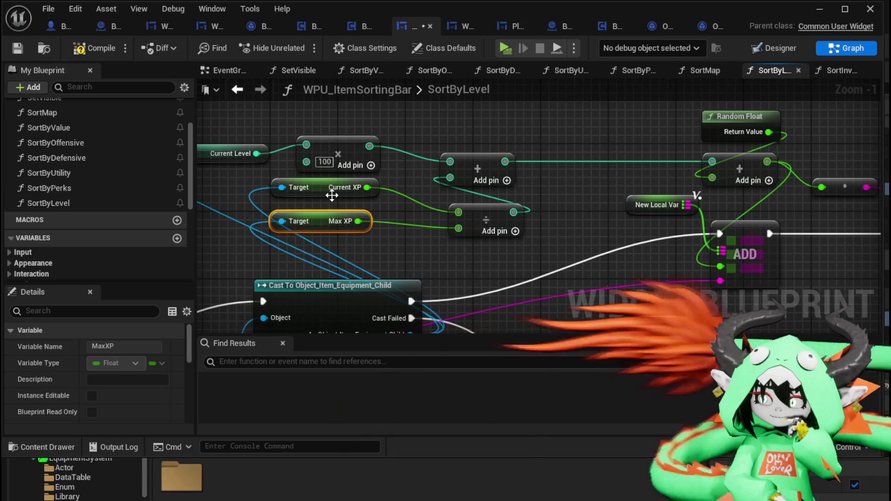
{"action": "left_click", "coordinate": [404, 191]}
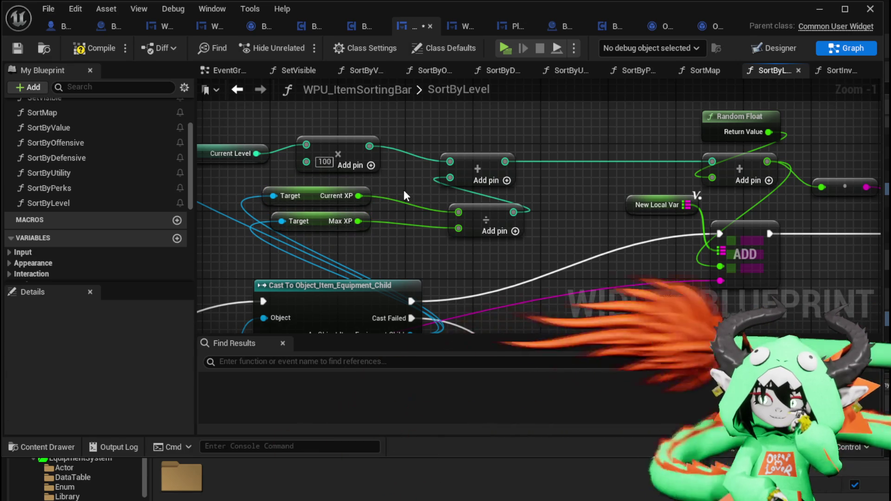
{"action": "left_click", "coordinate": [86, 50]}
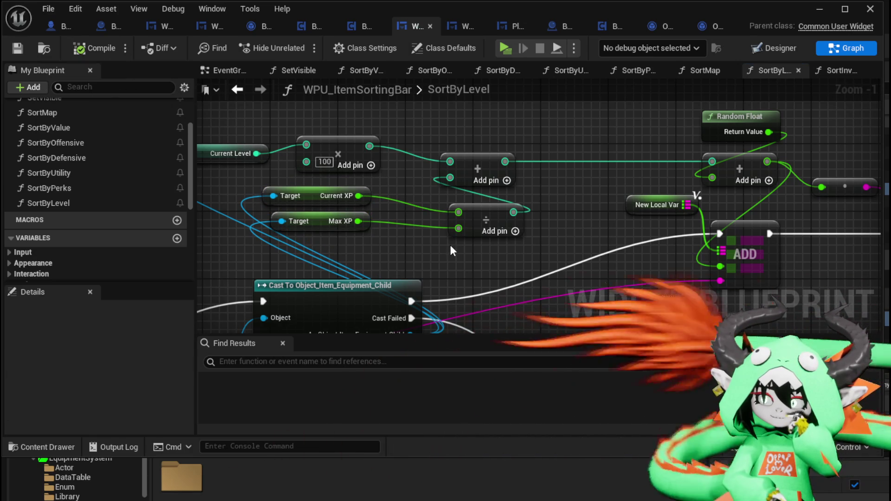
Step: Multiply the XP ratio by 10 and feed it into the Add node
{"action": "left_click_drag", "start_coordinate": [478, 218], "coordinate": [436, 209]}
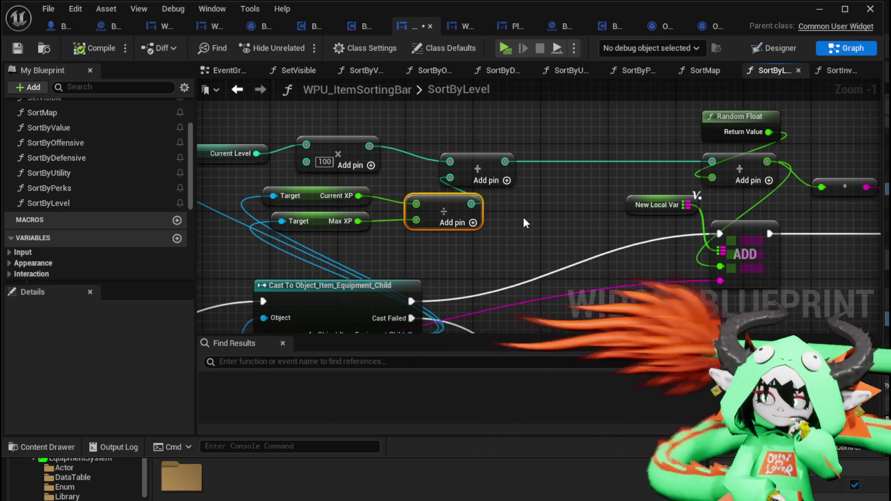
{"action": "left_click_drag", "start_coordinate": [471, 203], "coordinate": [498, 205]}
{"action": "type", "text": "*"}
{"action": "left_click", "coordinate": [573, 281]}
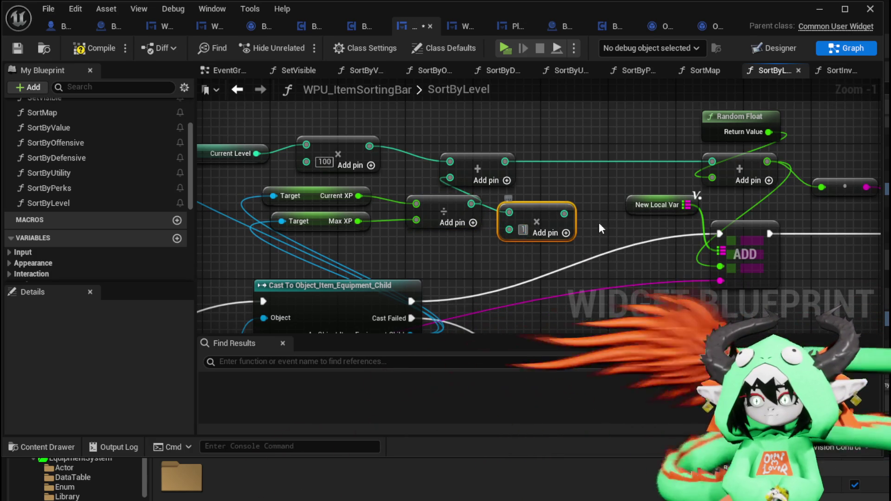
{"action": "left_click_drag", "start_coordinate": [457, 177], "coordinate": [454, 177]}
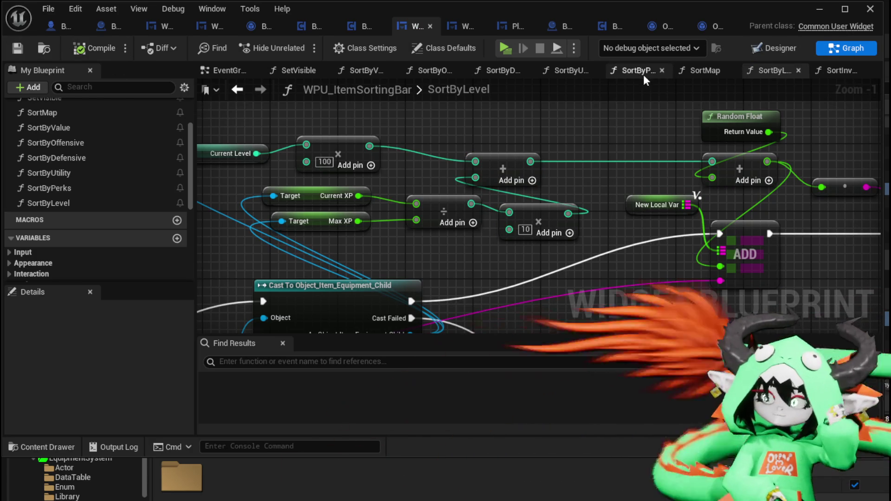
{"action": "left_click", "coordinate": [818, 9]}
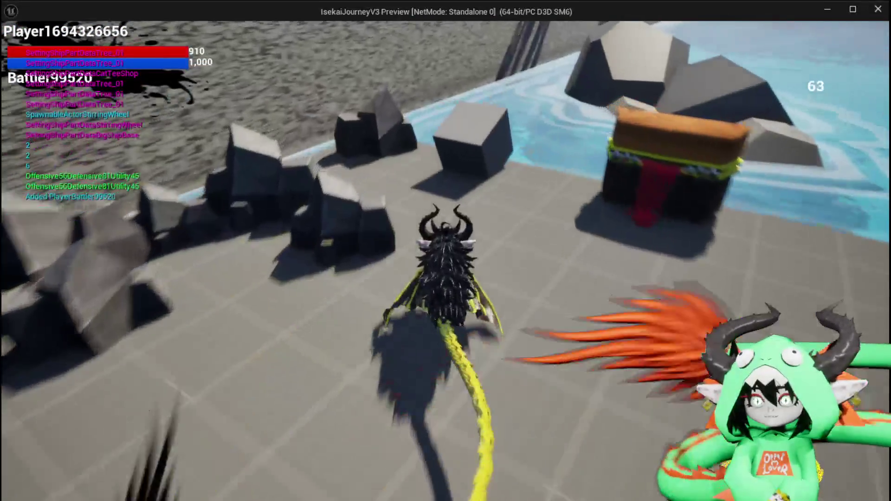
Step: Open the storage chest in game and close it without sorting
{"action": "key", "text": "e"}
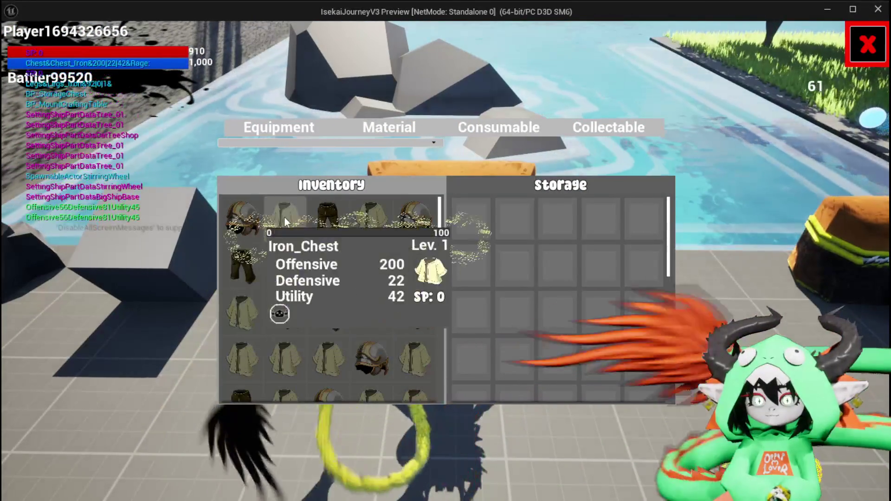
{"action": "left_click", "coordinate": [307, 144]}
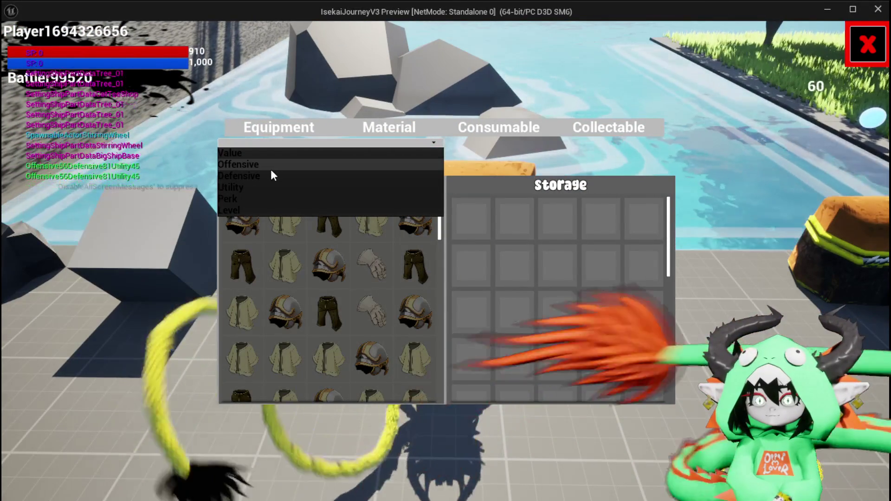
{"action": "left_click", "coordinate": [308, 143]}
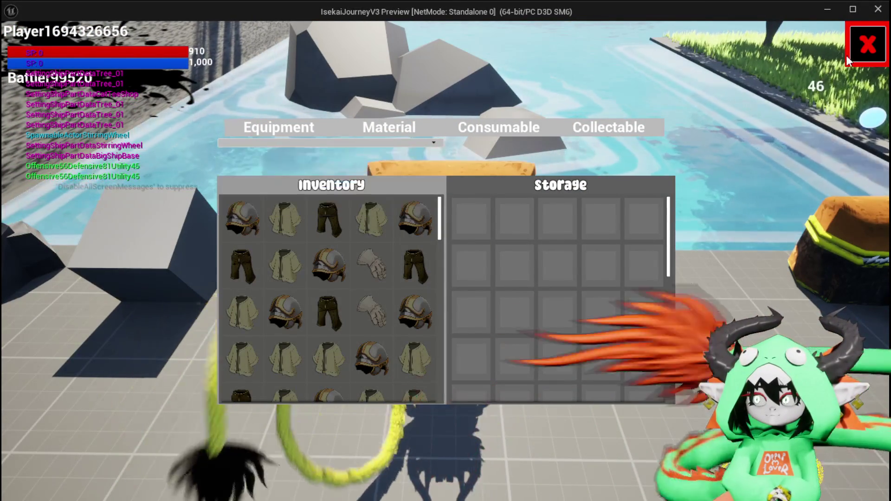
{"action": "left_click", "coordinate": [849, 47]}
Step: Equip Iron_Head, Iron_Chest, Iron_Hands and Iron_Legs, then return to the storage screen
{"action": "key", "text": "Tab"}
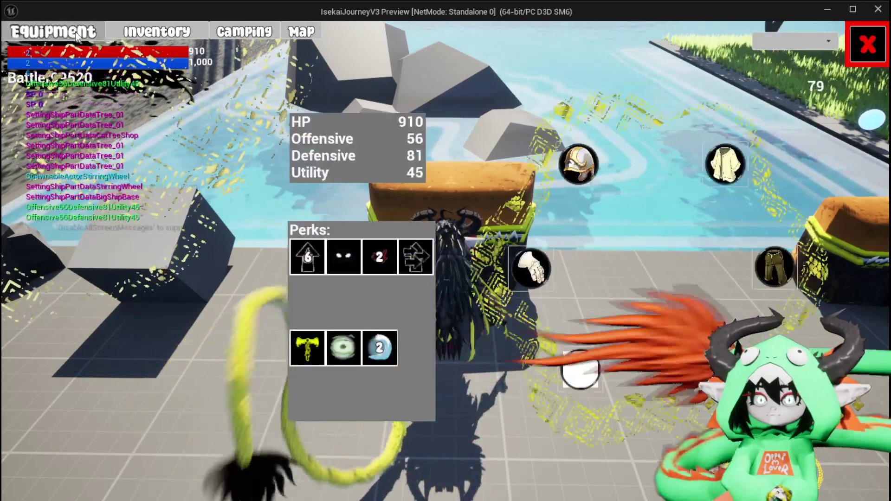
{"action": "left_click", "coordinate": [579, 163]}
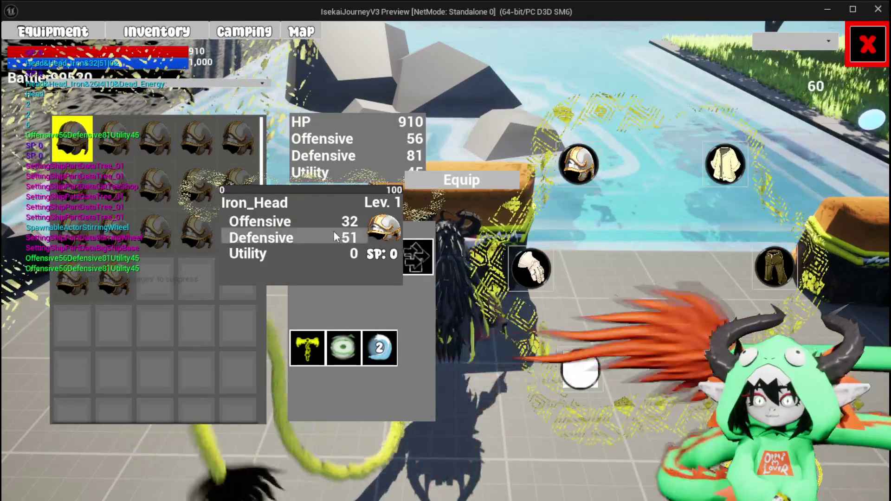
{"action": "left_click", "coordinate": [449, 181]}
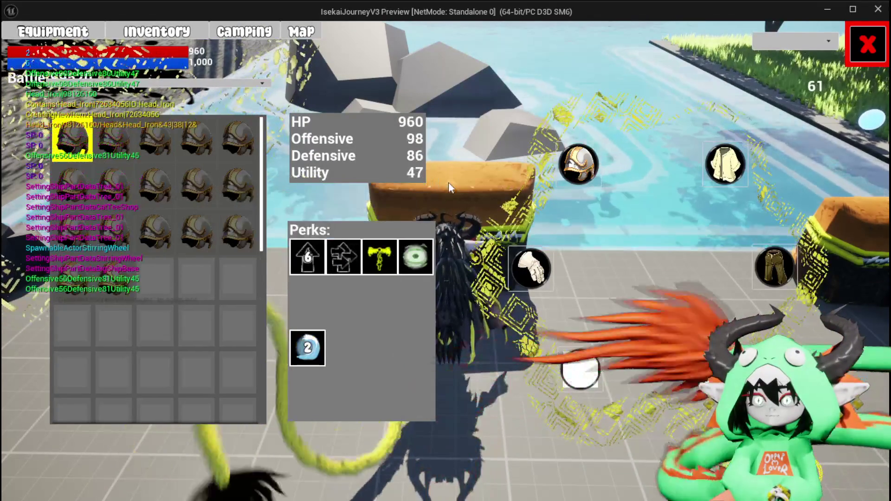
{"action": "left_click", "coordinate": [726, 164]}
{"action": "left_click", "coordinate": [216, 157]}
{"action": "left_click", "coordinate": [446, 172]}
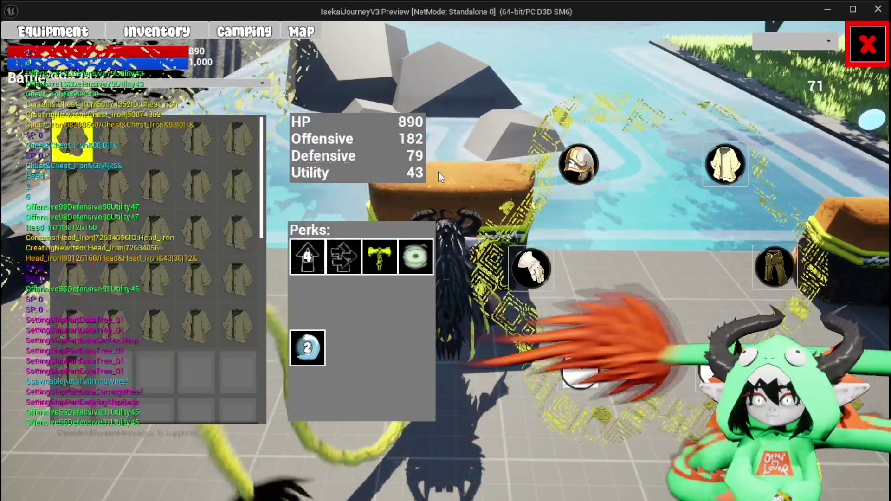
{"action": "left_click", "coordinate": [449, 193]}
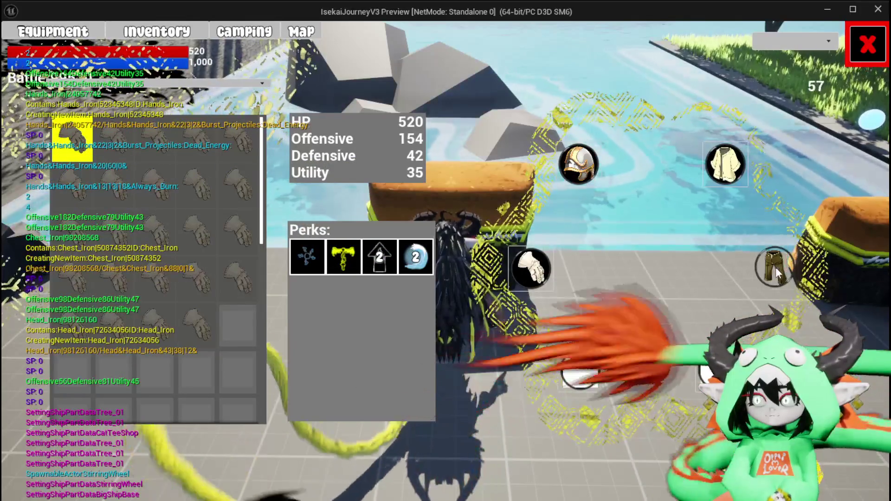
{"action": "left_click", "coordinate": [768, 266]}
{"action": "left_click", "coordinate": [240, 202]}
{"action": "left_click", "coordinate": [483, 213]}
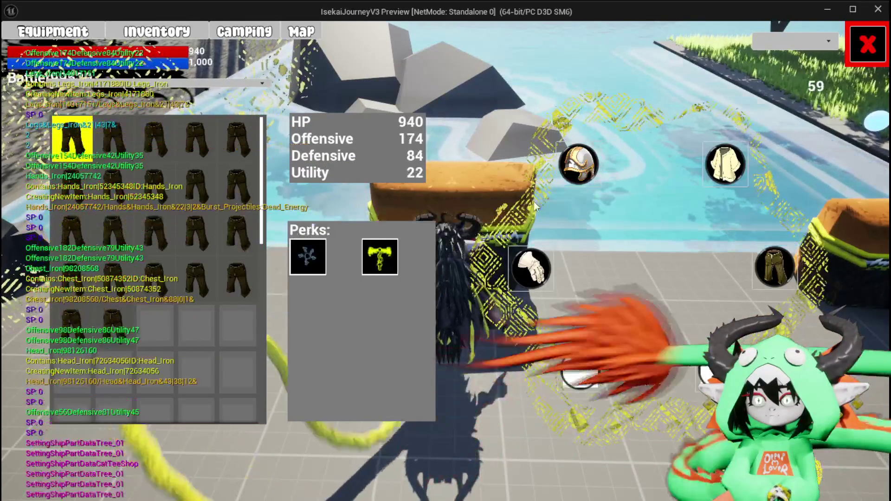
{"action": "left_click", "coordinate": [870, 42]}
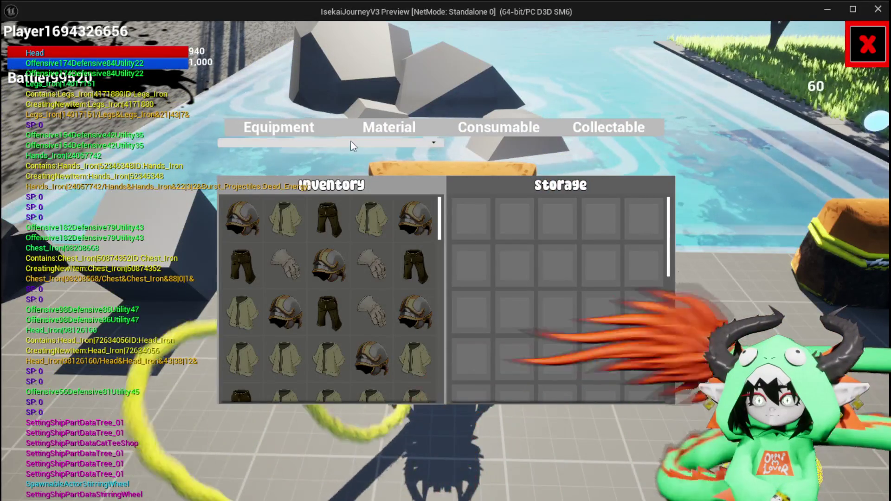
Step: Sort the inventory by Level, check the item order, then stop the preview and save
{"action": "left_click", "coordinate": [351, 141]}
{"action": "left_click", "coordinate": [258, 209]}
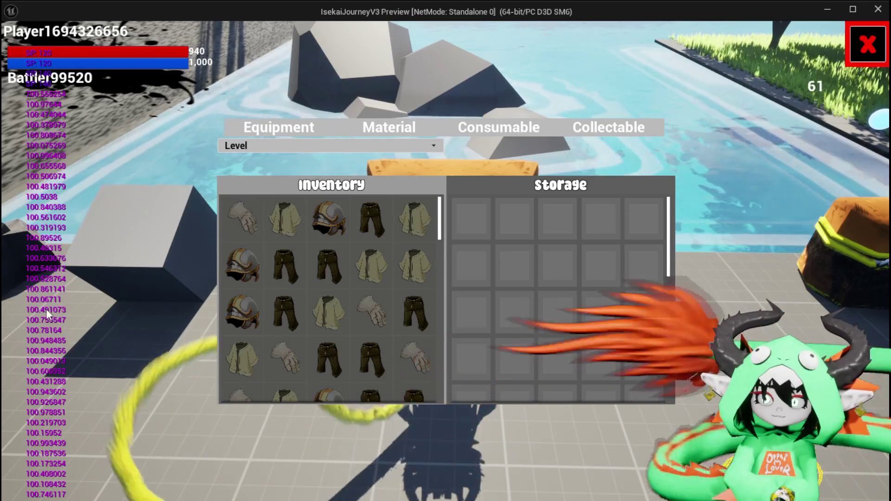
{"action": "mouse_move", "coordinate": [237, 228]}
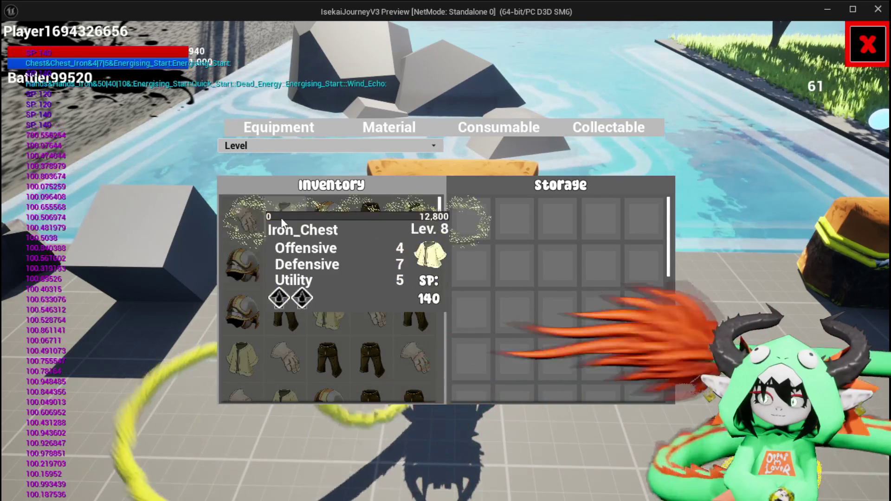
{"action": "mouse_move", "coordinate": [358, 217]}
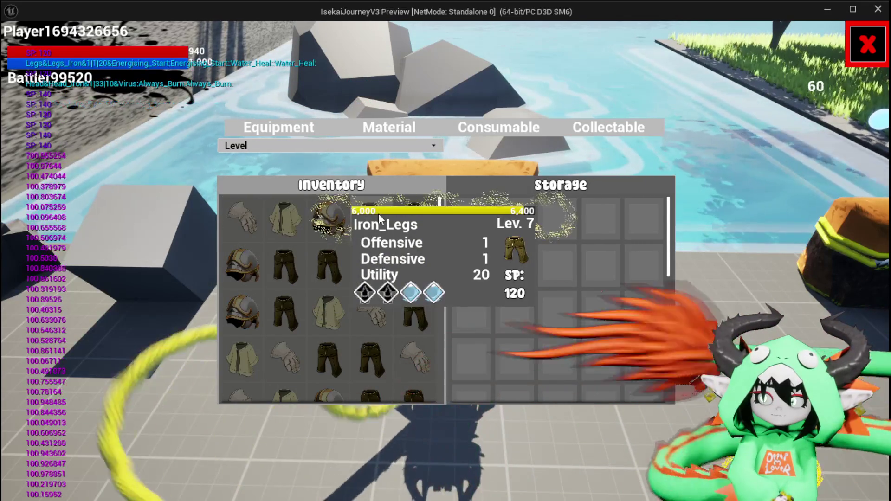
{"action": "mouse_move", "coordinate": [332, 223]}
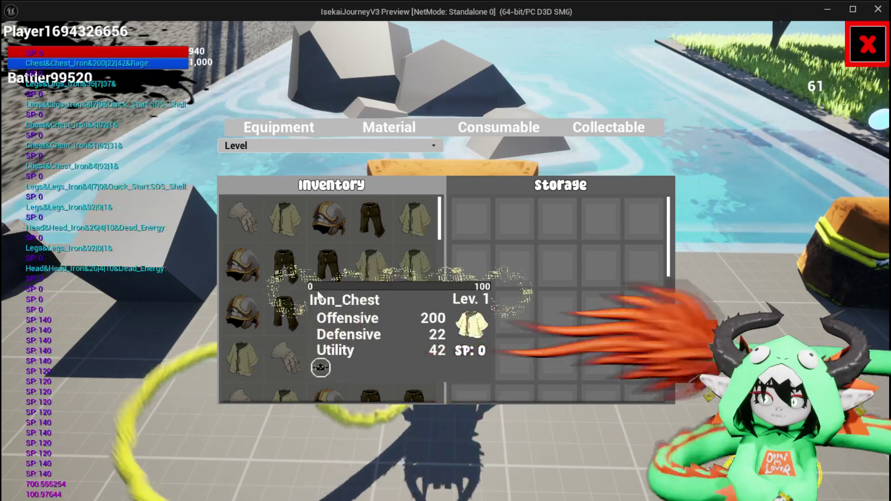
{"action": "key", "text": "Escape"}
{"action": "key", "text": "ctrl+s"}
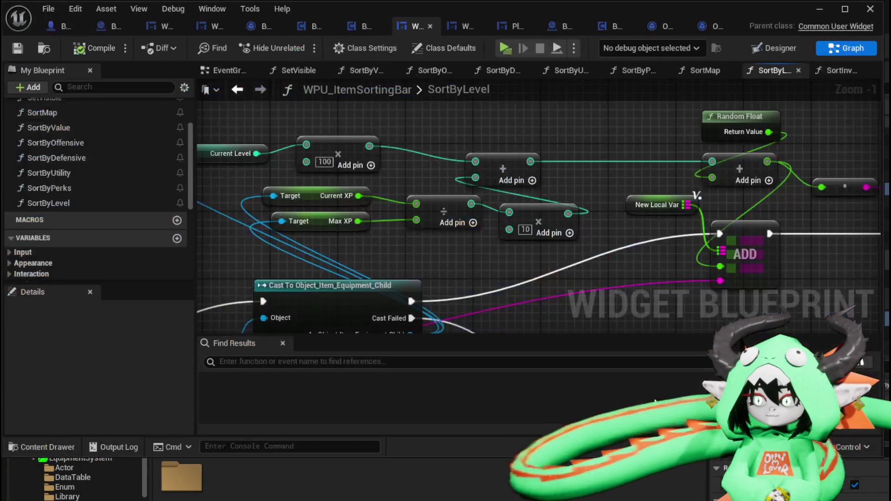
Step: Add a Greater (>) 101.0 check wired into the Branch Condition
{"action": "mouse_move", "coordinate": [771, 295]}
{"action": "left_mouse_down"}
{"action": "mouse_move", "coordinate": [654, 271]}
{"action": "mouse_move", "coordinate": [372, 249]}
{"action": "left_mouse_up"}
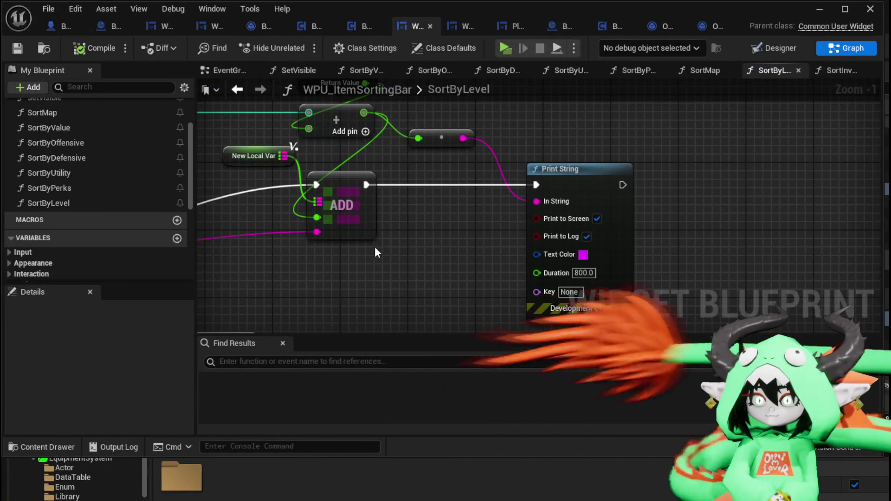
{"action": "left_click", "coordinate": [356, 186]}
{"action": "mouse_move", "coordinate": [443, 211]}
{"action": "left_mouse_down"}
{"action": "mouse_move", "coordinate": [483, 214]}
{"action": "mouse_move", "coordinate": [525, 237]}
{"action": "left_mouse_up"}
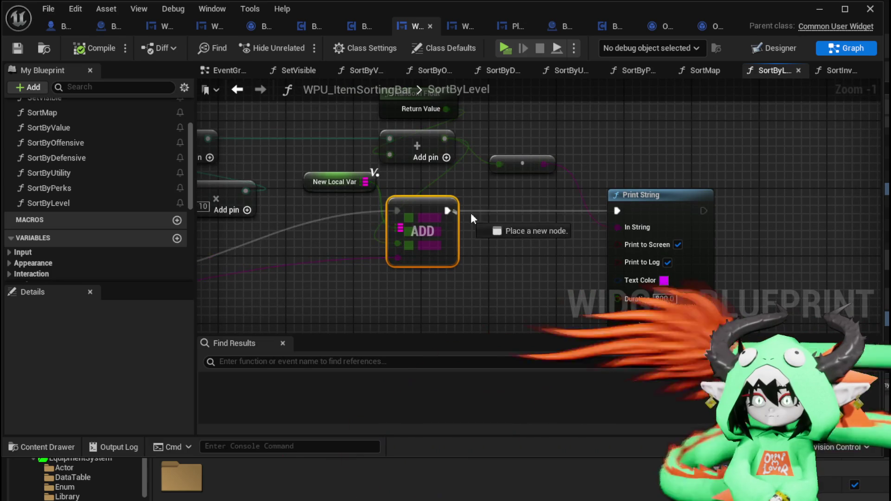
{"action": "left_click_drag", "start_coordinate": [392, 243], "coordinate": [401, 292]}
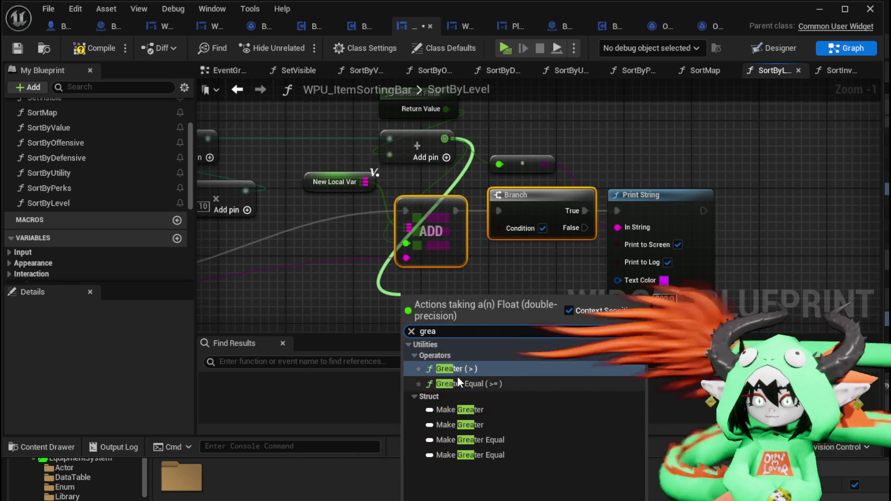
{"action": "key", "text": "Return"}
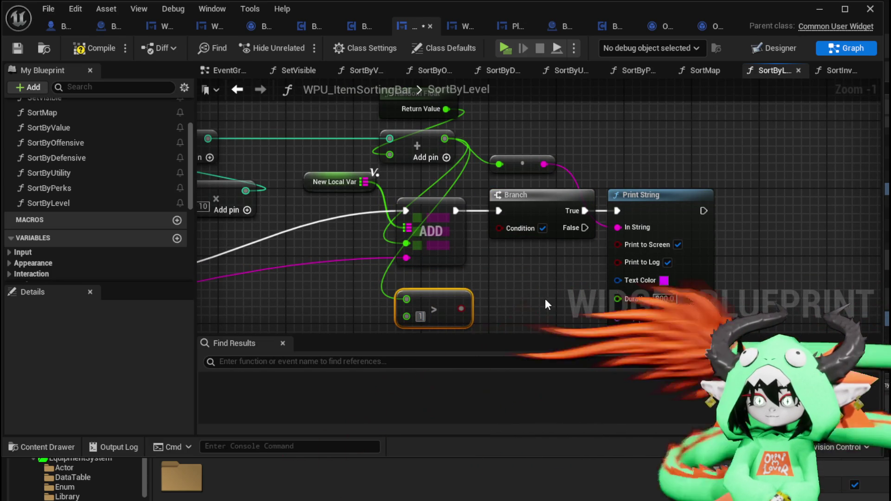
{"action": "type", "text": "01"}
{"action": "key", "text": "Return"}
{"action": "left_click_drag", "start_coordinate": [476, 309], "coordinate": [507, 232]}
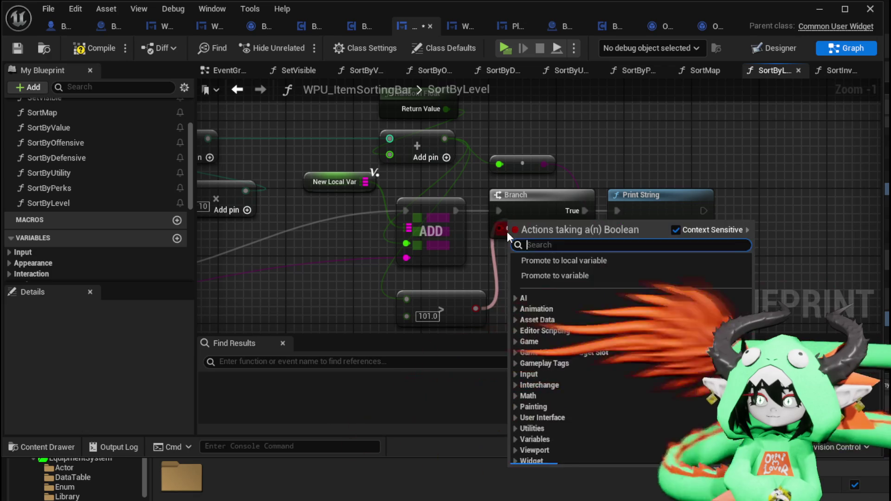
{"action": "left_click", "coordinate": [475, 270]}
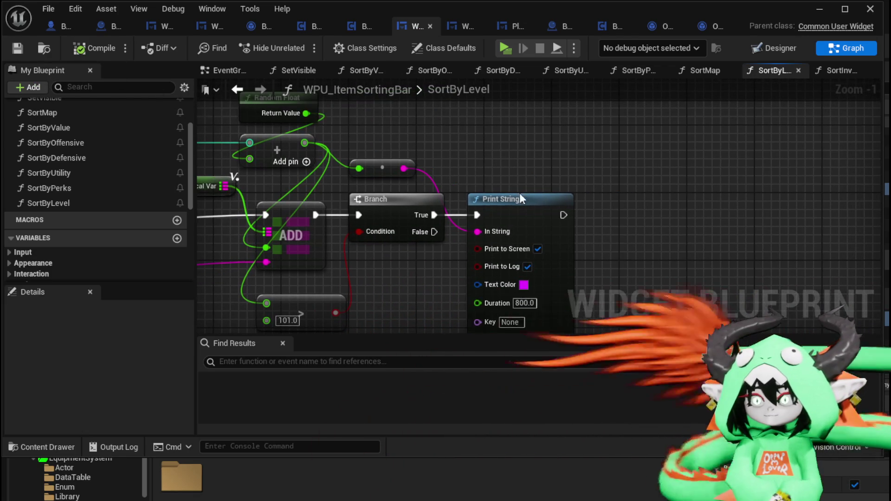
Step: Create an Append node from the string output beside Print String
{"action": "left_click_drag", "start_coordinate": [542, 205], "coordinate": [675, 211]}
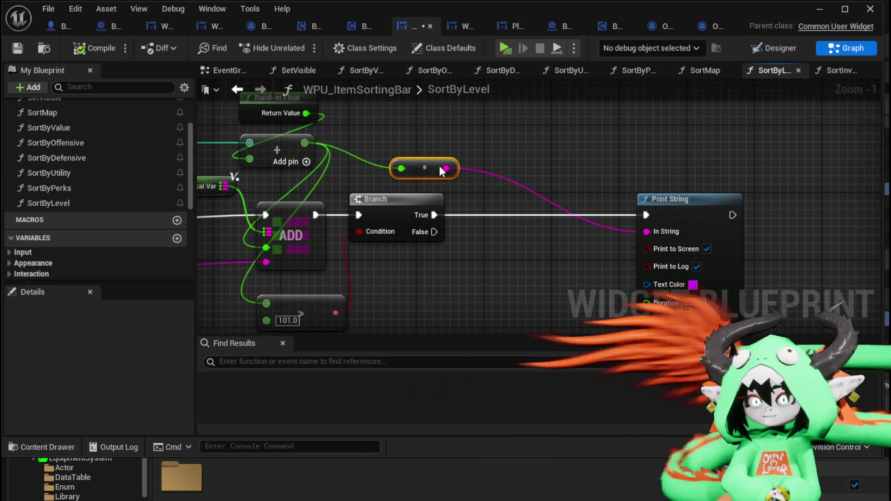
{"action": "left_click_drag", "start_coordinate": [411, 160], "coordinate": [499, 150]}
{"action": "type", "text": "Append"}
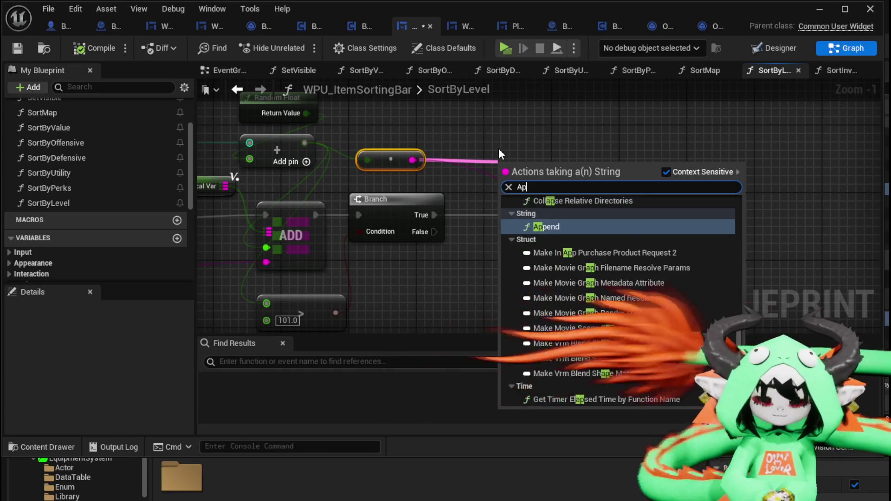
{"action": "key", "text": "Return"}
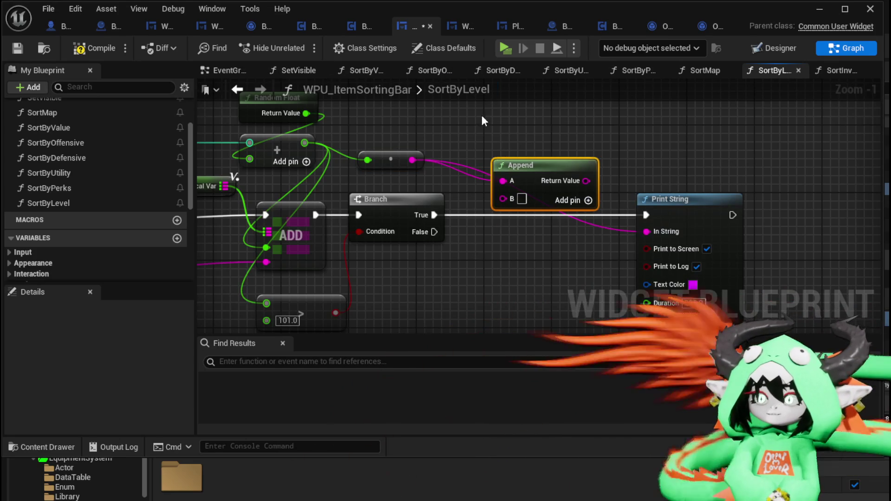
{"action": "mouse_move", "coordinate": [299, 211]}
{"action": "left_mouse_down"}
{"action": "mouse_move", "coordinate": [323, 184]}
{"action": "mouse_move", "coordinate": [296, 173]}
{"action": "left_mouse_up"}
Step: Give Append a third input with '//' as B and feed it into Print String
{"action": "mouse_move", "coordinate": [658, 171]}
{"action": "left_mouse_down"}
{"action": "mouse_move", "coordinate": [717, 184]}
{"action": "mouse_move", "coordinate": [710, 216]}
{"action": "mouse_move", "coordinate": [779, 179]}
{"action": "left_mouse_up"}
{"action": "left_click", "coordinate": [325, 207]}
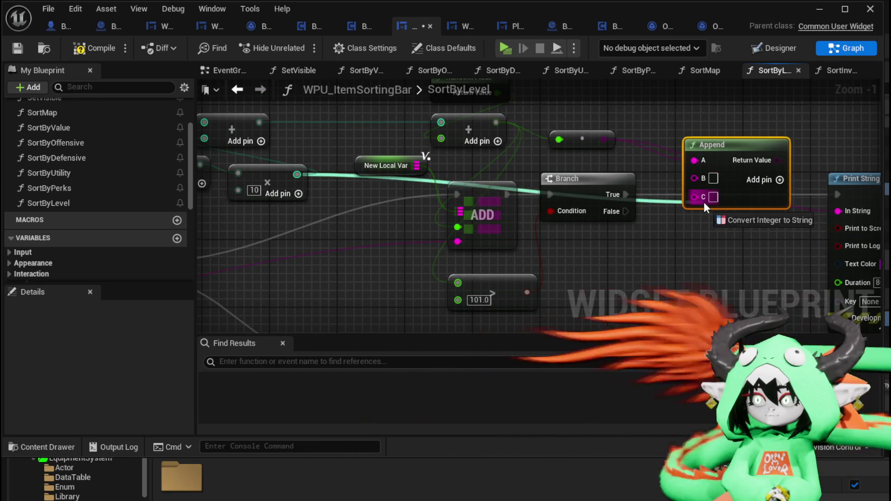
{"action": "left_click", "coordinate": [713, 179]}
{"action": "type", "text": "//"}
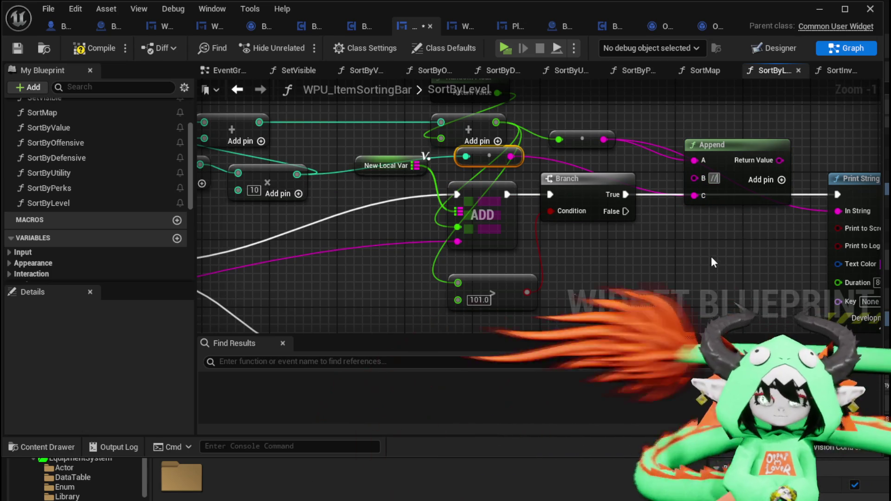
{"action": "left_click", "coordinate": [711, 256]}
{"action": "left_click_drag", "start_coordinate": [780, 160], "coordinate": [837, 211]}
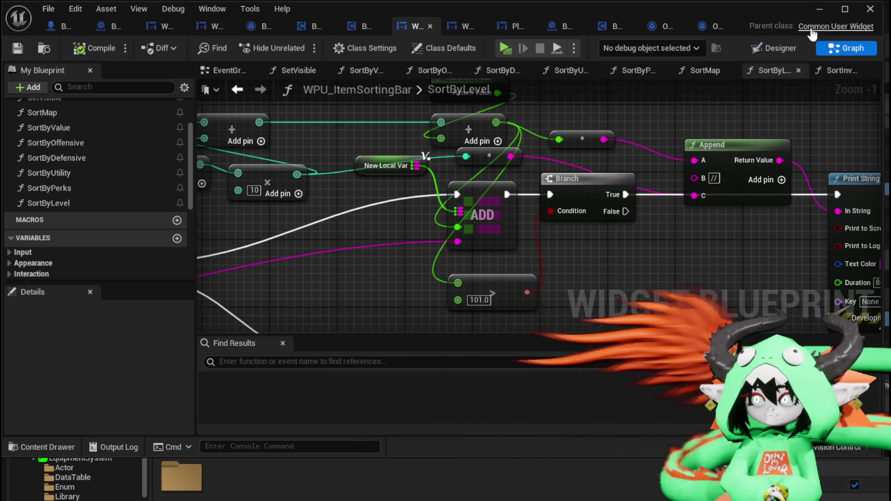
{"action": "left_click", "coordinate": [829, 14]}
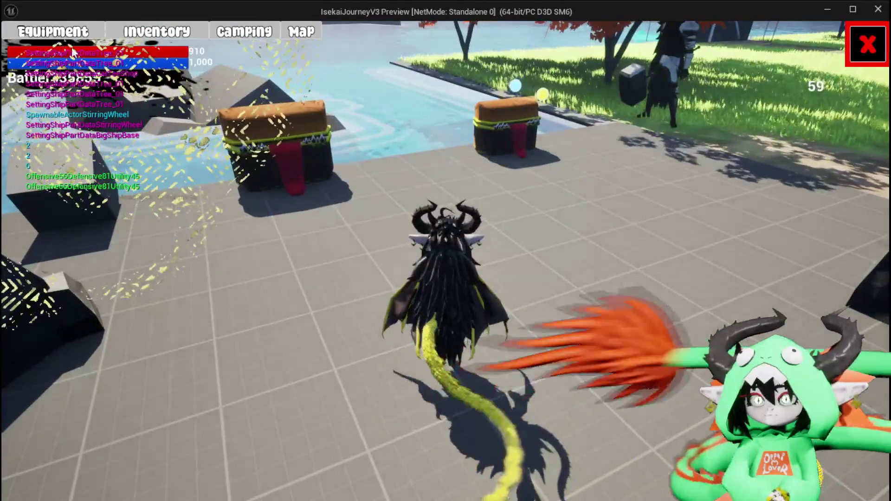
Step: Equip the Iron_Head, Iron_Chest, Iron_Hands and Iron_Legs gear on the character
{"action": "left_click", "coordinate": [38, 33]}
{"action": "left_click", "coordinate": [560, 173]}
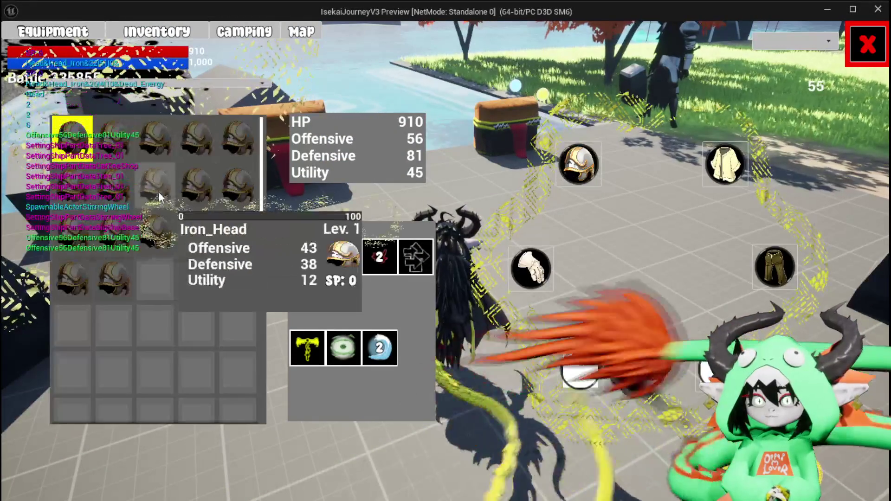
{"action": "left_click", "coordinate": [418, 206]}
{"action": "left_click", "coordinate": [531, 268]}
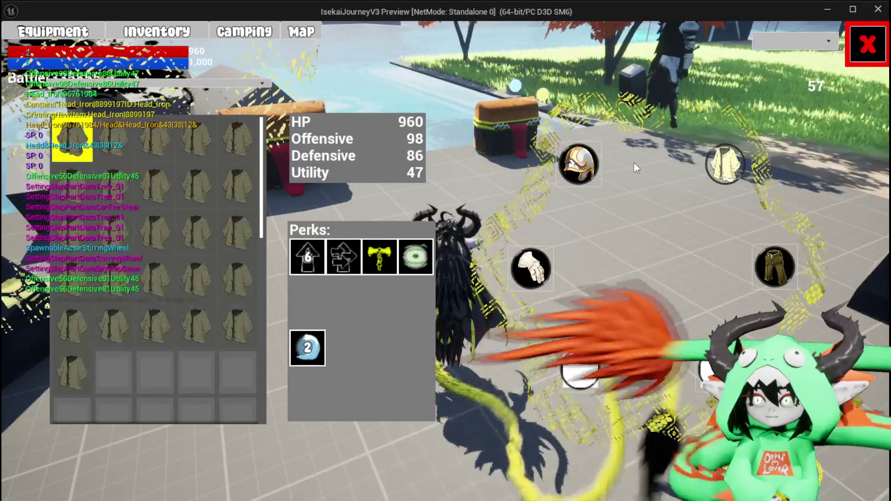
{"action": "left_click", "coordinate": [427, 205]}
{"action": "left_click", "coordinate": [531, 268]}
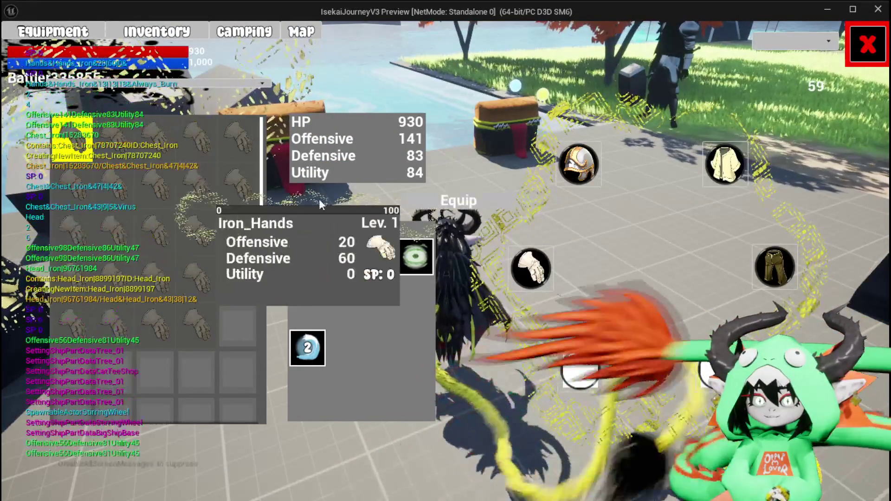
{"action": "left_click", "coordinate": [427, 205]}
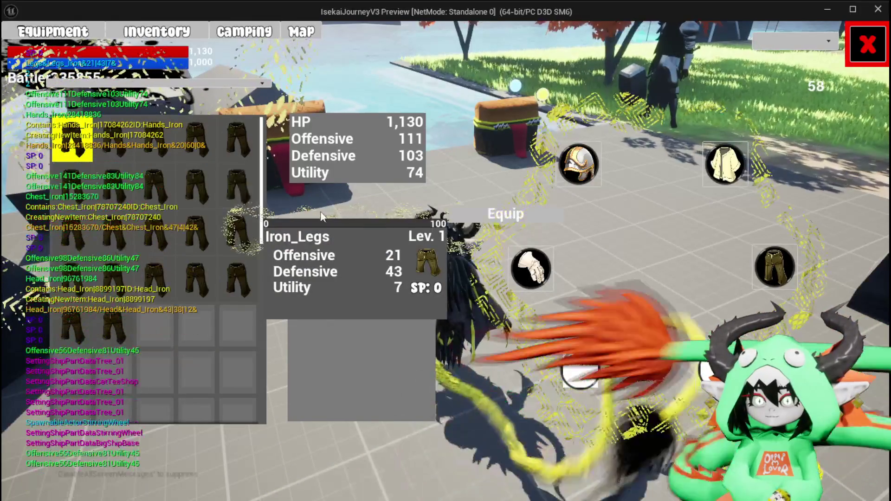
{"action": "left_click", "coordinate": [487, 212]}
{"action": "key", "text": "Escape"}
Step: Open the storage chest and sort its inventory by Level
{"action": "key", "text": "e"}
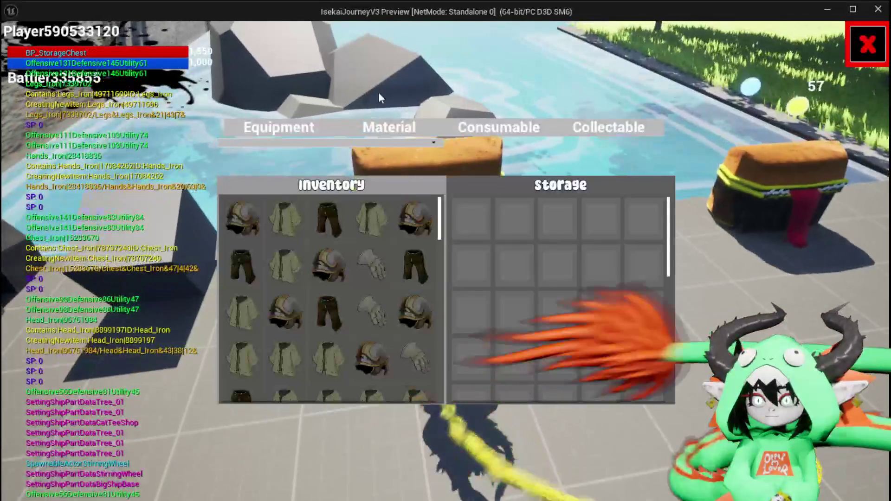
{"action": "left_click", "coordinate": [285, 144]}
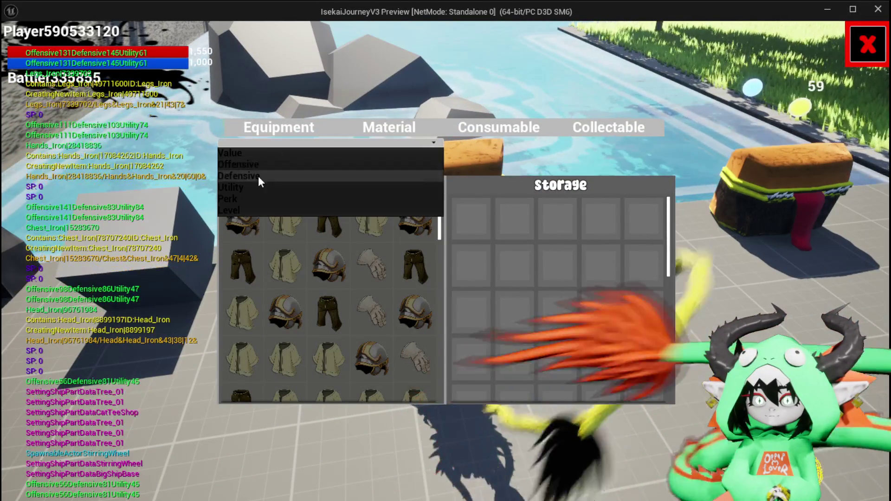
{"action": "left_click", "coordinate": [246, 211]}
{"action": "mouse_move", "coordinate": [234, 223]}
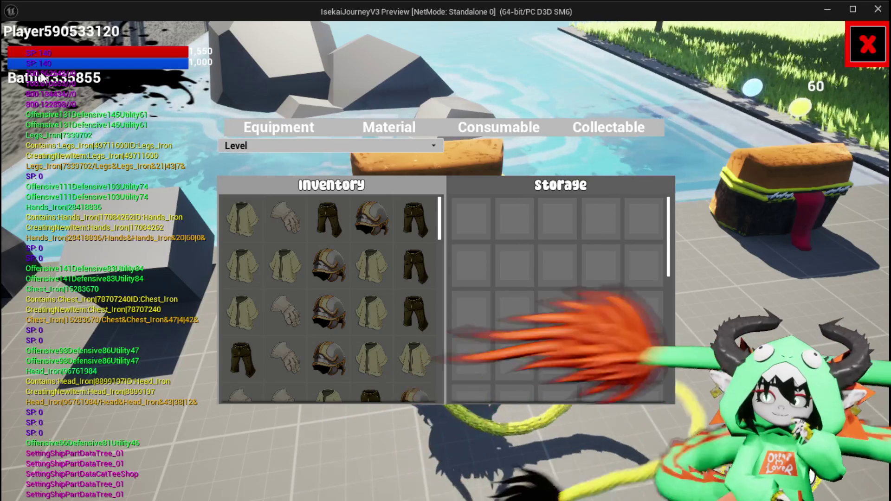
{"action": "mouse_move", "coordinate": [297, 223]}
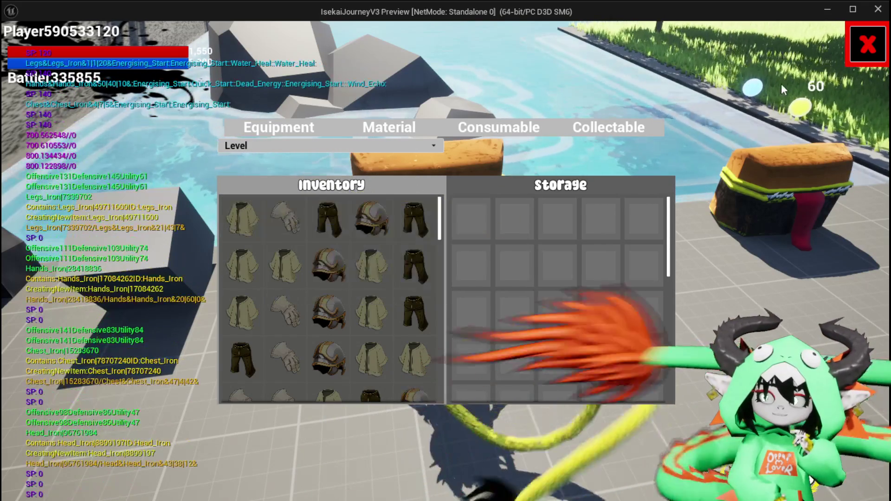
Step: End the play preview and return to the SortByLevel graph's level calculation nodes
{"action": "key", "text": "i"}
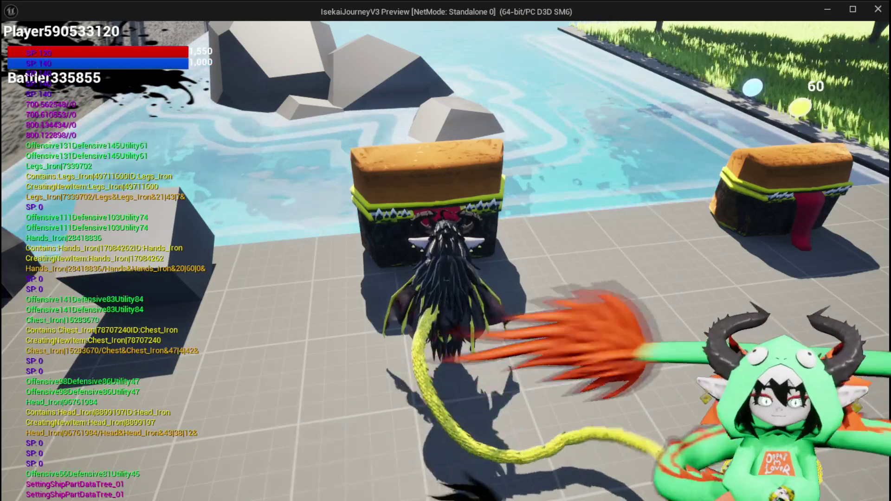
{"action": "key", "text": "Escape"}
{"action": "key", "text": "alt+Tab"}
{"action": "mouse_move", "coordinate": [292, 221]}
{"action": "left_mouse_down"}
{"action": "mouse_move", "coordinate": [576, 232]}
{"action": "mouse_move", "coordinate": [551, 243]}
{"action": "left_mouse_up"}
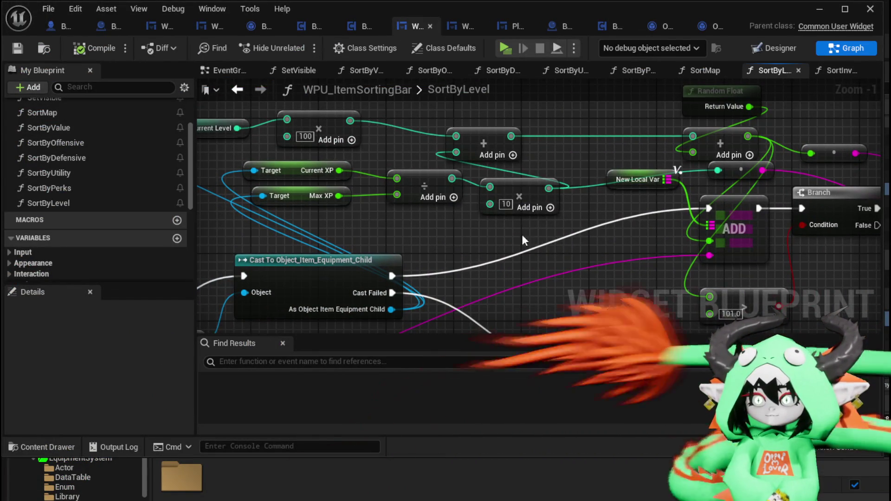
Step: Convert the XP-ratio divide and multiply pins to double-precision float and wire them together
{"action": "left_click_drag", "start_coordinate": [425, 180], "coordinate": [412, 180]}
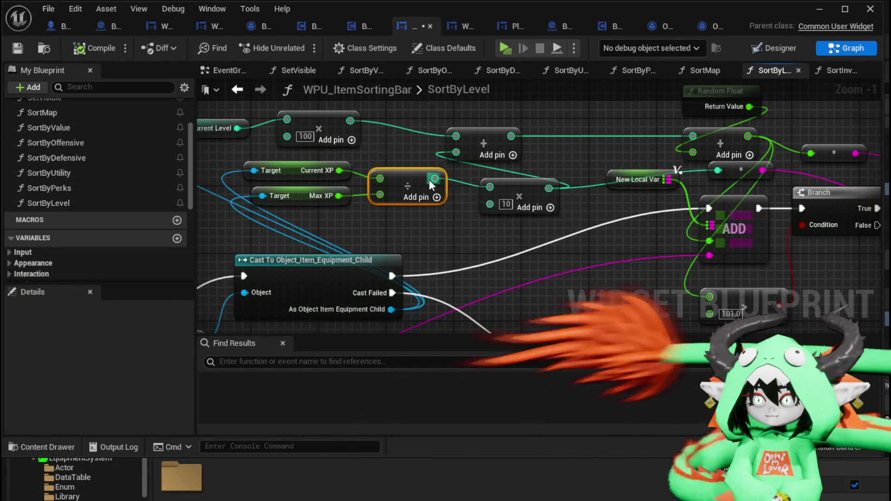
{"action": "right_click", "coordinate": [434, 179]}
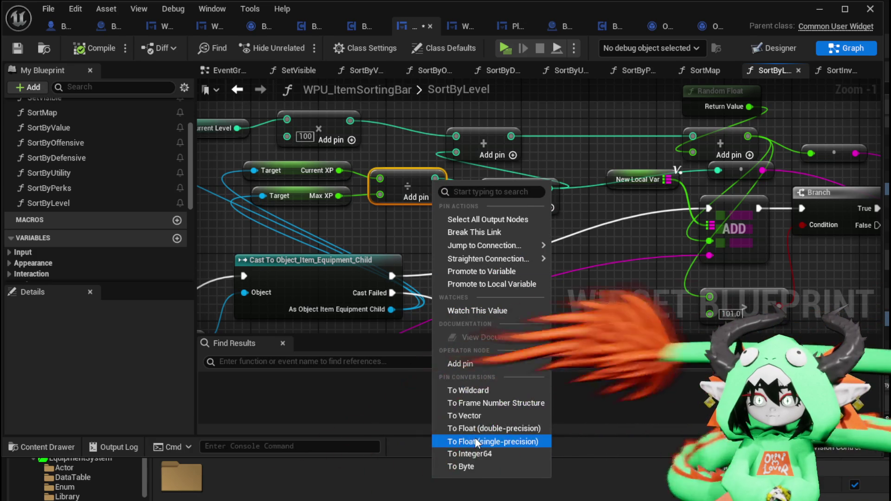
{"action": "left_click", "coordinate": [475, 440]}
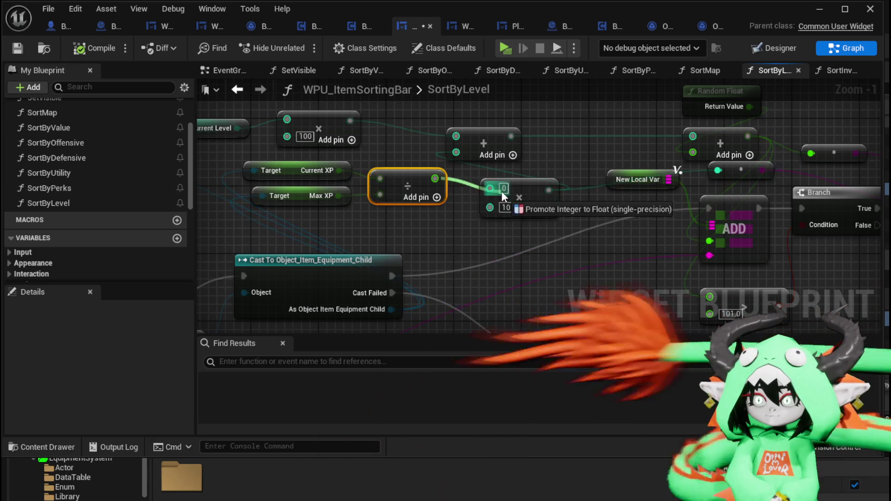
{"action": "right_click", "coordinate": [490, 189]}
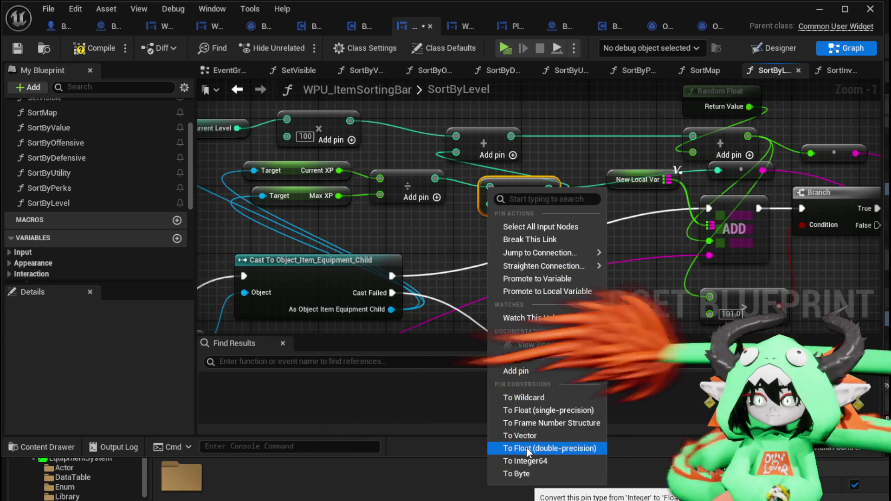
{"action": "left_click", "coordinate": [526, 447]}
{"action": "right_click", "coordinate": [435, 179]}
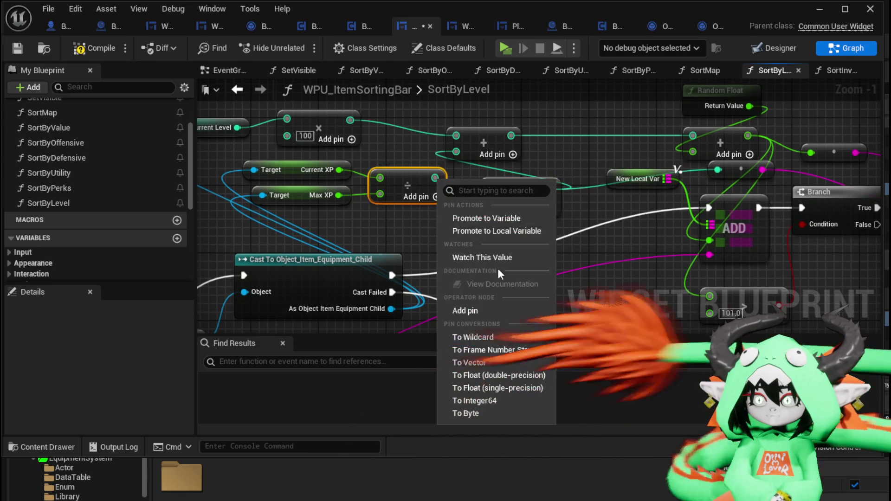
{"action": "left_click", "coordinate": [514, 374]}
{"action": "left_click_drag", "start_coordinate": [435, 178], "coordinate": [490, 186]}
Step: Compile and save WPU_ItemSortingBar, then minimize the blueprint editor
{"action": "left_click", "coordinate": [92, 48]}
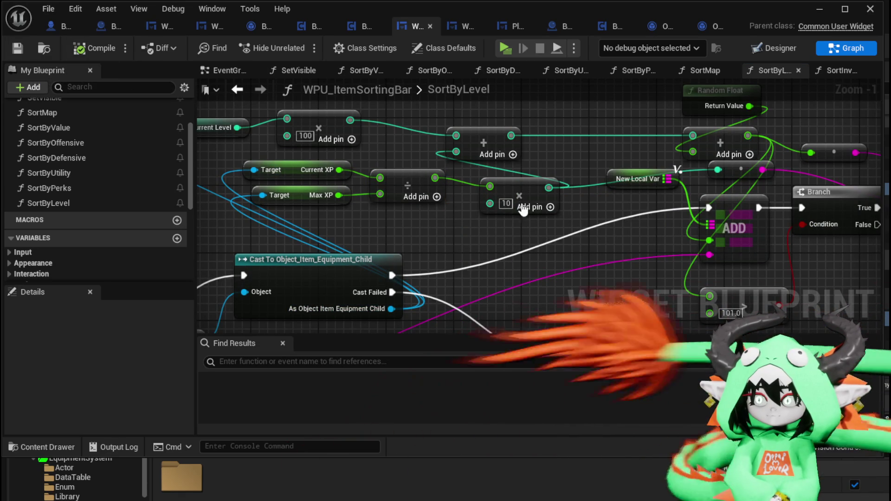
{"action": "left_click_drag", "start_coordinate": [505, 184], "coordinate": [497, 184]}
{"action": "left_click", "coordinate": [466, 222]}
{"action": "key", "text": "ctrl+s"}
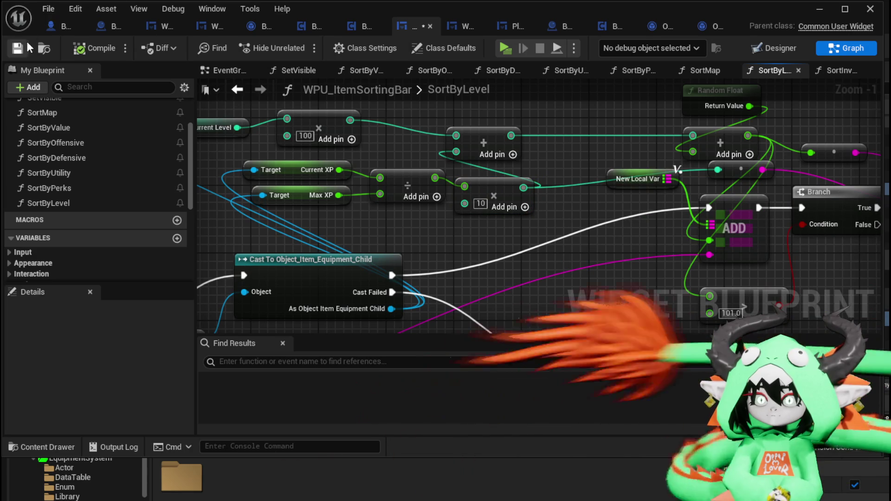
{"action": "left_click", "coordinate": [820, 12]}
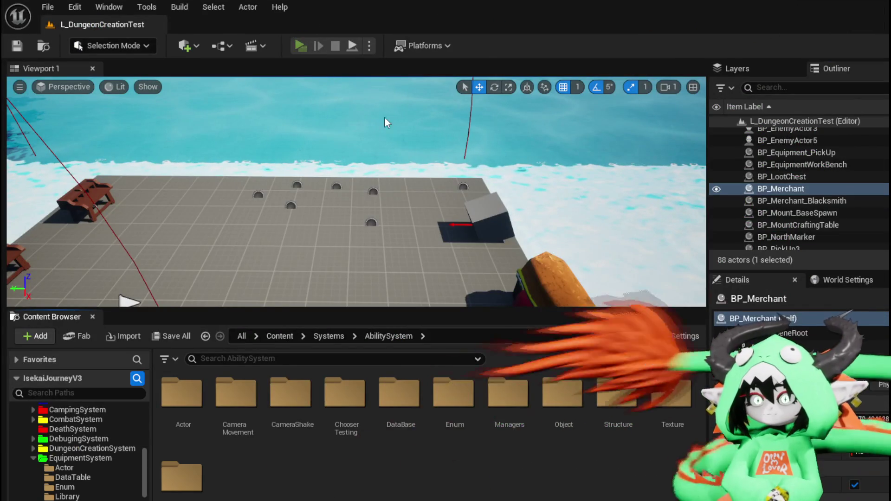
Step: Start the play preview and equip the iron head, chest, hands and legs gear
{"action": "key", "text": "alt+p"}
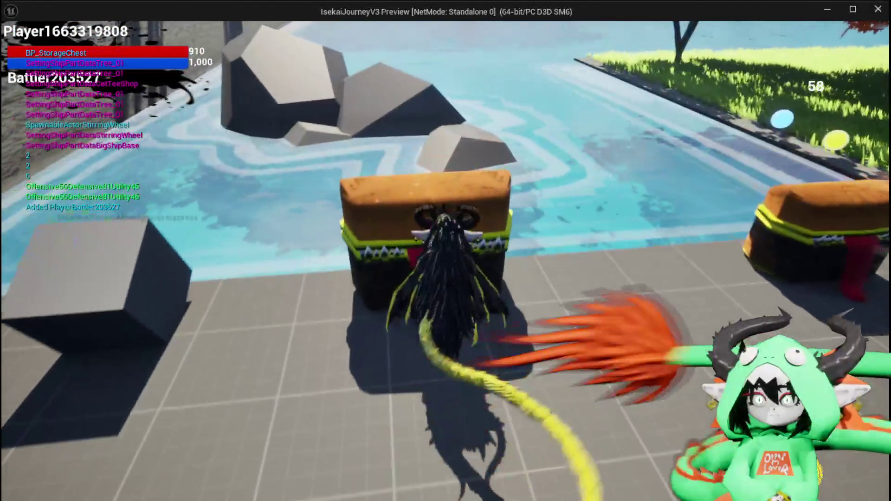
{"action": "key", "text": "Tab"}
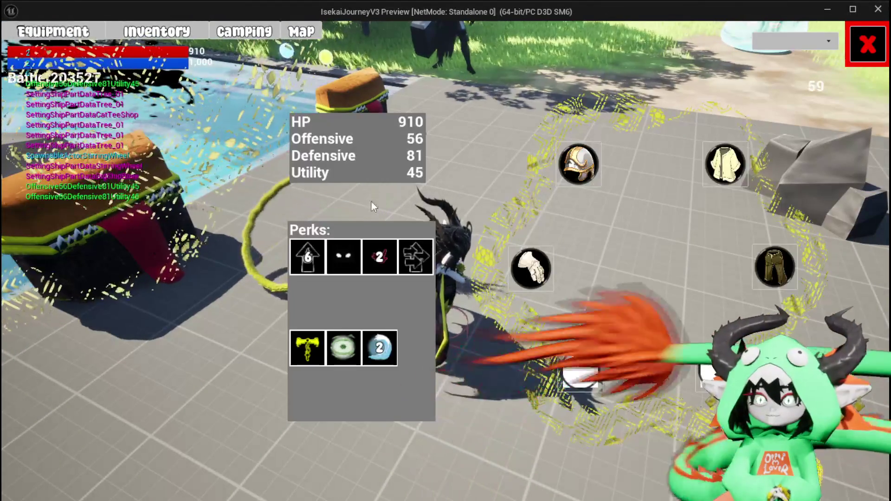
{"action": "left_click", "coordinate": [578, 163]}
{"action": "left_click", "coordinate": [73, 135]}
{"action": "left_click", "coordinate": [469, 189]}
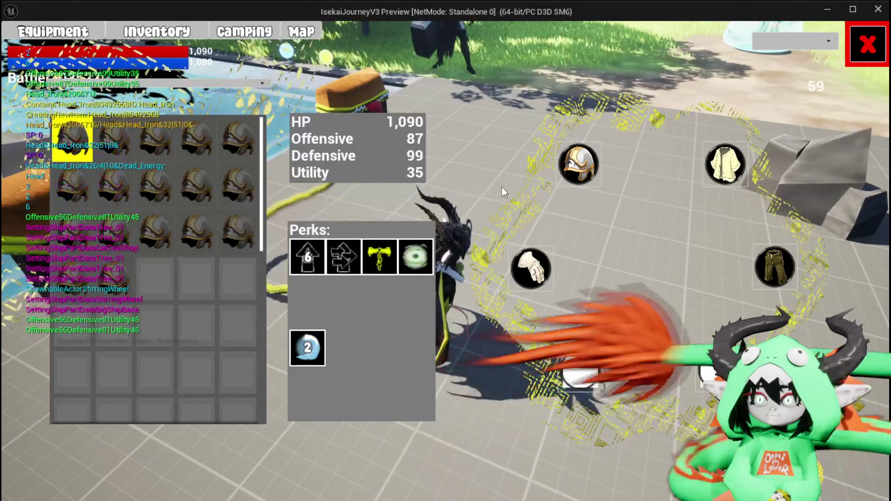
{"action": "left_click", "coordinate": [726, 163]}
{"action": "mouse_move", "coordinate": [229, 177]}
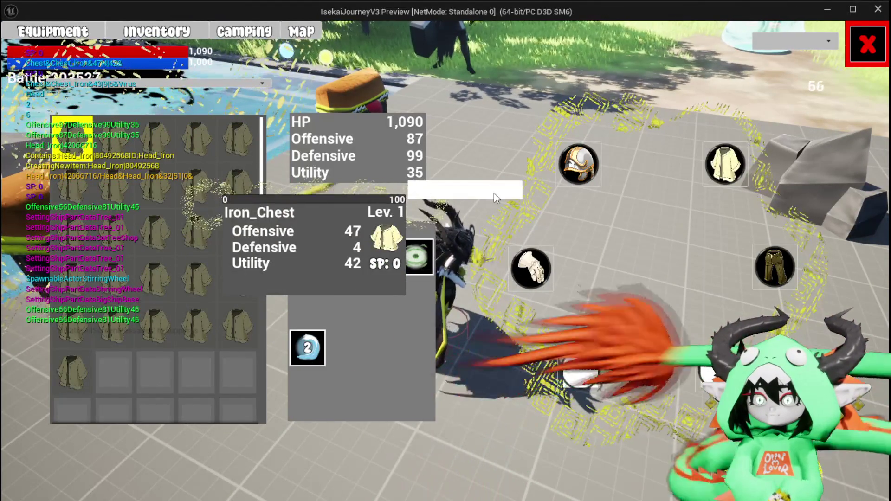
{"action": "left_click", "coordinate": [494, 193]}
{"action": "left_click", "coordinate": [531, 268]}
{"action": "mouse_move", "coordinate": [183, 162]}
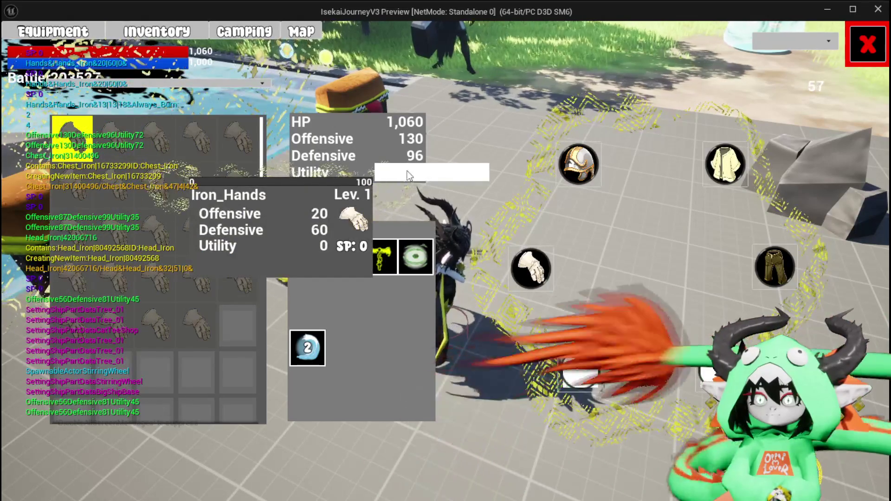
{"action": "left_click", "coordinate": [408, 175]}
{"action": "left_click", "coordinate": [774, 267]}
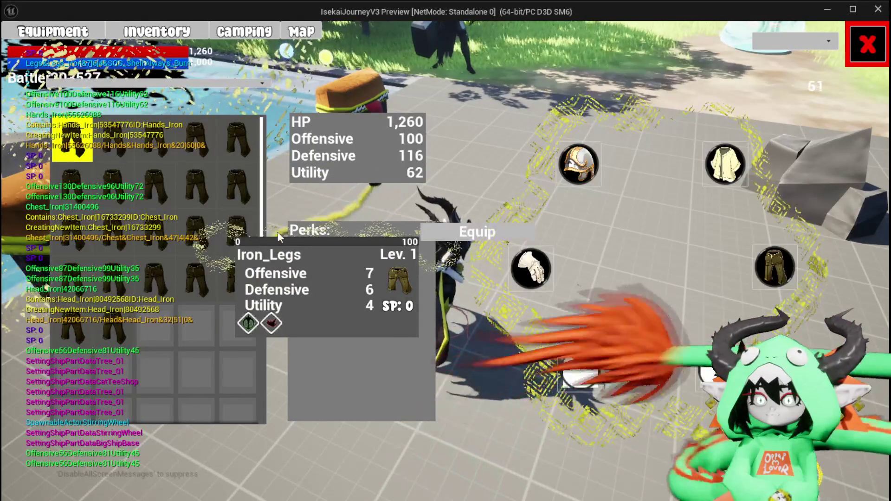
{"action": "left_click", "coordinate": [422, 231]}
{"action": "key", "text": "Escape"}
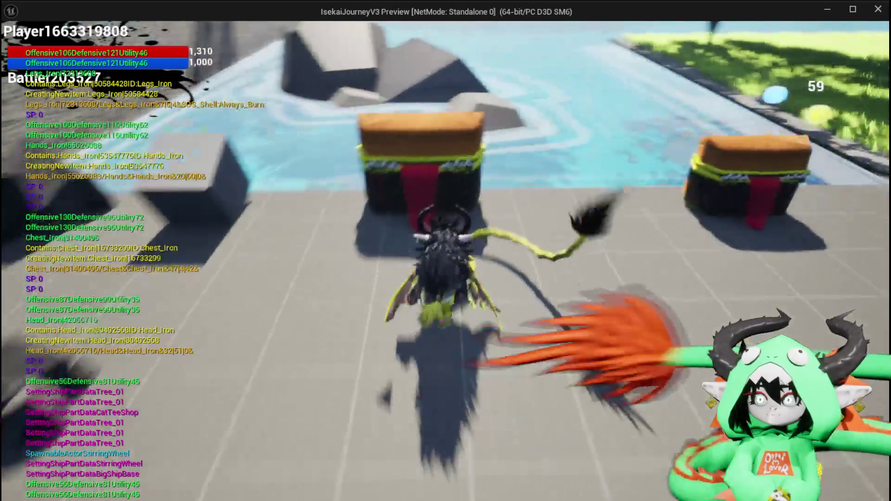
Step: Sort the storage chest inventory by Level, then stop the preview
{"action": "key", "text": "e"}
{"action": "left_click", "coordinate": [303, 145]}
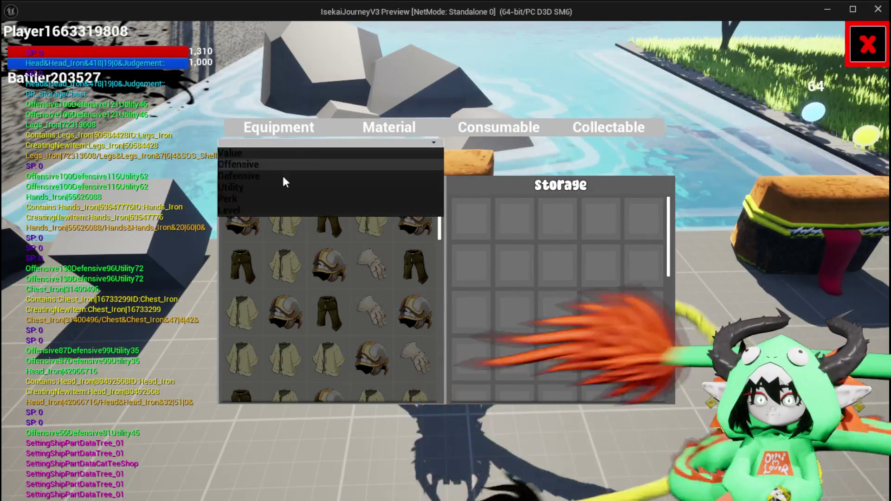
{"action": "left_click", "coordinate": [249, 211]}
{"action": "mouse_move", "coordinate": [239, 219]}
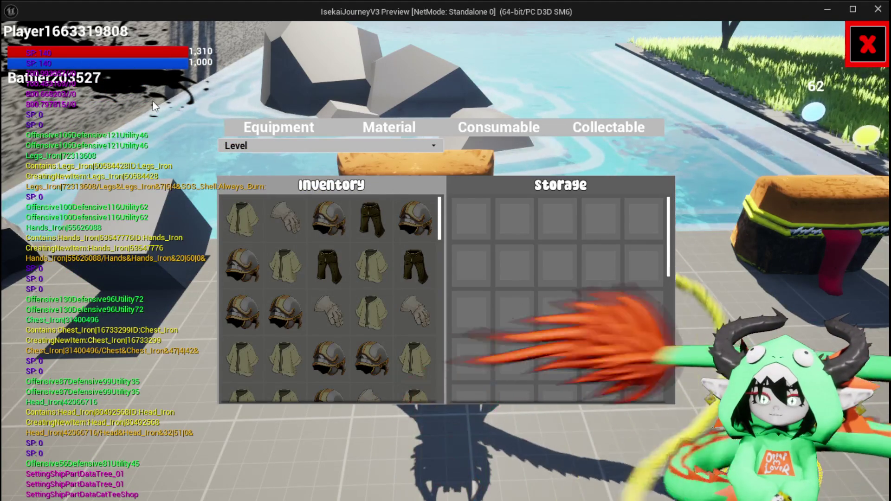
{"action": "key", "text": "Escape"}
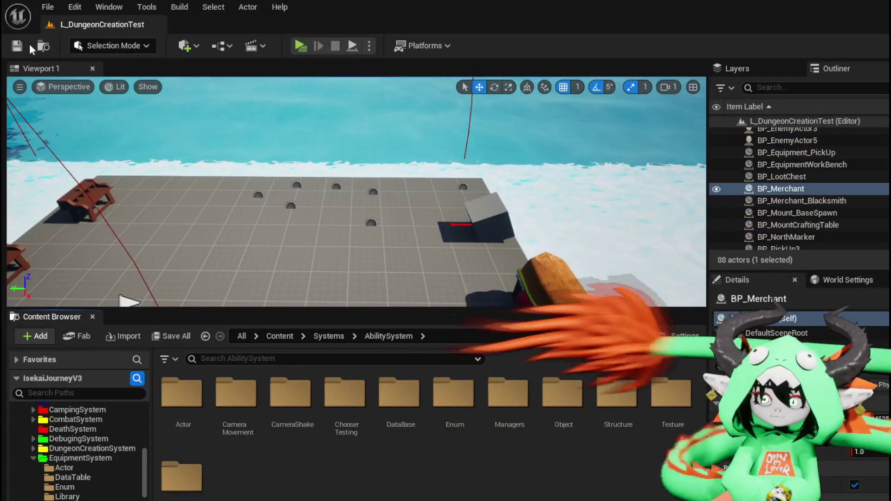
Step: Save all, then wire the calculated sort value into Append's C pin in SortByLevel
{"action": "left_click", "coordinate": [18, 45]}
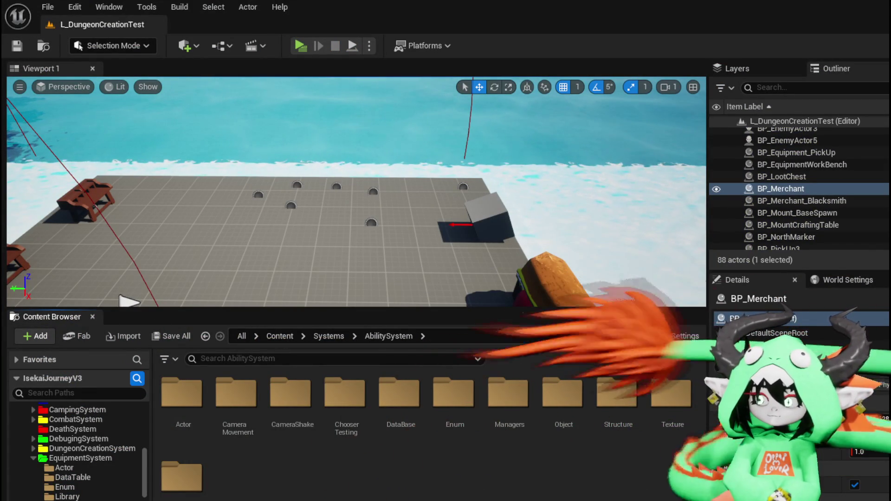
{"action": "key", "text": "alt+Tab"}
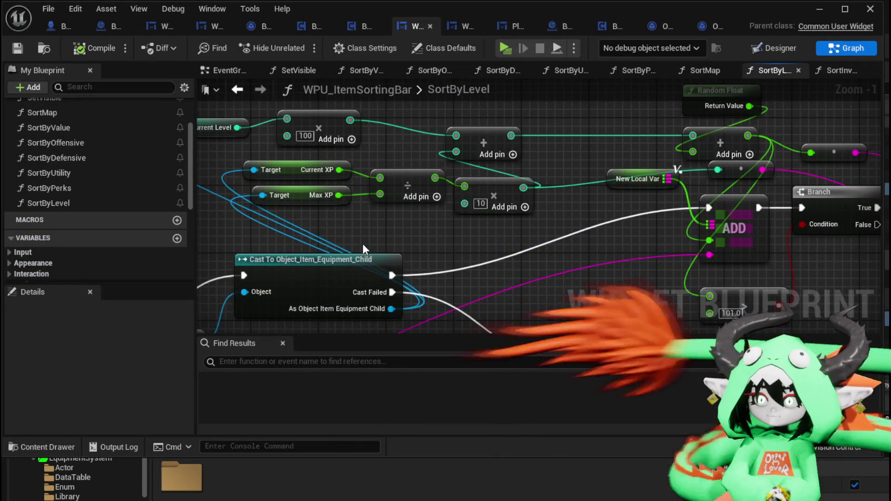
{"action": "left_click_drag", "start_coordinate": [363, 244], "coordinate": [296, 208]}
{"action": "left_click_drag", "start_coordinate": [767, 222], "coordinate": [552, 222]}
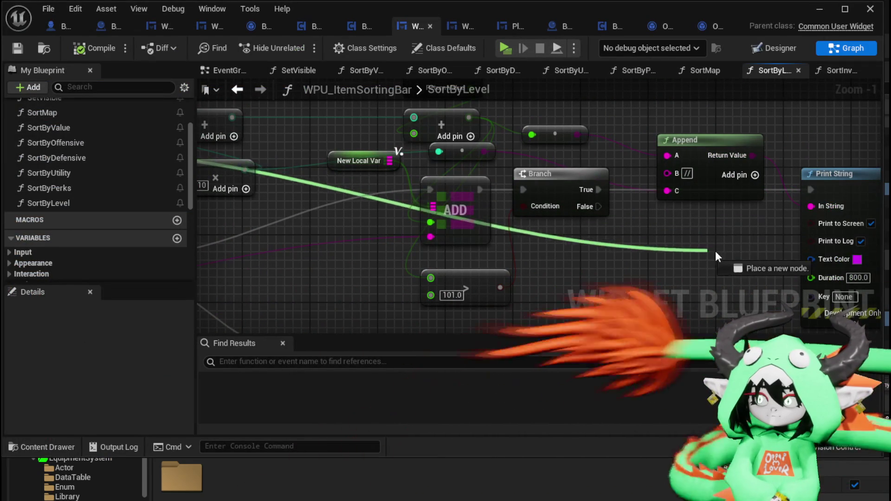
{"action": "mouse_move", "coordinate": [819, 208]}
{"action": "left_mouse_down"}
{"action": "mouse_move", "coordinate": [694, 207]}
{"action": "mouse_move", "coordinate": [669, 190]}
{"action": "left_mouse_up"}
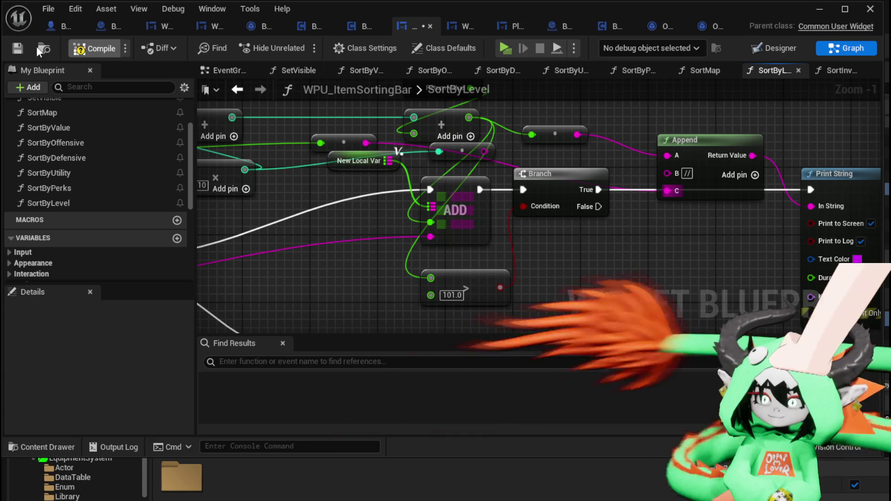
Step: Review the whole SortByLevel graph, minimize the editor and save all changes
{"action": "scroll", "coordinate": [335, 199], "scroll_direction": "down", "scroll_amount": 2}
{"action": "left_click_drag", "start_coordinate": [335, 198], "coordinate": [619, 198]}
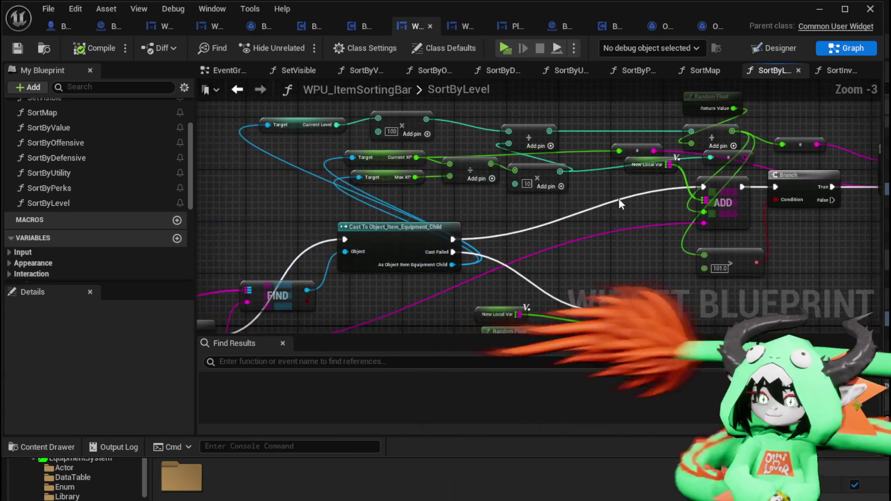
{"action": "left_click_drag", "start_coordinate": [529, 181], "coordinate": [420, 189]}
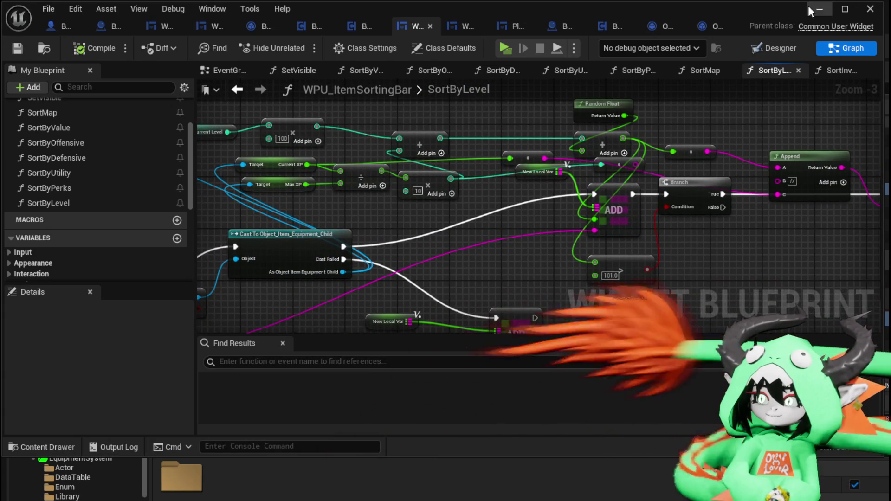
{"action": "left_click", "coordinate": [810, 7]}
{"action": "left_click", "coordinate": [22, 47]}
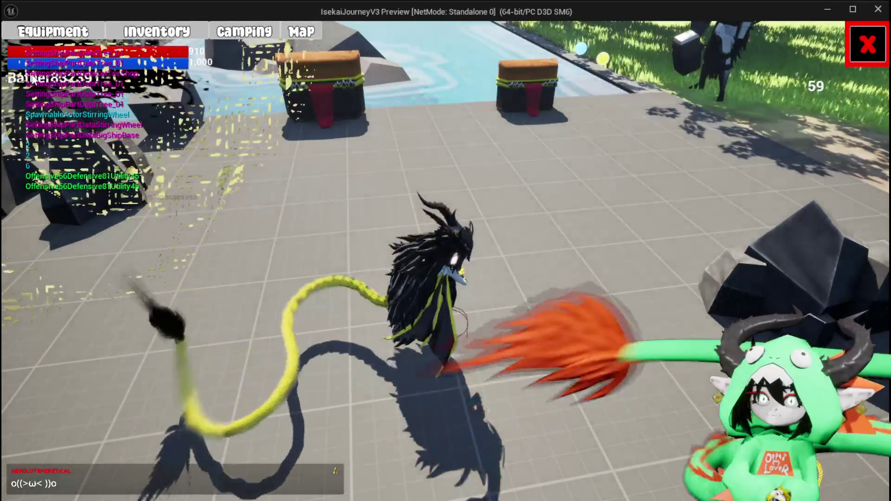
Step: Equip a helmet, chest piece, gloves and leg armour in the equipment menu
{"action": "key", "text": "Tab"}
{"action": "left_click", "coordinate": [571, 171]}
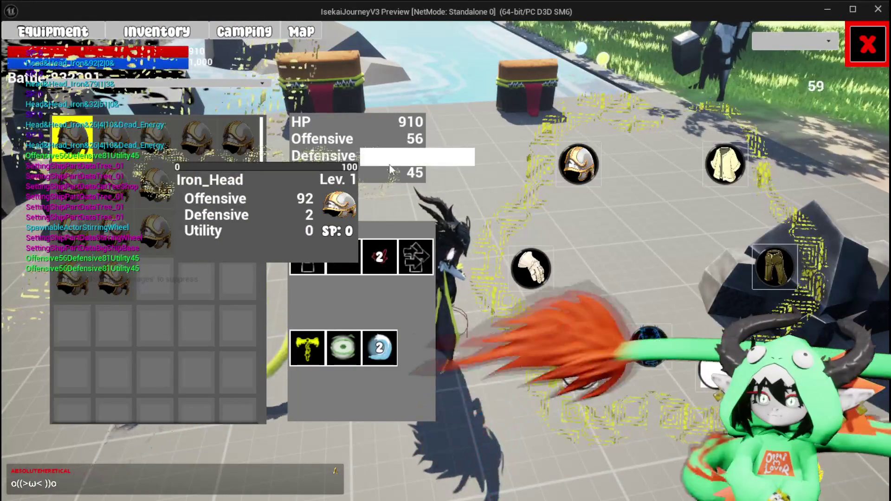
{"action": "left_click", "coordinate": [173, 139]}
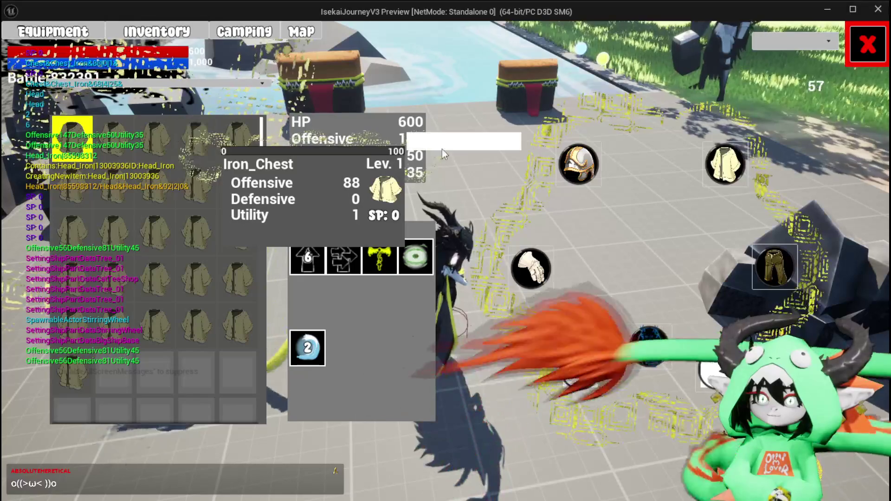
{"action": "left_click", "coordinate": [184, 135]}
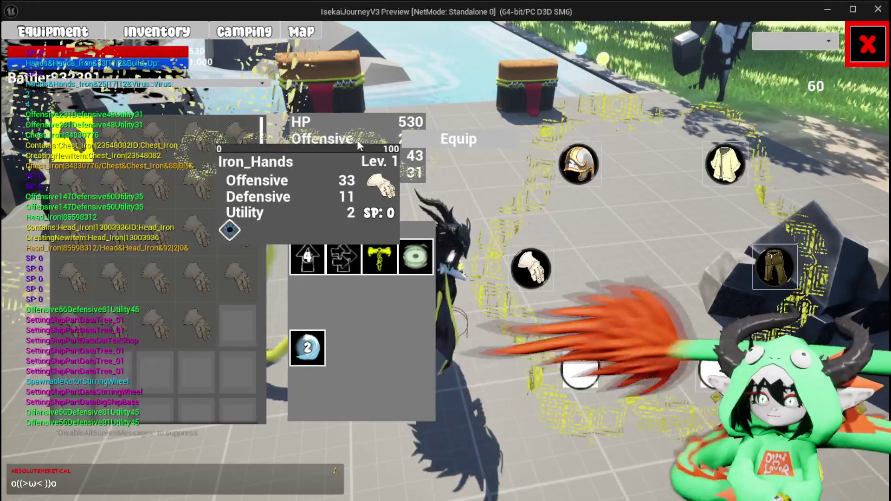
{"action": "left_click", "coordinate": [458, 153]}
{"action": "left_click", "coordinate": [771, 279]}
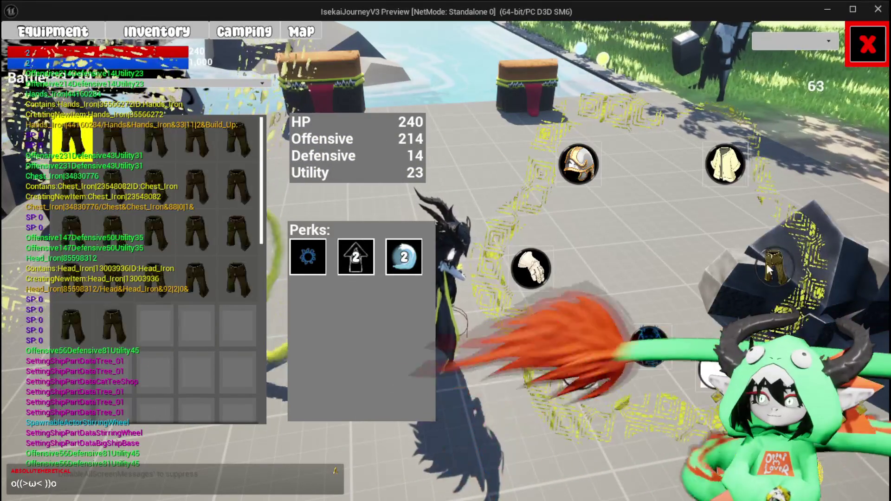
{"action": "left_click", "coordinate": [190, 135]}
{"action": "left_click", "coordinate": [437, 142]}
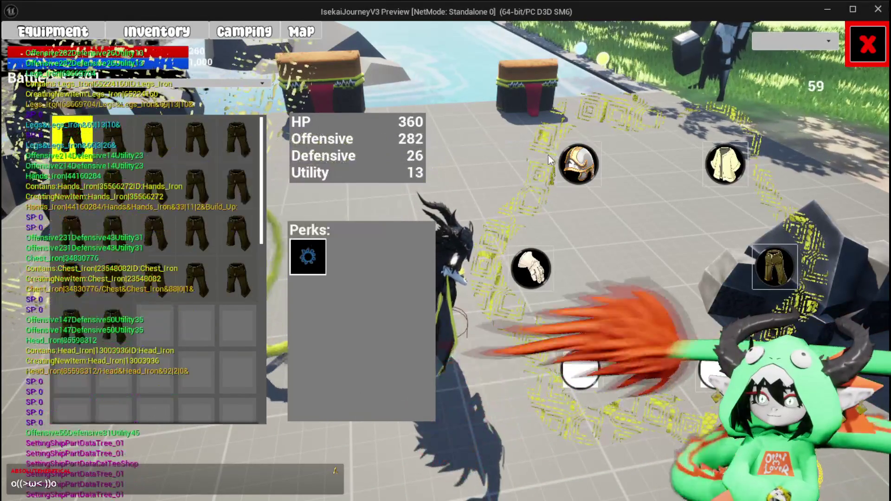
{"action": "left_click", "coordinate": [867, 45]}
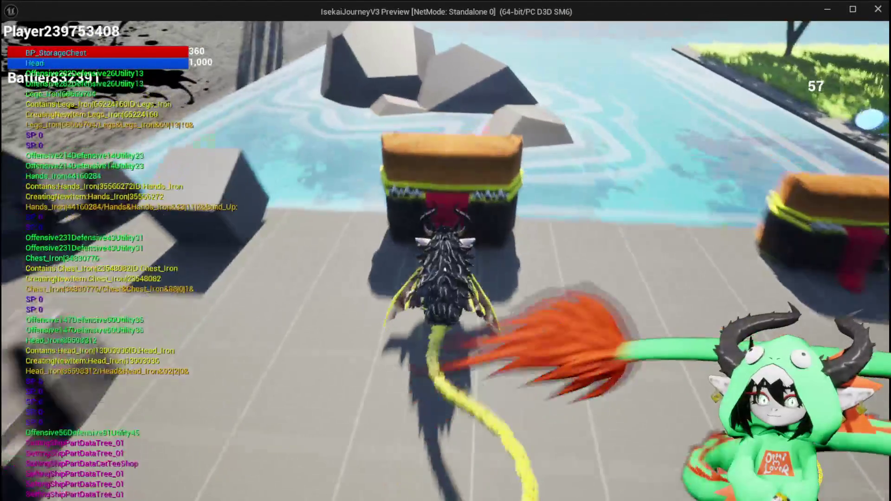
Step: Sort the storage chest inventory by Level, stop the preview and save the level
{"action": "key", "text": "e"}
{"action": "left_click", "coordinate": [321, 143]}
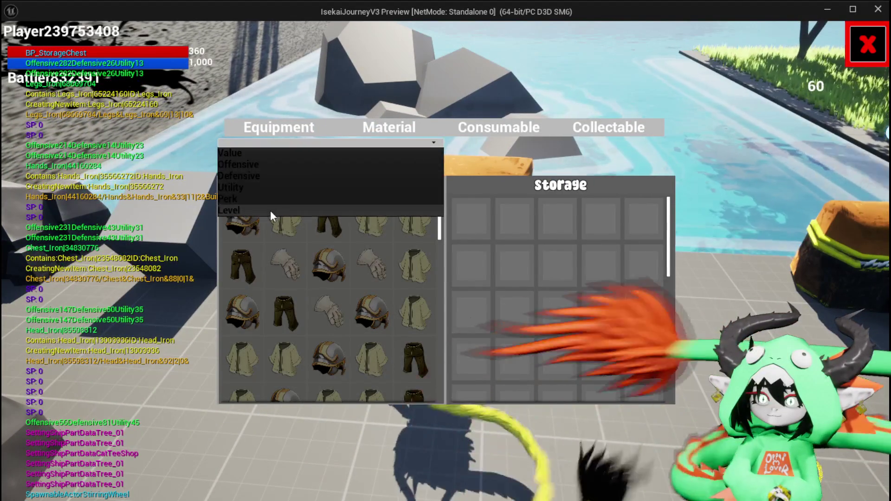
{"action": "left_click", "coordinate": [270, 210]}
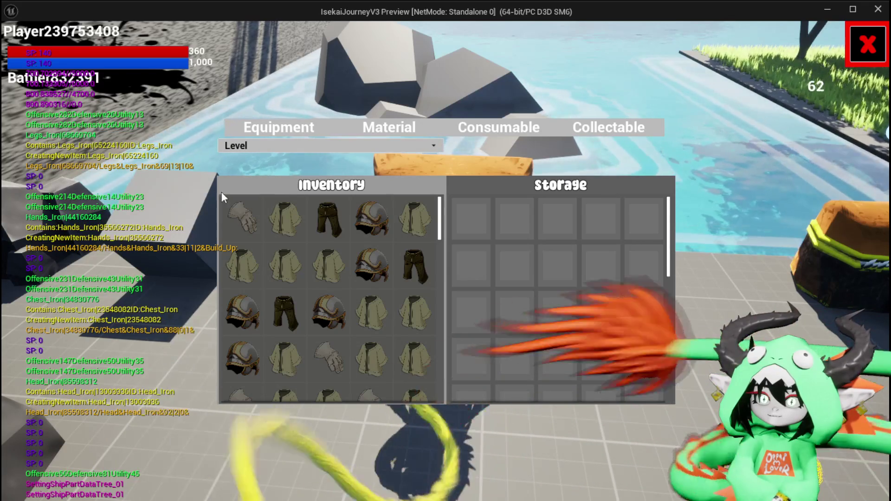
{"action": "left_click", "coordinate": [867, 45]}
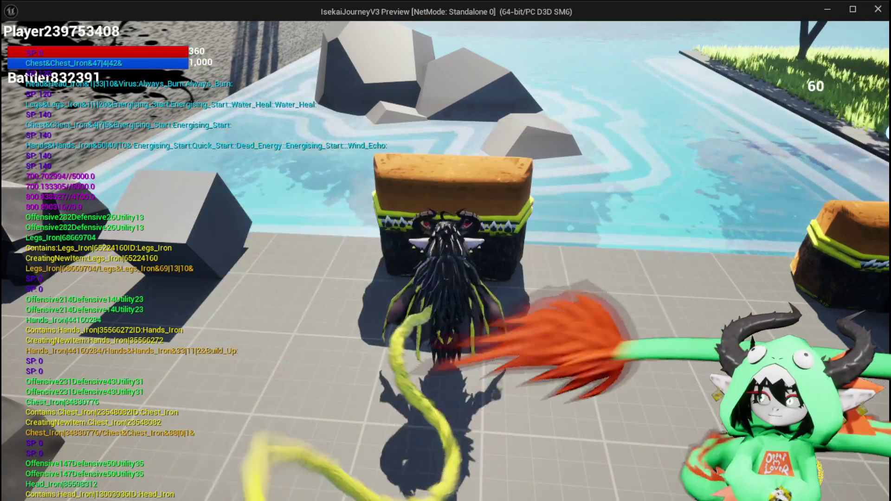
{"action": "key", "text": "Escape"}
{"action": "left_click", "coordinate": [15, 46]}
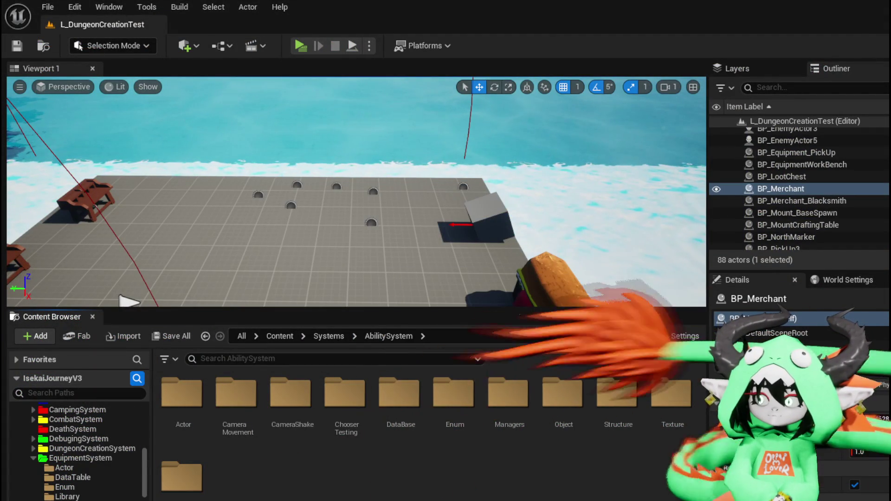
Step: Connect the level value wire to Append's C input, then launch a Standalone game preview
{"action": "key", "text": "alt+Tab"}
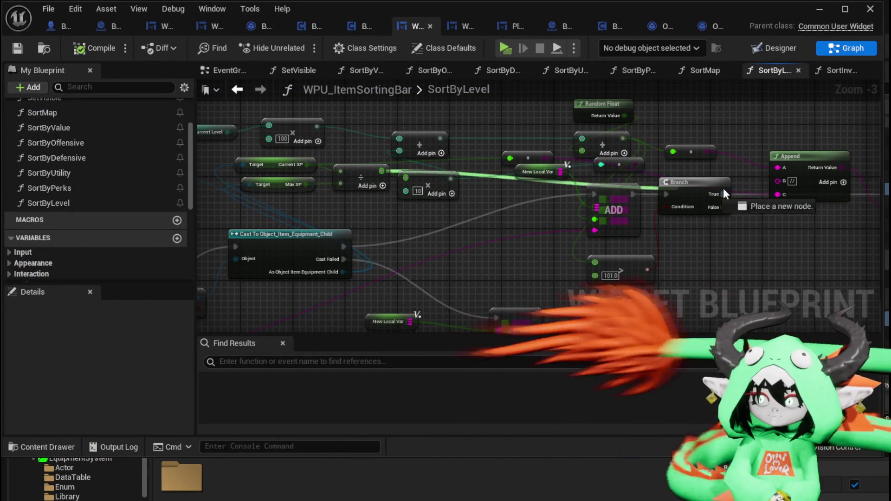
{"action": "left_click_drag", "start_coordinate": [783, 194], "coordinate": [780, 195]}
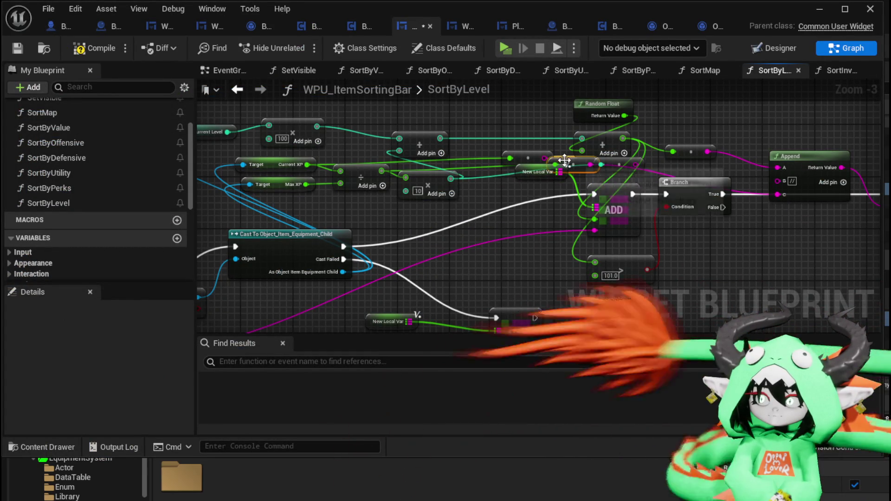
{"action": "left_click_drag", "start_coordinate": [509, 150], "coordinate": [470, 214]}
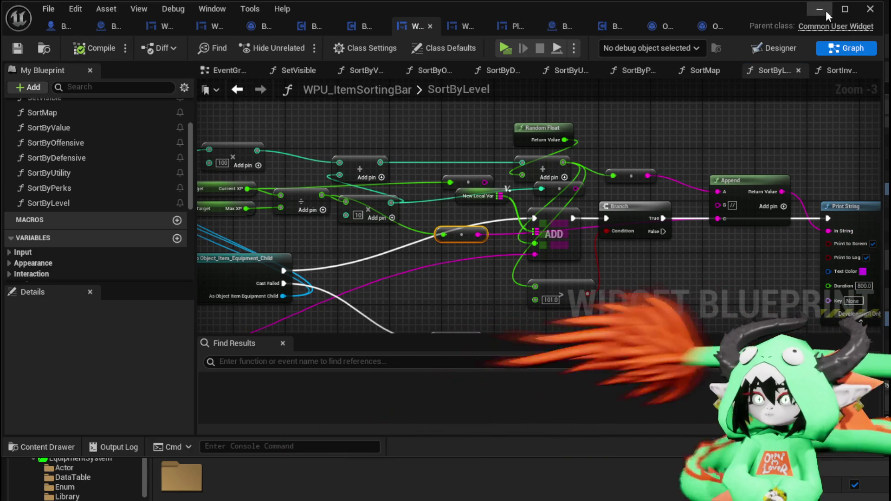
{"action": "left_click", "coordinate": [826, 11]}
{"action": "left_click", "coordinate": [303, 48]}
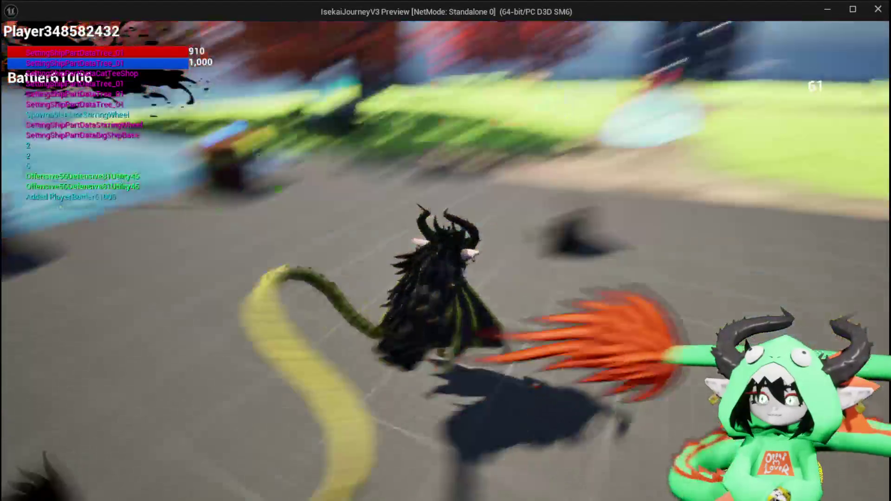
Step: Equip the Iron_Head helmet from the equipment menu
{"action": "key", "text": "Tab"}
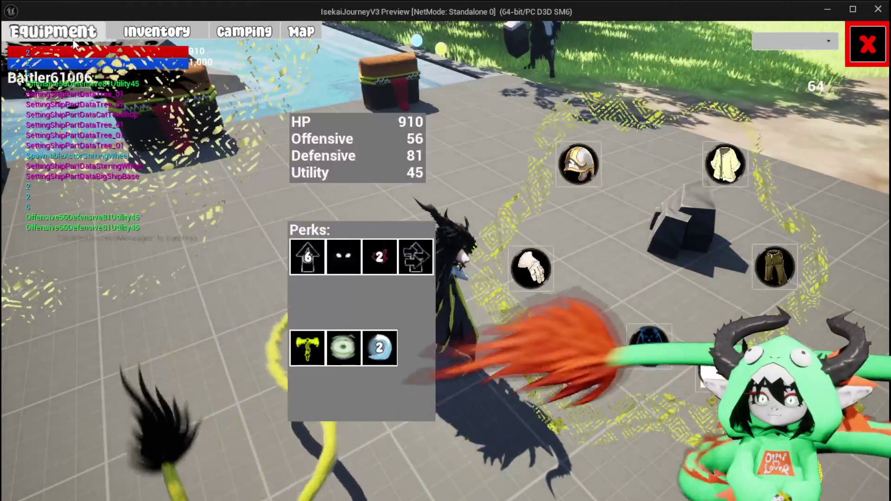
{"action": "left_click", "coordinate": [578, 165]}
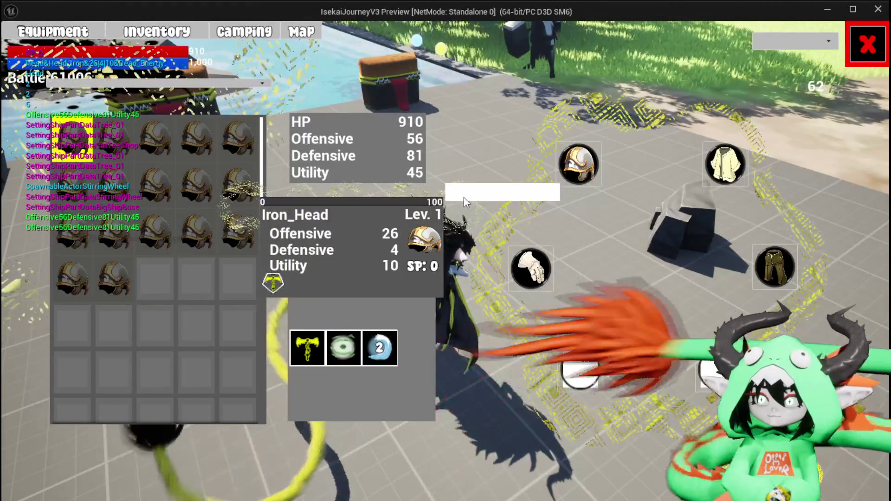
{"action": "left_click", "coordinate": [464, 196]}
{"action": "key", "text": "Tab"}
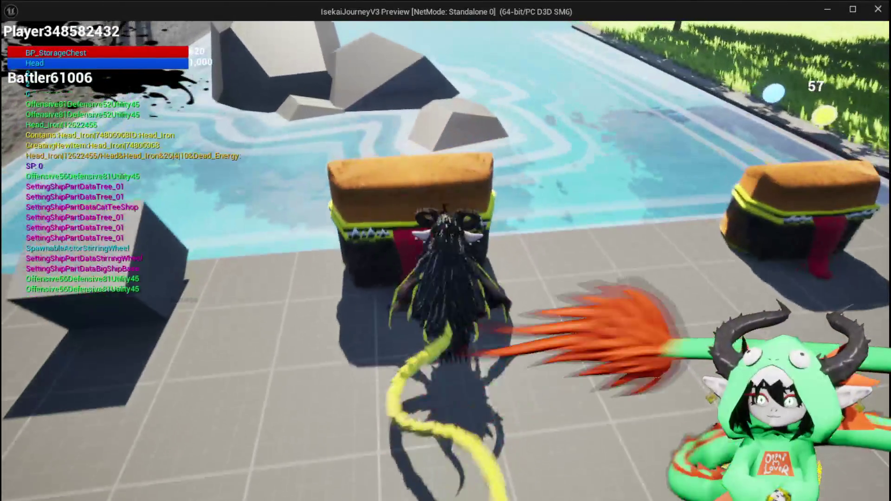
Step: Sort the storage chest inventory by Level, end the preview and save the level
{"action": "key", "text": "e"}
{"action": "left_click", "coordinate": [313, 143]}
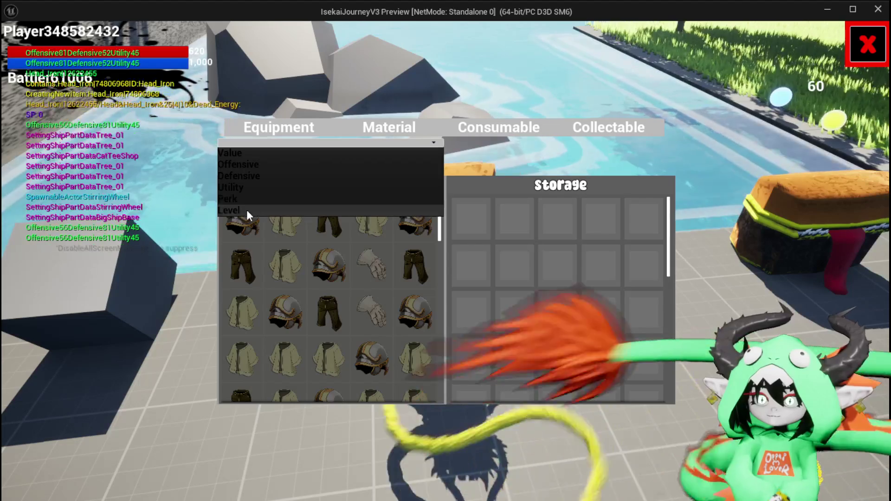
{"action": "left_click", "coordinate": [247, 211]}
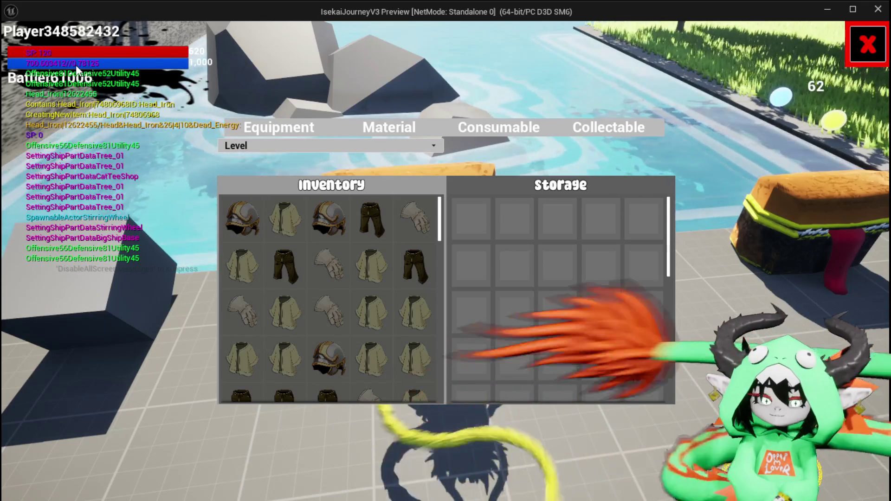
{"action": "key", "text": "Escape"}
{"action": "left_click", "coordinate": [23, 48]}
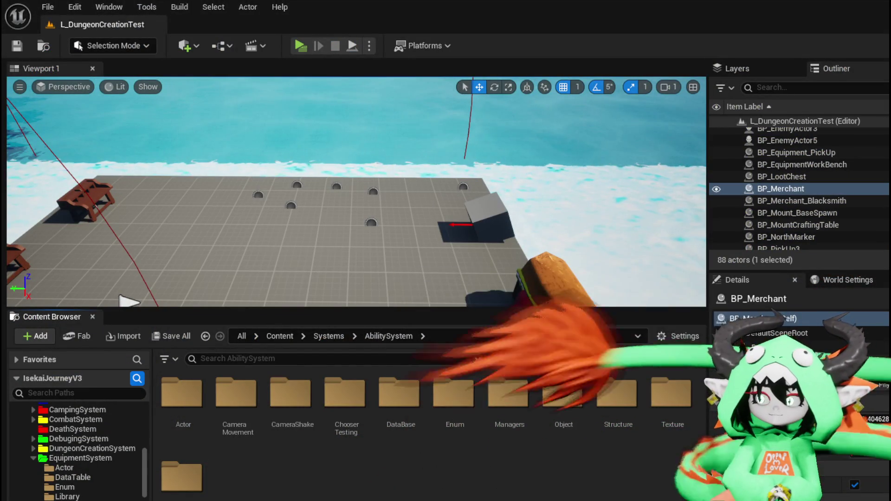
Step: Add a Multiply node scaling the XP ratio by 10.0, feed it into the sort value, and play
{"action": "key", "text": "alt+Tab"}
{"action": "scroll", "coordinate": [343, 240], "scroll_direction": "up", "scroll_amount": 3}
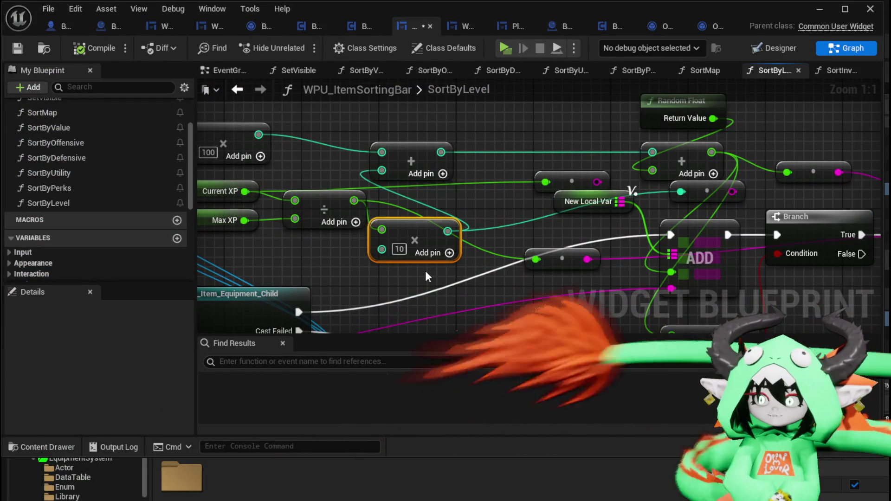
{"action": "left_click_drag", "start_coordinate": [366, 212], "coordinate": [395, 215]}
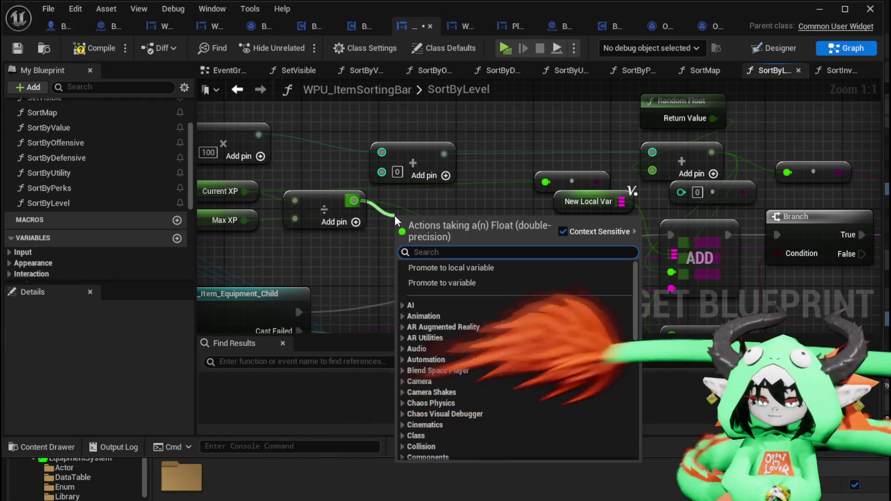
{"action": "type", "text": "multiply"}
{"action": "key", "text": "Return"}
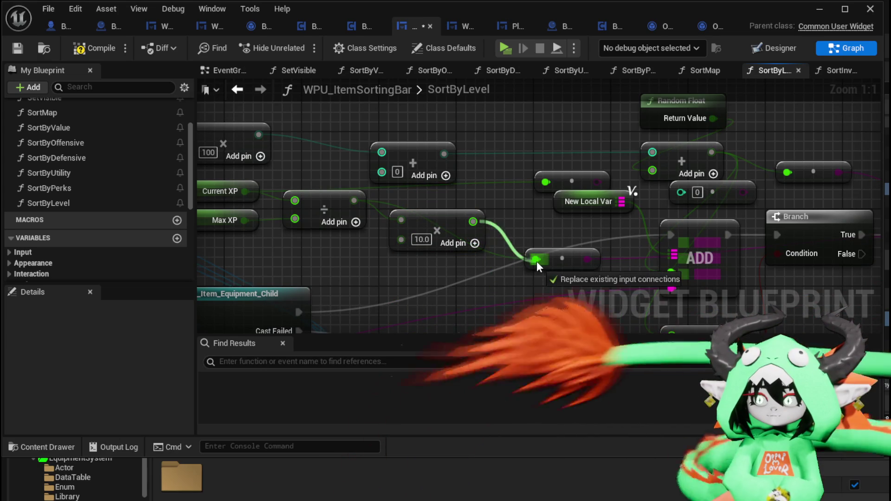
{"action": "left_click_drag", "start_coordinate": [537, 261], "coordinate": [536, 261]}
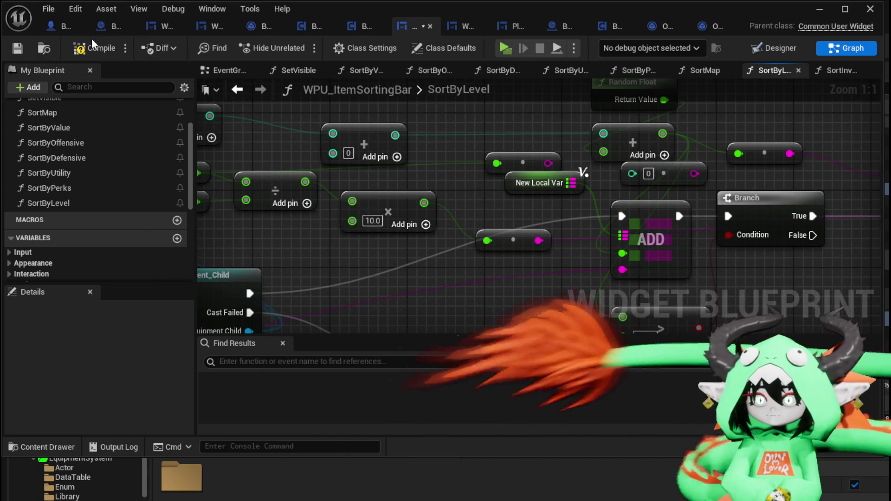
{"action": "left_click", "coordinate": [820, 10]}
{"action": "left_click", "coordinate": [305, 46]}
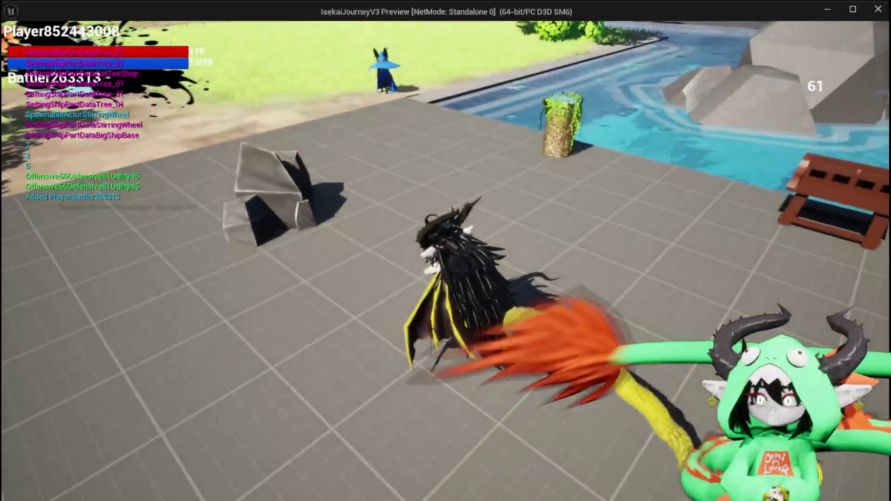
Step: Equip the Iron_Head helmet, then sort the storage chest inventory by Level and close it
{"action": "key", "text": "e"}
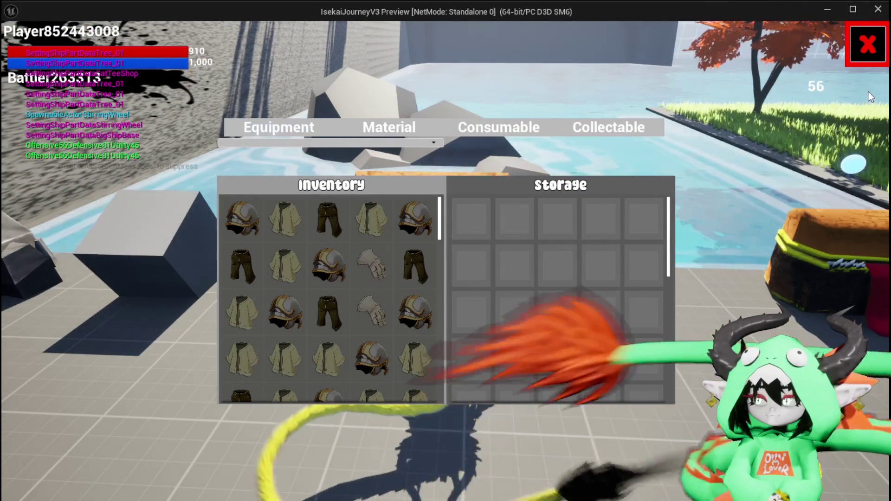
{"action": "left_click", "coordinate": [868, 45]}
{"action": "left_click", "coordinate": [99, 39]}
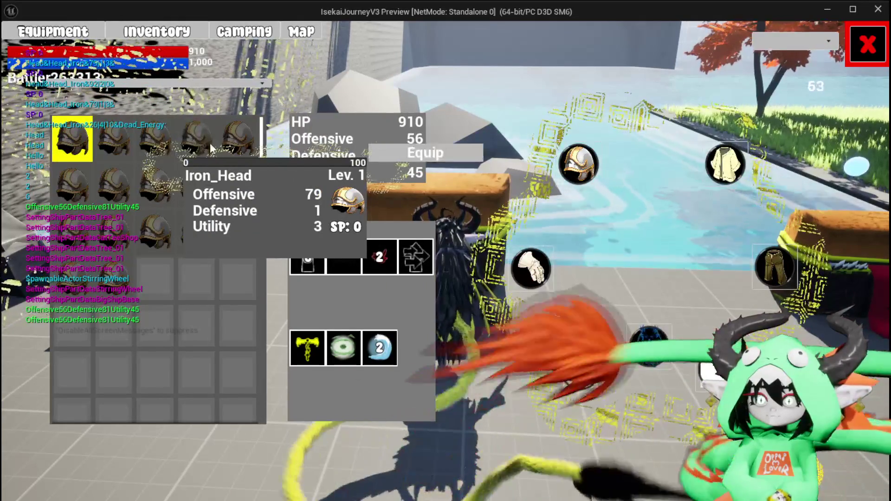
{"action": "left_click", "coordinate": [188, 145]}
{"action": "left_click", "coordinate": [862, 55]}
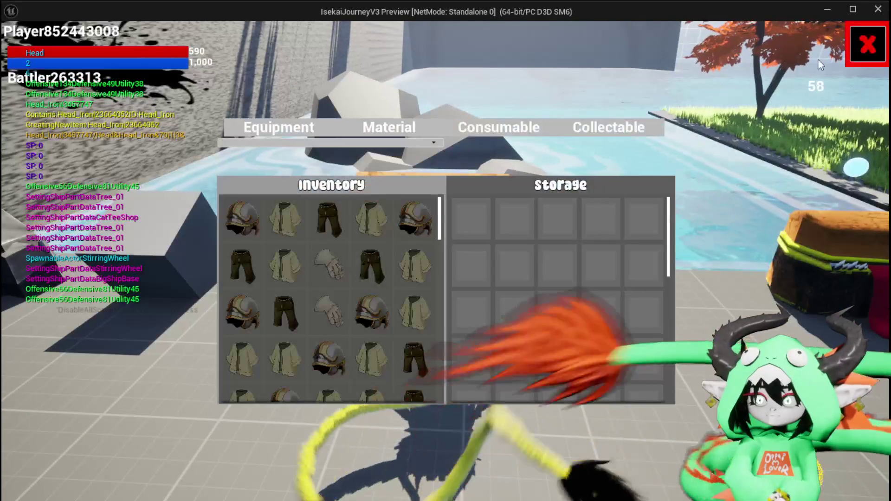
{"action": "left_click", "coordinate": [288, 141]}
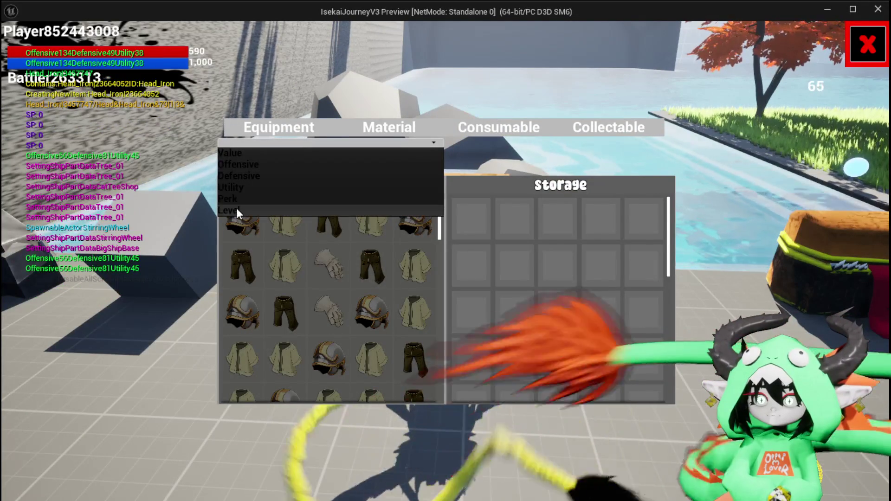
{"action": "left_click", "coordinate": [236, 209]}
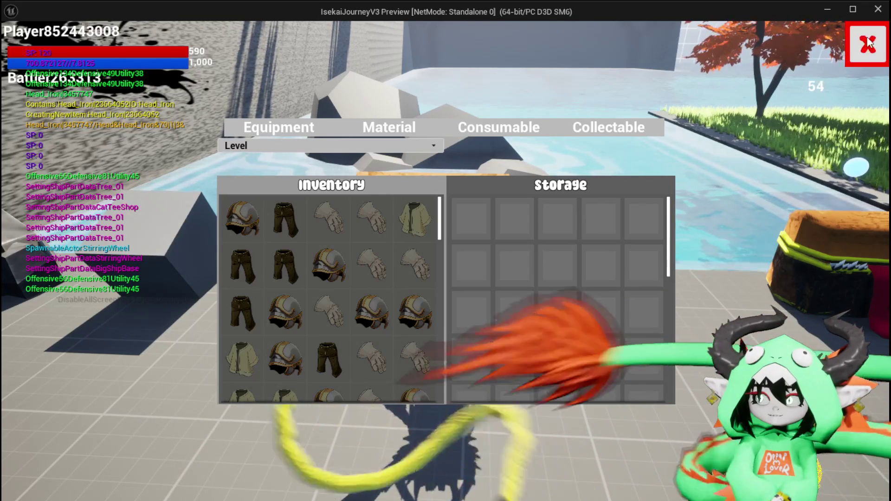
{"action": "key", "text": "Escape"}
{"action": "key", "text": "Escape"}
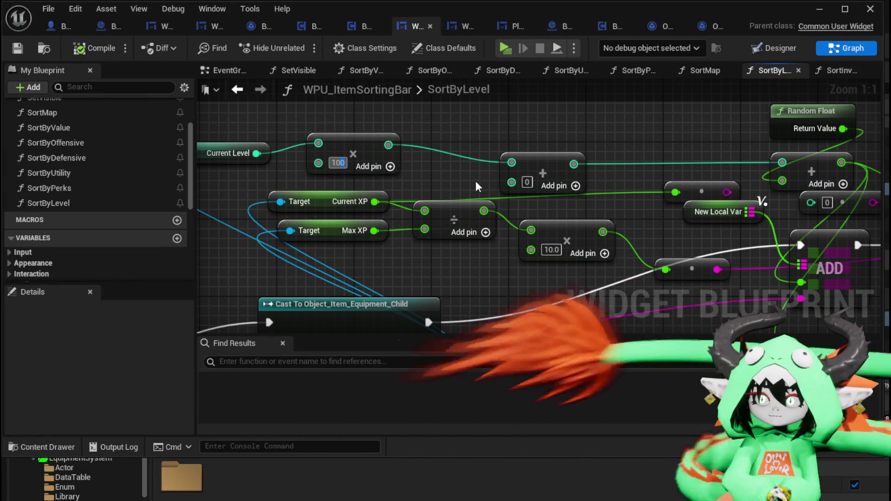
Step: Compile and save, rewire the Multiply so Current Level is multiplied by 10, then relaunch the game
{"action": "left_click", "coordinate": [17, 49]}
{"action": "left_click_drag", "start_coordinate": [664, 195], "coordinate": [641, 193]}
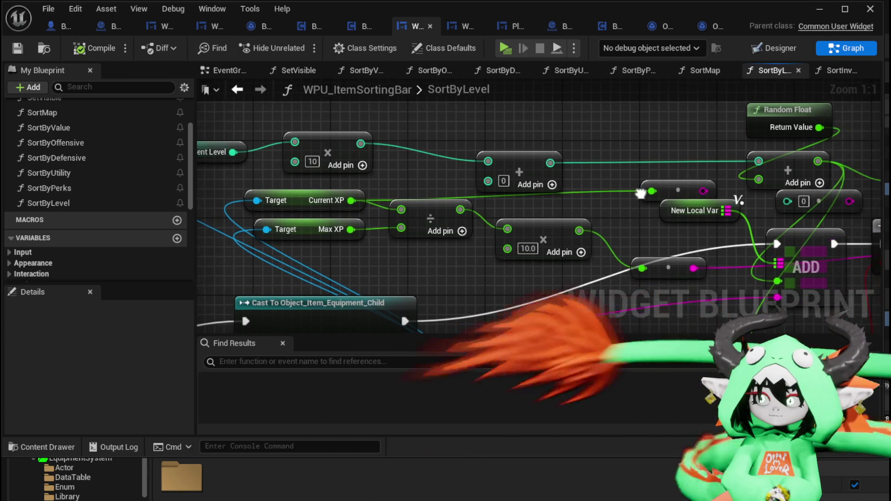
{"action": "left_click_drag", "start_coordinate": [578, 230], "coordinate": [476, 181]}
{"action": "mouse_move", "coordinate": [493, 129]}
{"action": "left_mouse_down"}
{"action": "mouse_move", "coordinate": [530, 150]}
{"action": "mouse_move", "coordinate": [538, 141]}
{"action": "mouse_move", "coordinate": [511, 123]}
{"action": "left_mouse_up"}
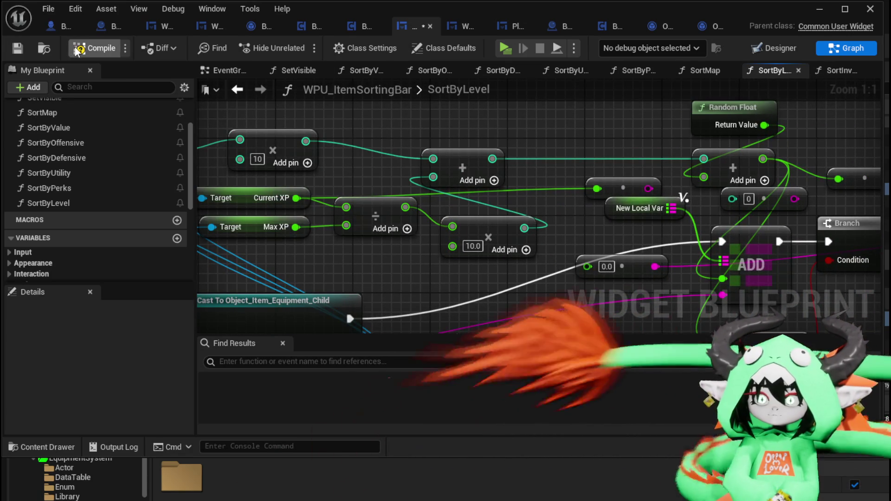
{"action": "left_click", "coordinate": [820, 13]}
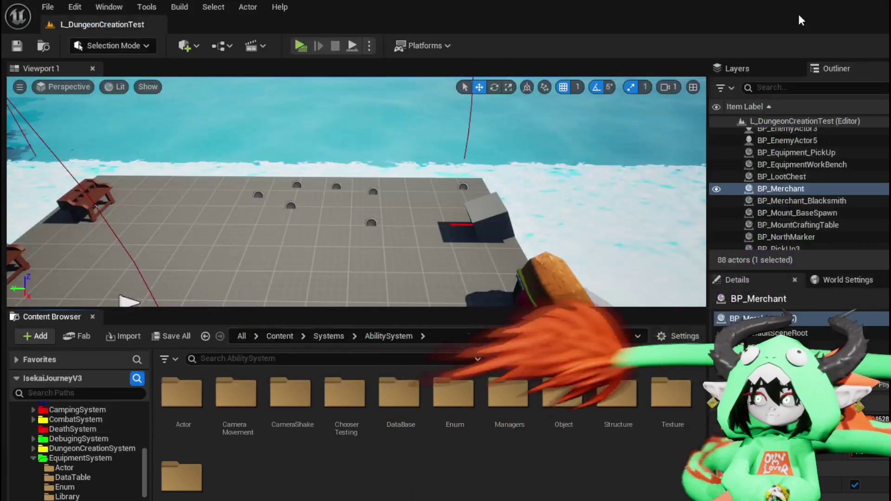
{"action": "key", "text": "Tab"}
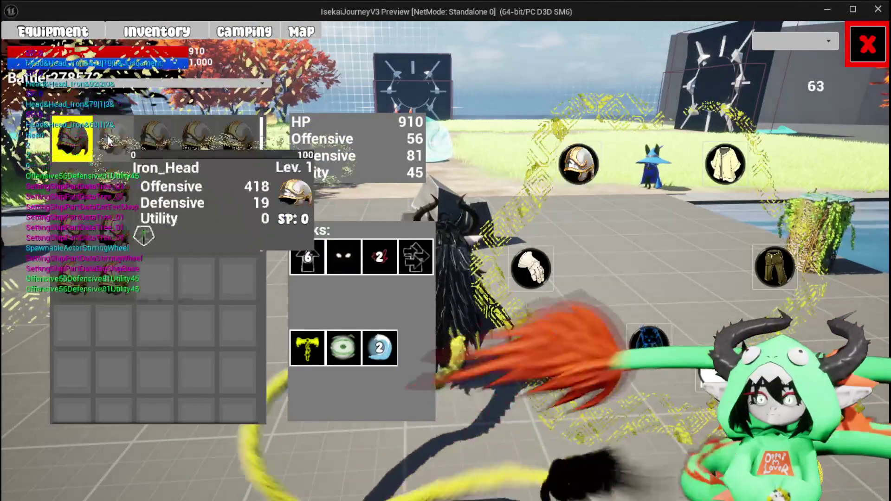
Step: Equip Iron_Head, the top chest armour, Iron_Hands and Iron_Legs, then close the equipment menu
{"action": "left_click", "coordinate": [144, 135]}
{"action": "left_click", "coordinate": [386, 162]}
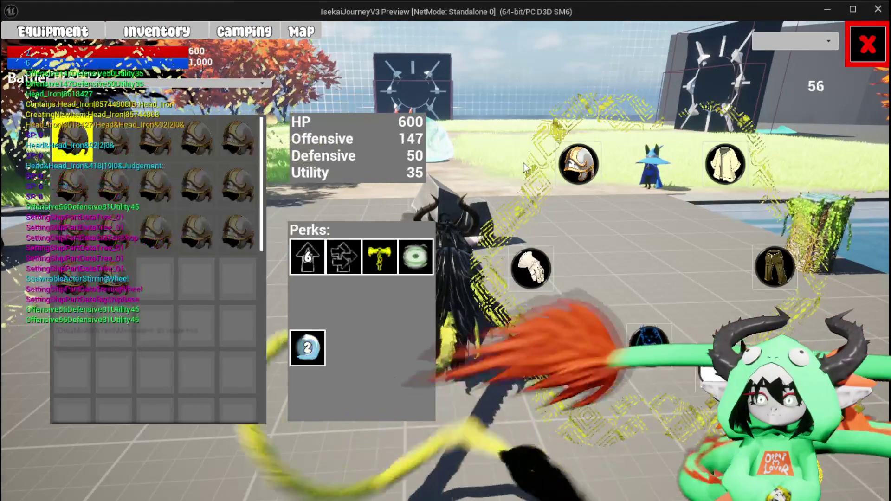
{"action": "left_click", "coordinate": [403, 156]}
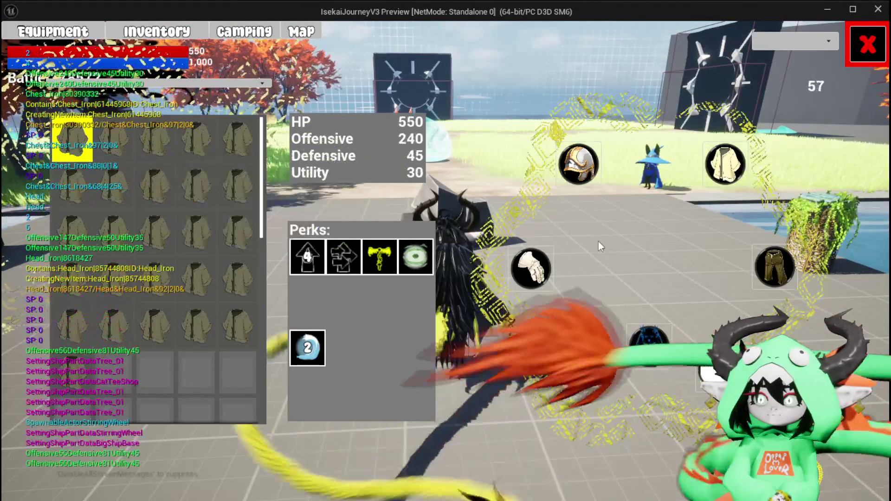
{"action": "left_click", "coordinate": [172, 125]}
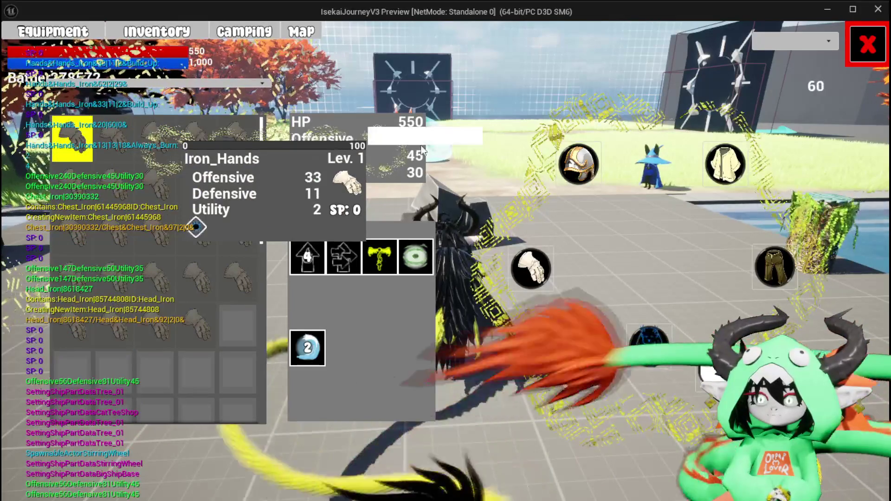
{"action": "left_click", "coordinate": [415, 135]}
{"action": "left_click", "coordinate": [217, 158]}
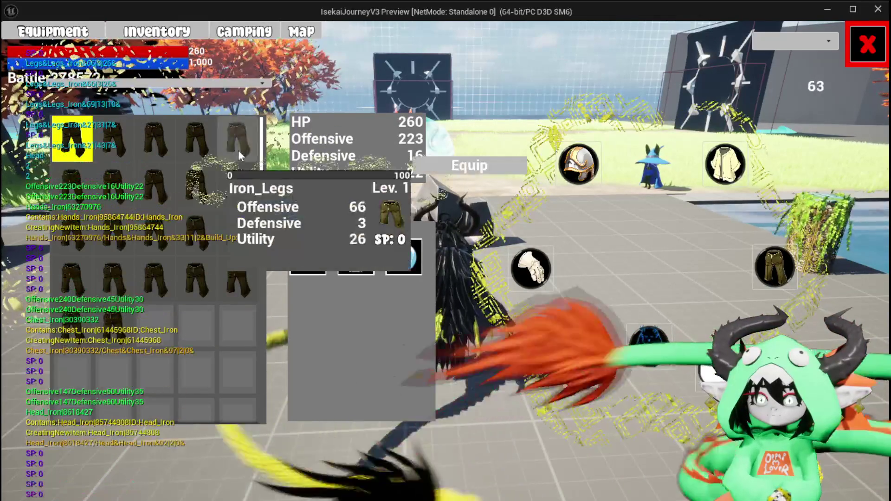
{"action": "left_click", "coordinate": [439, 166]}
{"action": "left_click", "coordinate": [867, 45]}
Step: At the storage chest, sort the inventory by Level, inspect the items, then close the window
{"action": "key", "text": "w"}
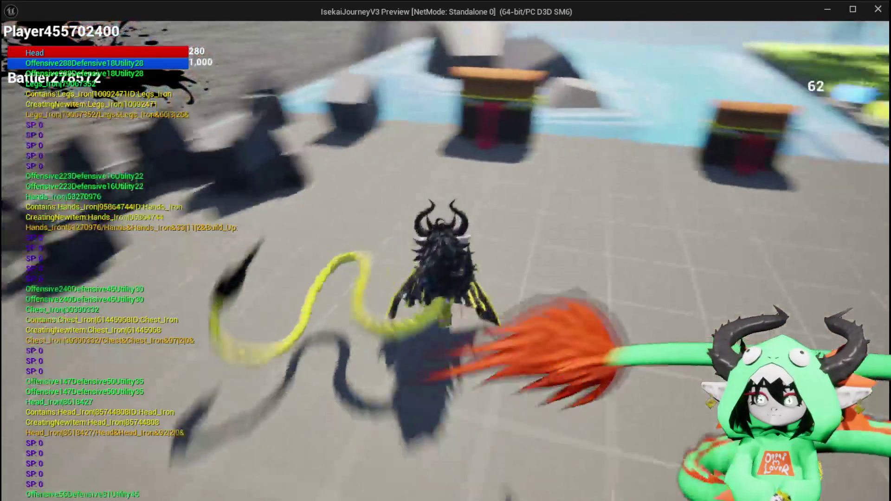
{"action": "key", "text": "e"}
{"action": "left_click", "coordinate": [261, 144]}
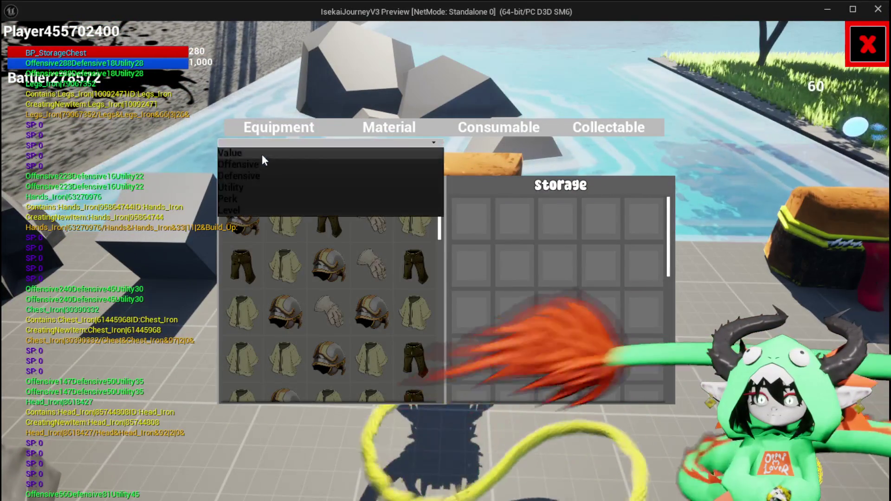
{"action": "left_click", "coordinate": [232, 210]}
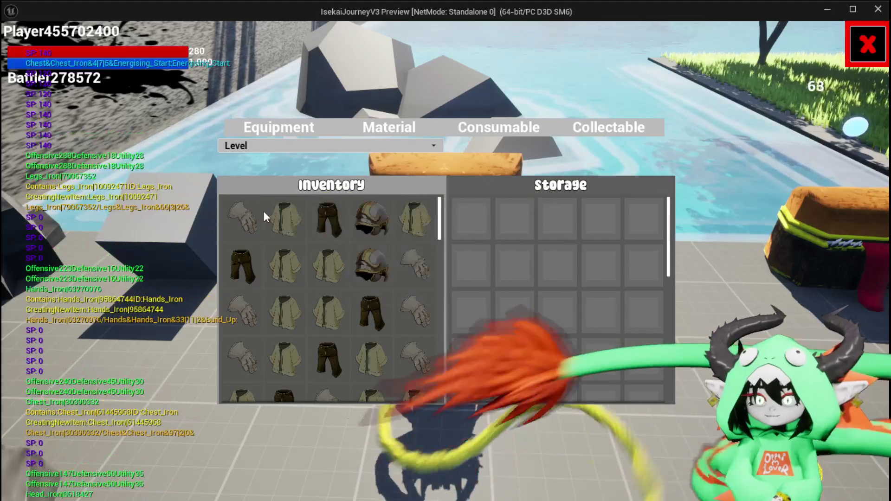
{"action": "mouse_move", "coordinate": [246, 210]}
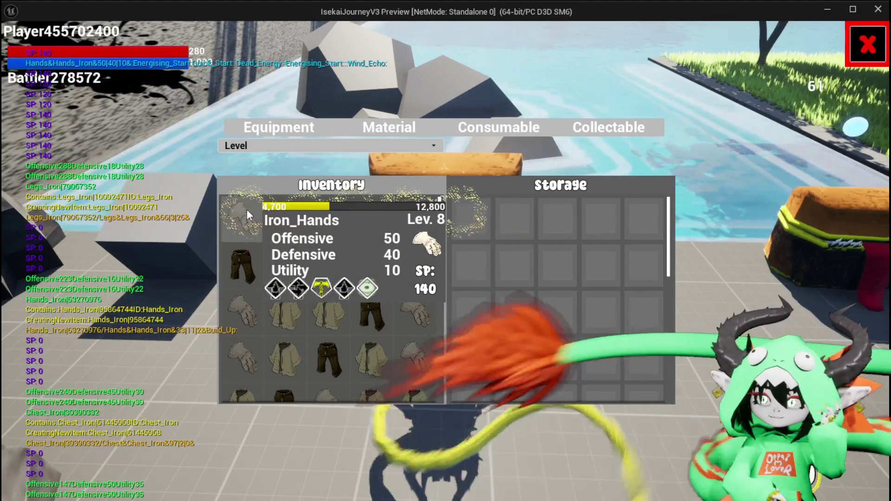
{"action": "mouse_move", "coordinate": [274, 216]}
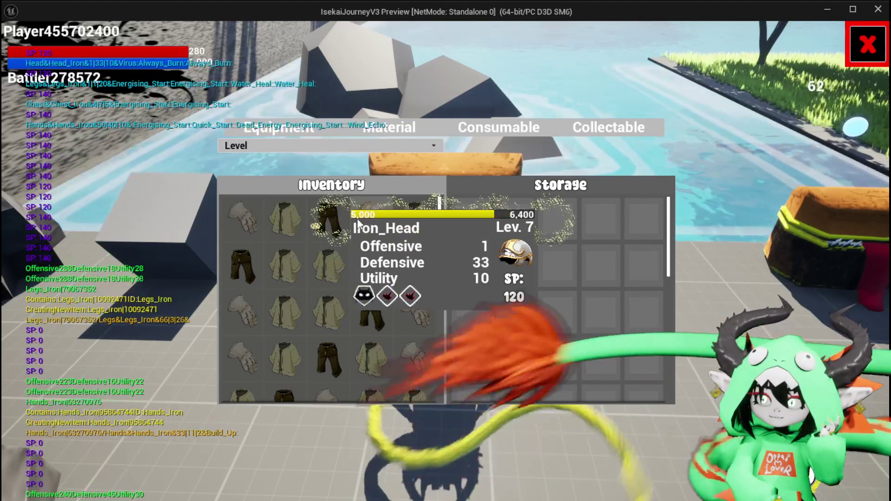
{"action": "mouse_move", "coordinate": [332, 219]}
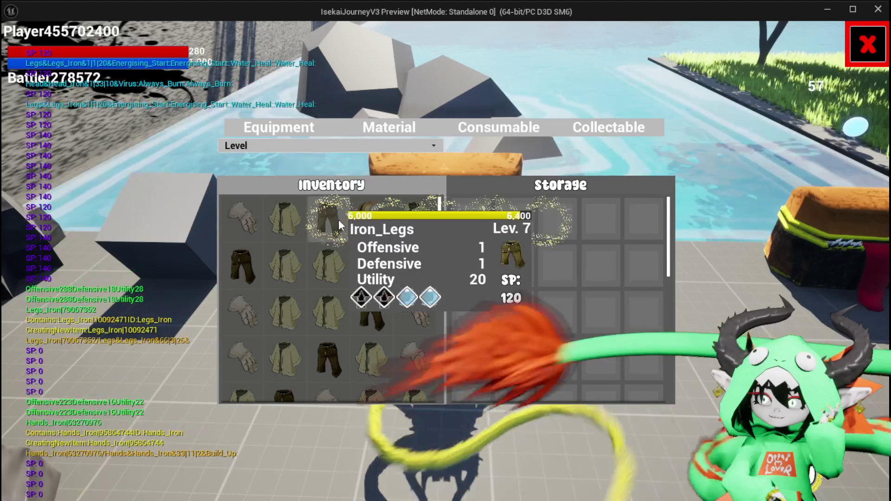
{"action": "mouse_move", "coordinate": [358, 227]}
{"action": "mouse_move", "coordinate": [423, 210]}
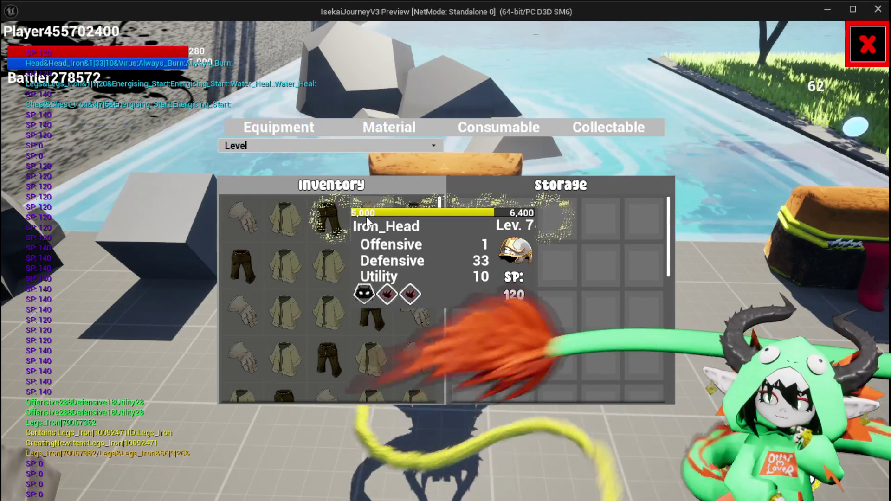
{"action": "mouse_move", "coordinate": [304, 215]}
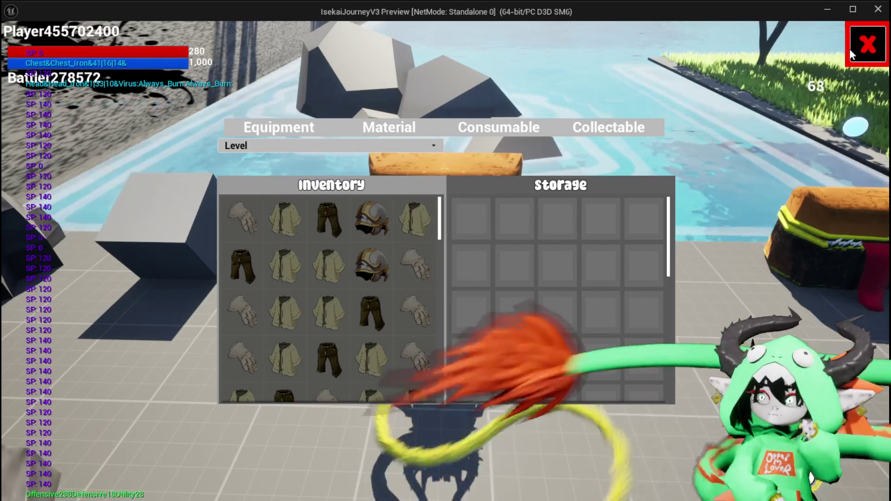
{"action": "left_click", "coordinate": [849, 48]}
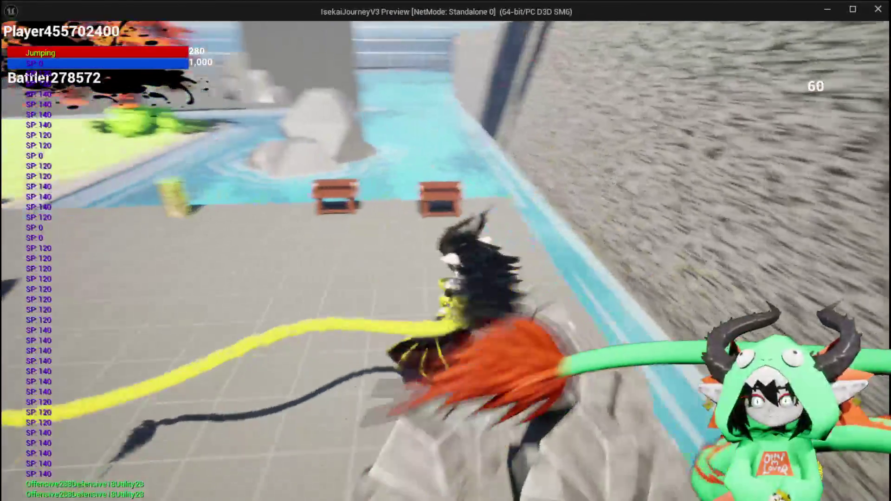
{"action": "key", "text": "space"}
{"action": "key", "text": "w"}
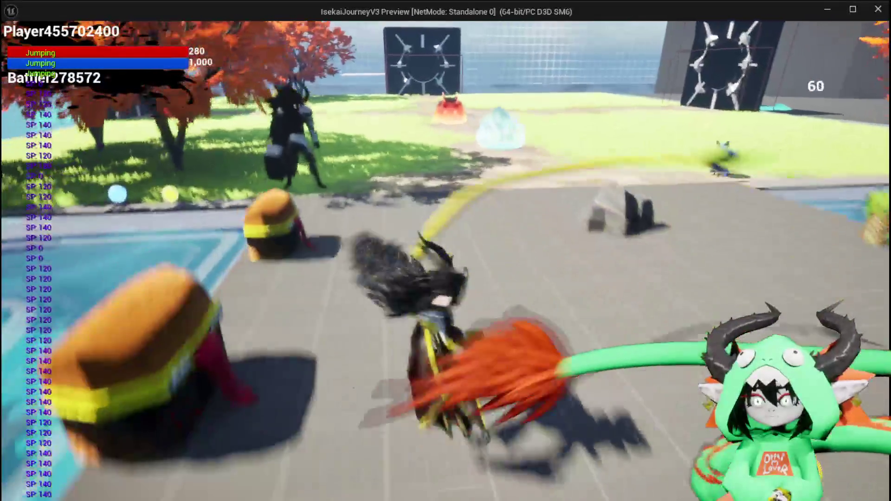
{"action": "key", "text": "e"}
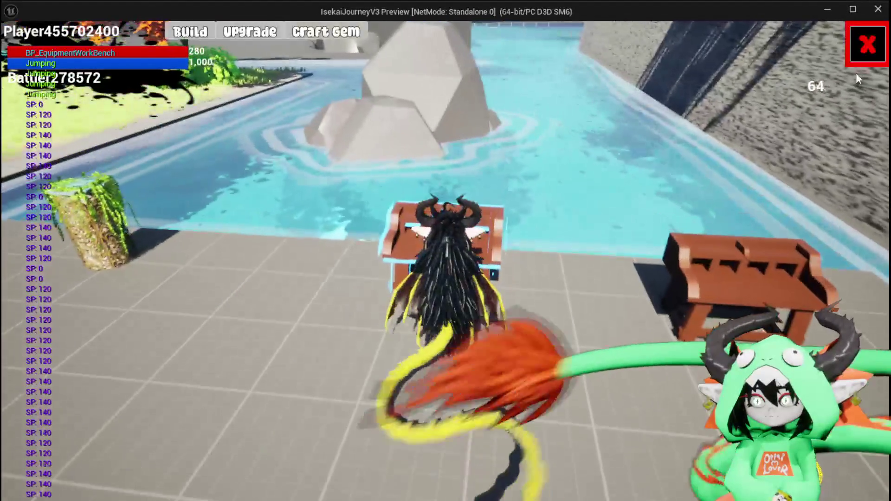
{"action": "left_click", "coordinate": [190, 32]}
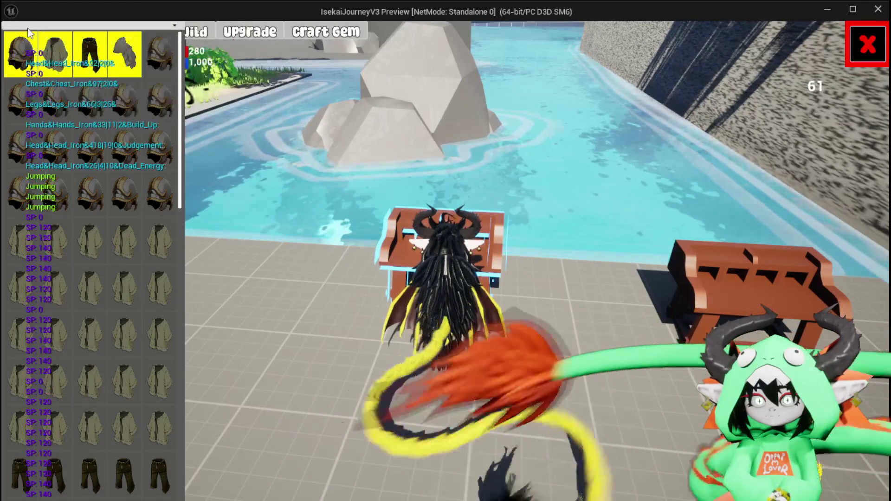
{"action": "left_click", "coordinate": [53, 25]}
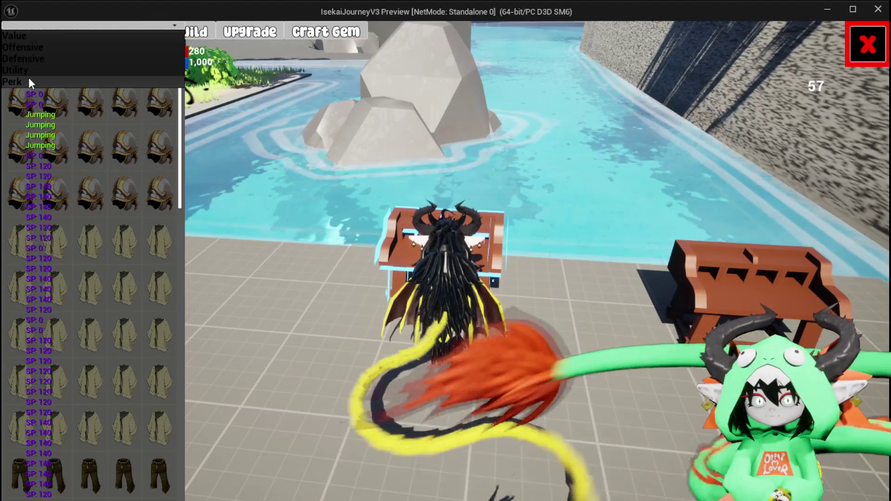
{"action": "left_click", "coordinate": [36, 39]}
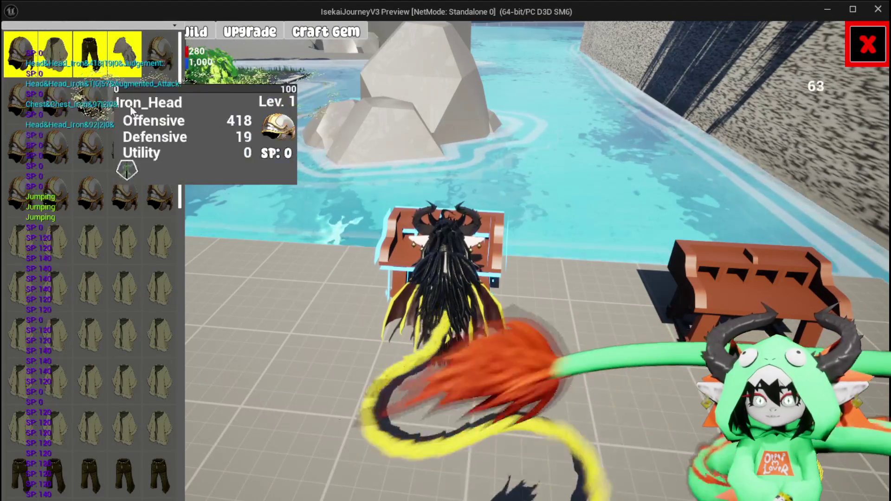
{"action": "left_click", "coordinate": [88, 25]}
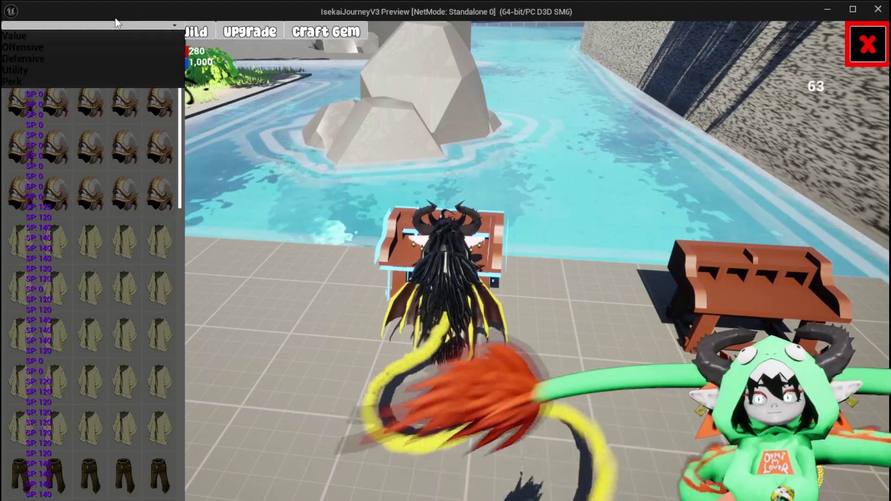
{"action": "left_click", "coordinate": [134, 36]}
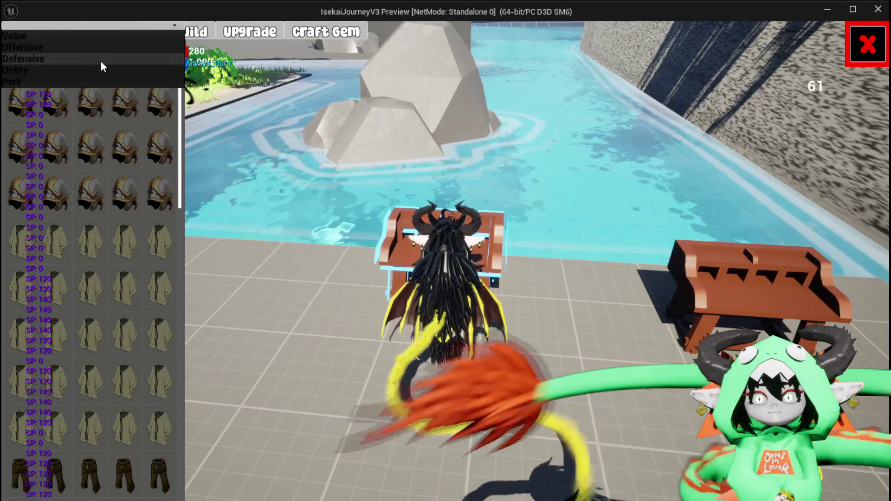
{"action": "left_click", "coordinate": [867, 45]}
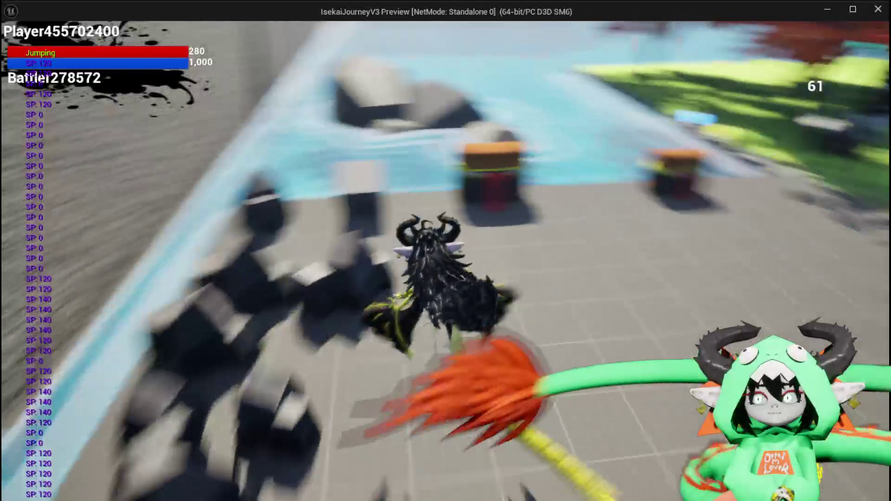
Step: Open the storage chest and sort the inventory by Level after trying Value
{"action": "key", "text": "e"}
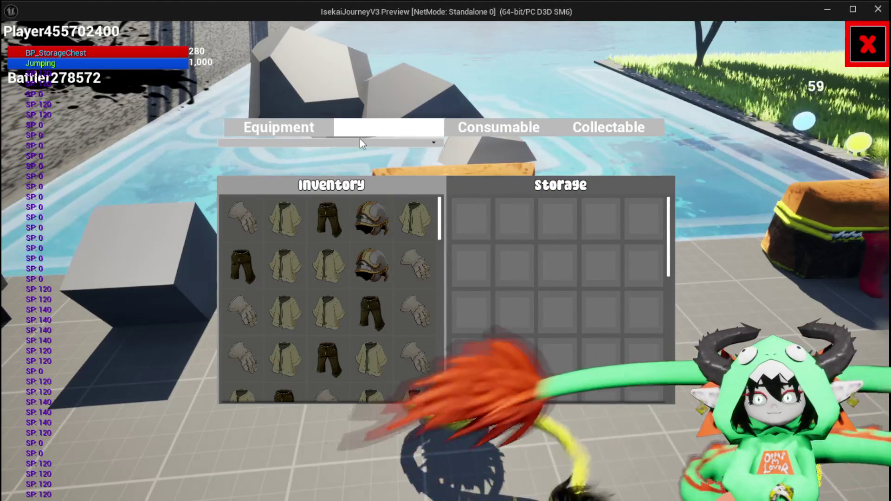
{"action": "left_click", "coordinate": [321, 146]}
{"action": "left_click", "coordinate": [274, 158]}
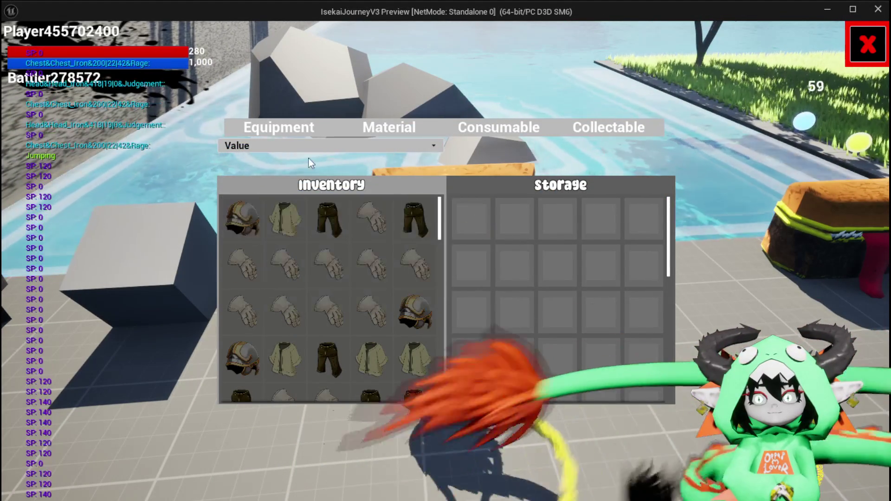
{"action": "left_click", "coordinate": [255, 145]}
{"action": "left_click", "coordinate": [242, 216]}
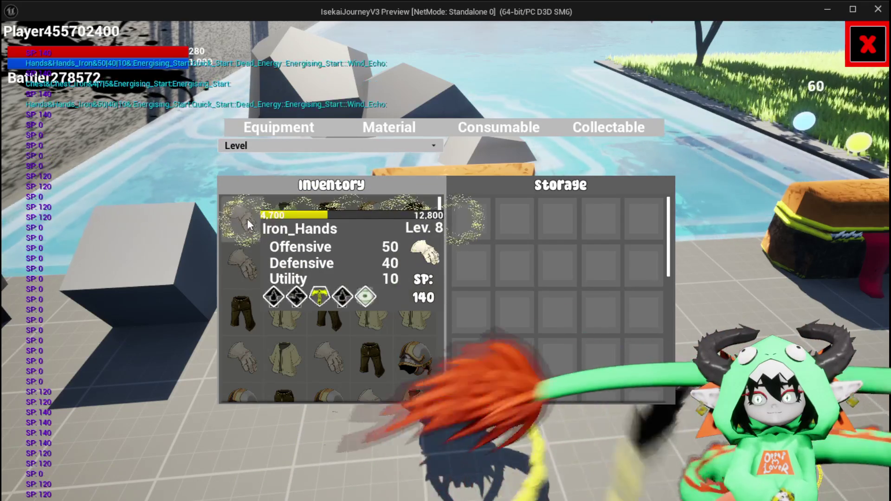
Step: Move Iron_Hands, Iron_Chest, Iron_Legs and Iron_Head into storage, then close the window
{"action": "left_click", "coordinate": [247, 219]}
{"action": "left_click", "coordinate": [251, 222]}
{"action": "left_click", "coordinate": [242, 221]}
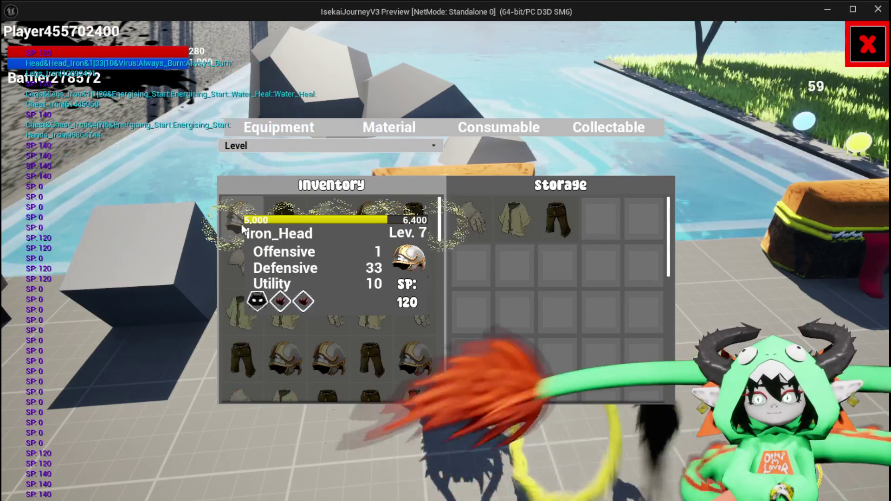
{"action": "left_click", "coordinate": [242, 221]}
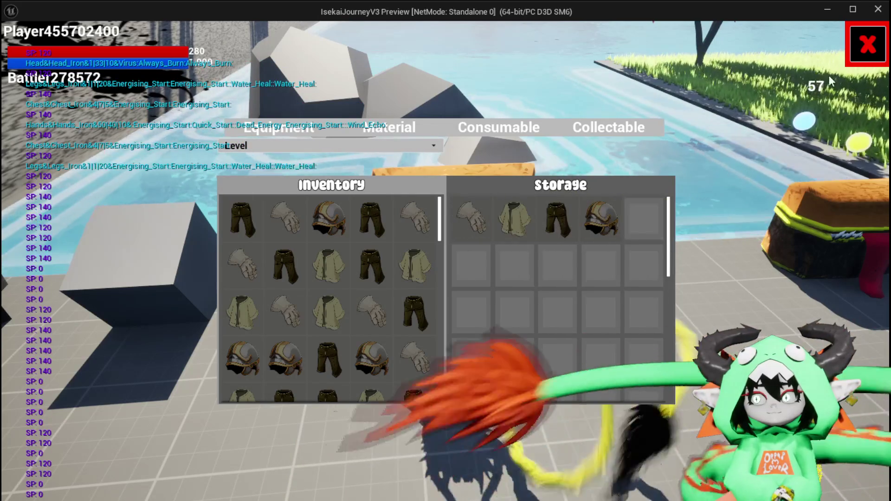
{"action": "left_click", "coordinate": [867, 45]}
Step: Leave and reopen the chest to confirm the four iron pieces remain stored
{"action": "key", "text": "space"}
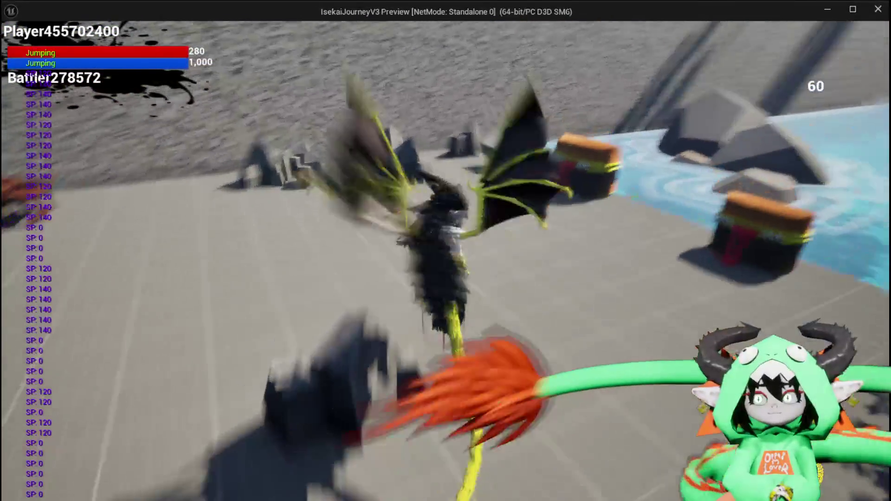
{"action": "key", "text": "e"}
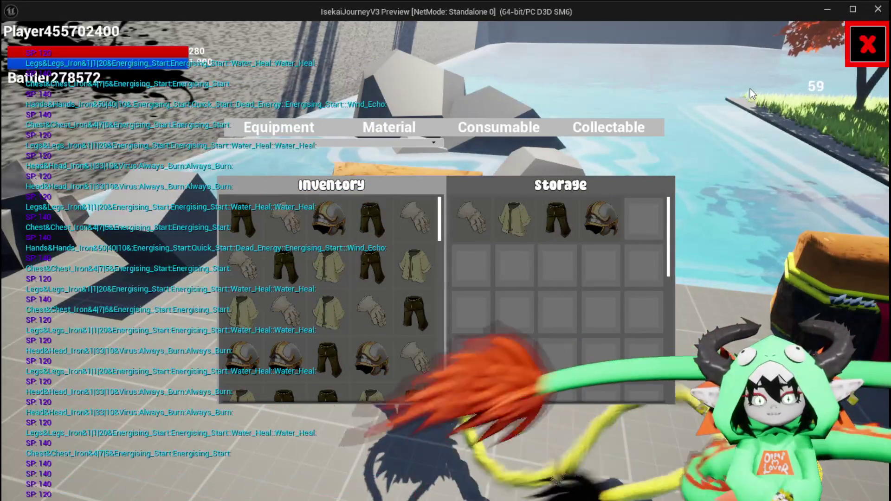
{"action": "left_click", "coordinate": [867, 45]}
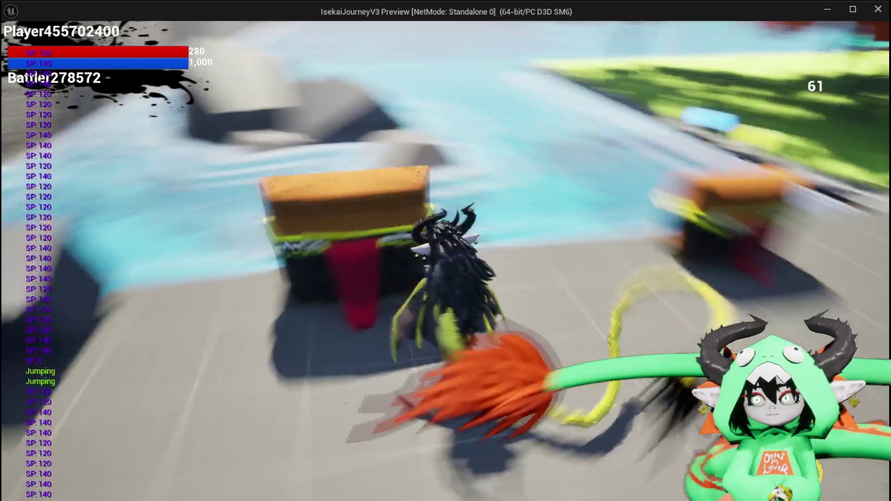
{"action": "key", "text": "space"}
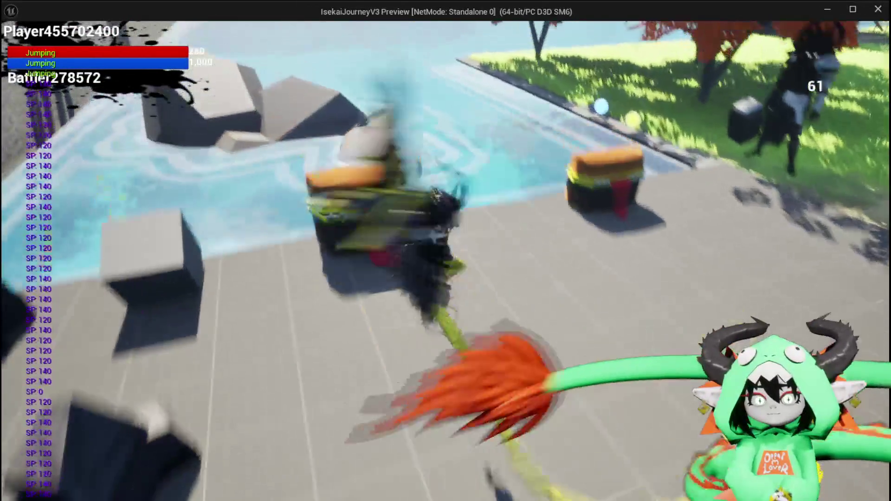
{"action": "key", "text": "space"}
{"action": "key", "text": "e"}
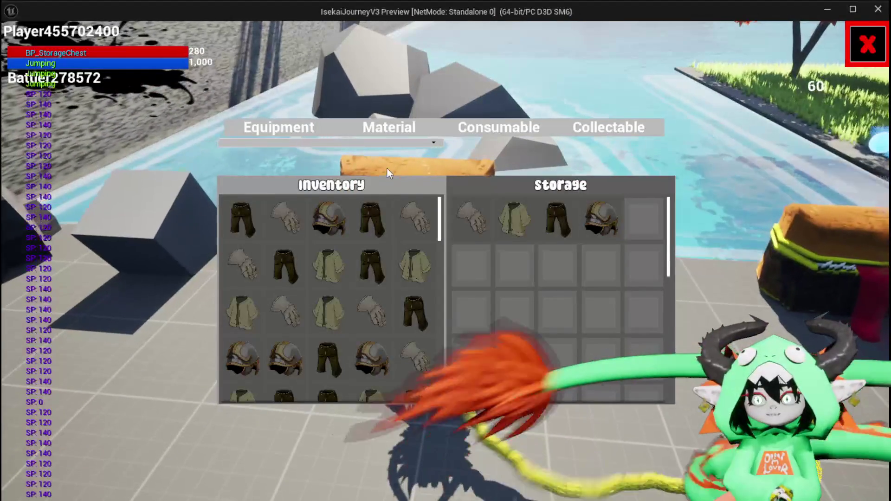
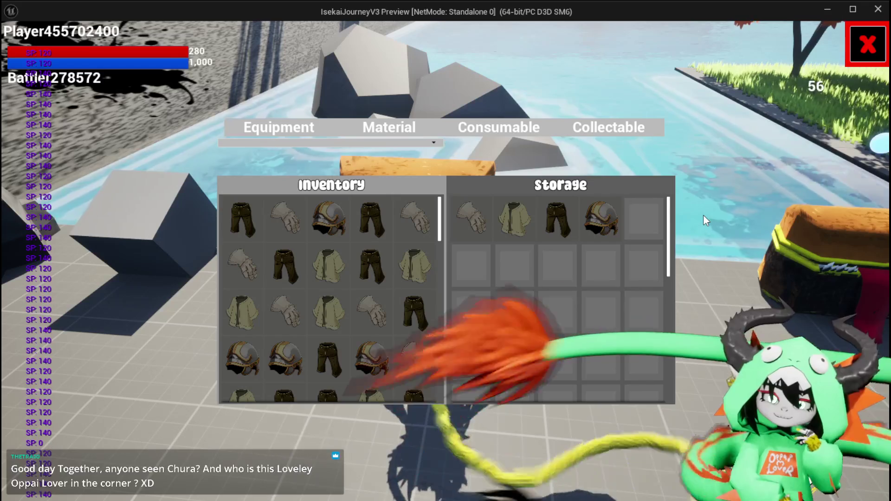
Step: Close the inventory/storage window, jump briefly, end the play session and save the level
{"action": "left_click", "coordinate": [867, 44]}
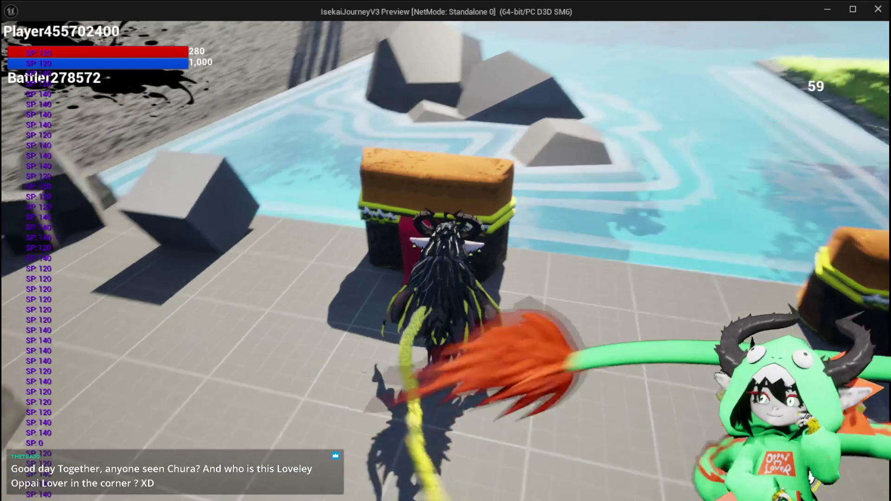
{"action": "key", "text": "space"}
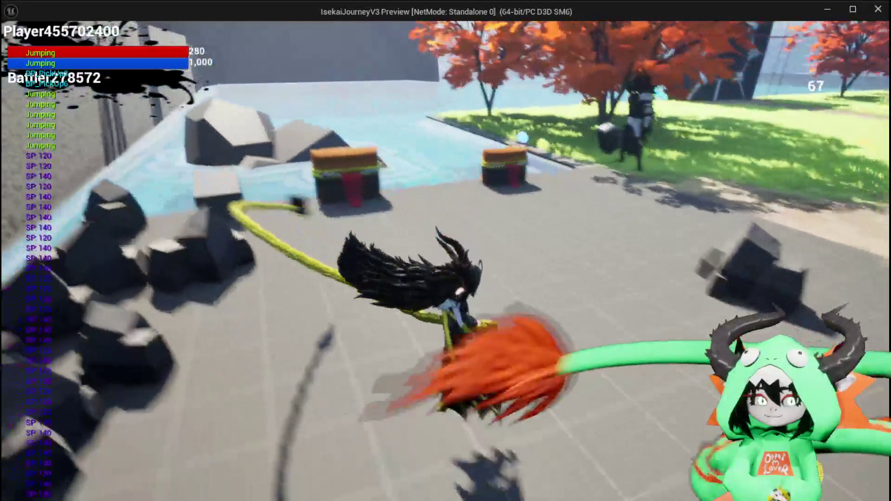
{"action": "key", "text": "Escape"}
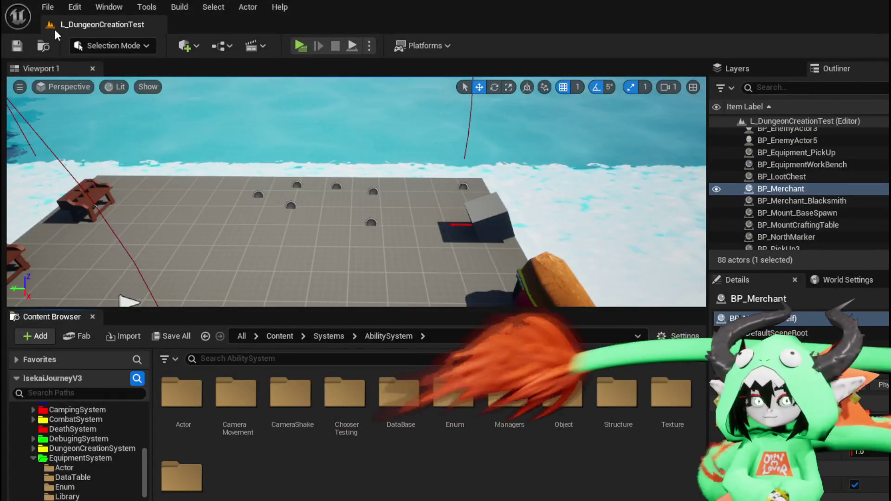
{"action": "left_click", "coordinate": [21, 45]}
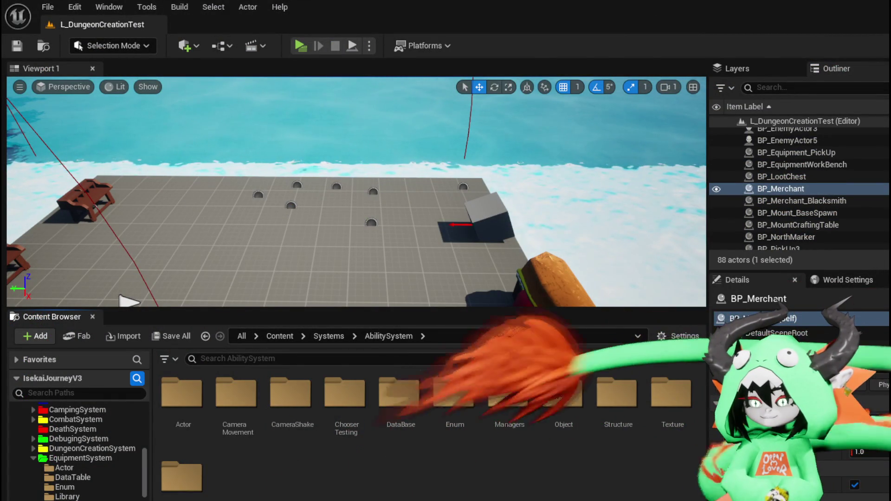
Step: In SortByLevel, delete the 0.0 and 0 value nodes plus the Append and Print String nodes
{"action": "key", "text": "alt+Tab"}
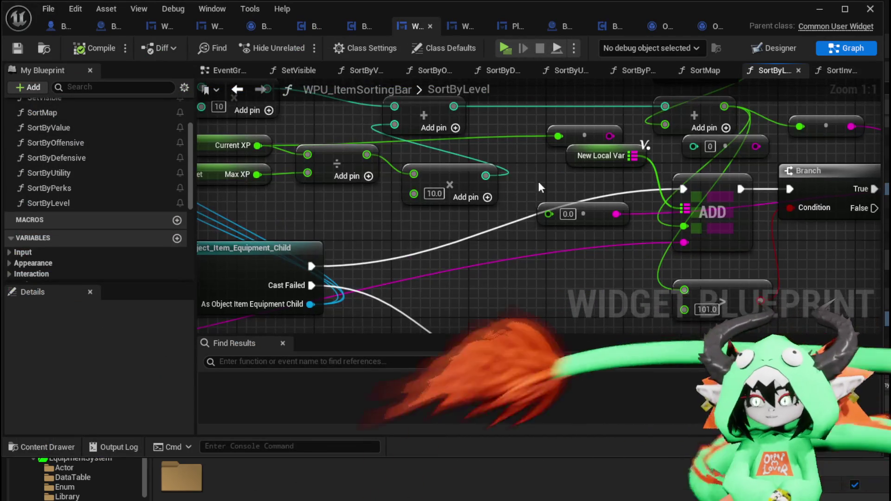
{"action": "left_click", "coordinate": [579, 226]}
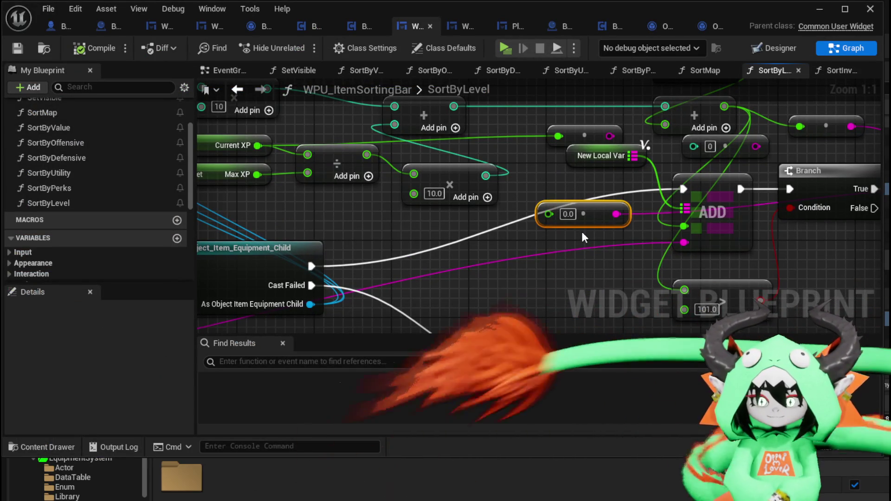
{"action": "key", "text": "Delete"}
{"action": "left_click_drag", "start_coordinate": [581, 232], "coordinate": [501, 237]}
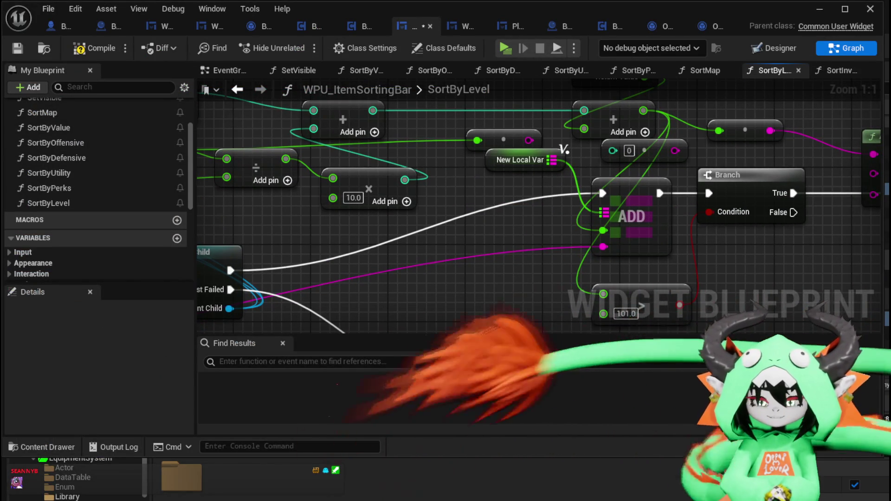
{"action": "left_click_drag", "start_coordinate": [677, 140], "coordinate": [375, 155]}
{"action": "left_click", "coordinate": [367, 164]}
{"action": "key", "text": "Delete"}
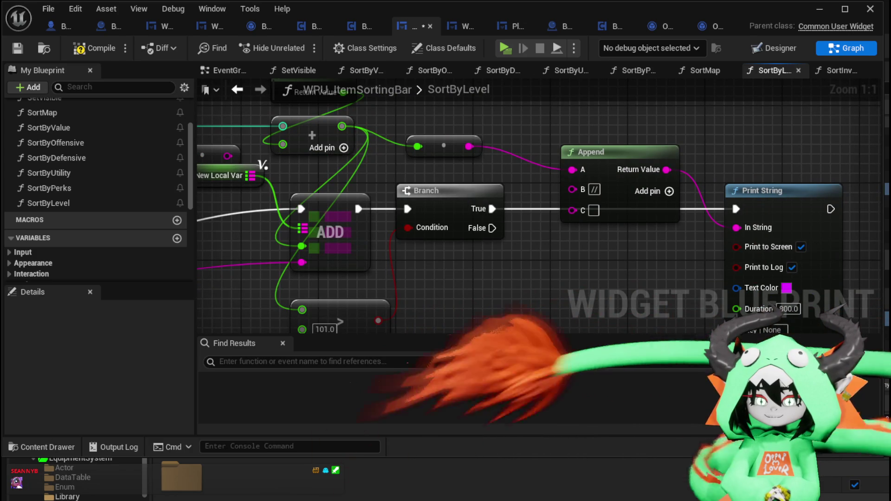
{"action": "scroll", "coordinate": [540, 336], "scroll_direction": "down", "scroll_amount": 3}
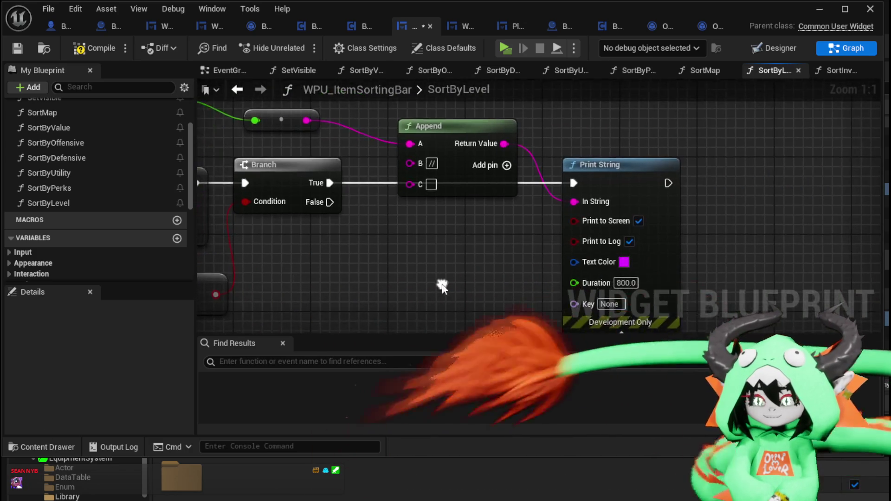
{"action": "left_click_drag", "start_coordinate": [571, 259], "coordinate": [694, 152]}
{"action": "key", "text": "Delete"}
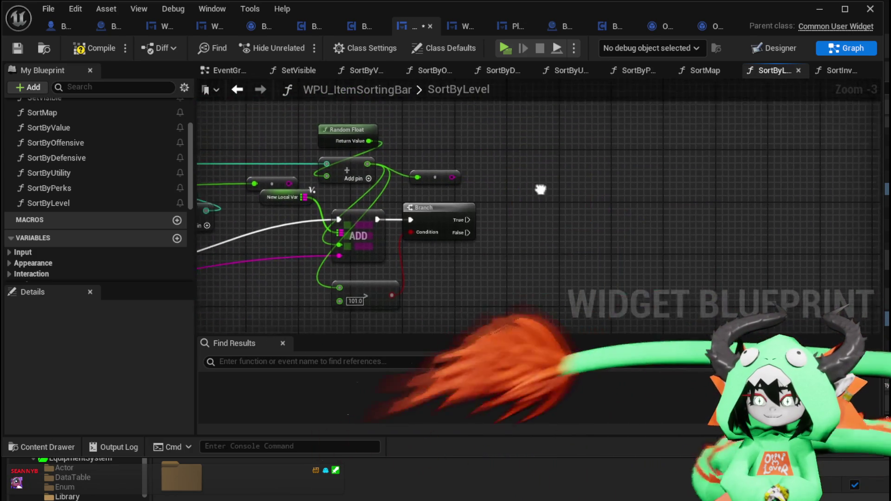
Step: Delete the Branch node, the 101.0 check and the small node left of New Local Var
{"action": "scroll", "coordinate": [645, 157], "scroll_direction": "up", "scroll_amount": 2}
{"action": "left_click", "coordinate": [578, 176]}
{"action": "key", "text": "Delete"}
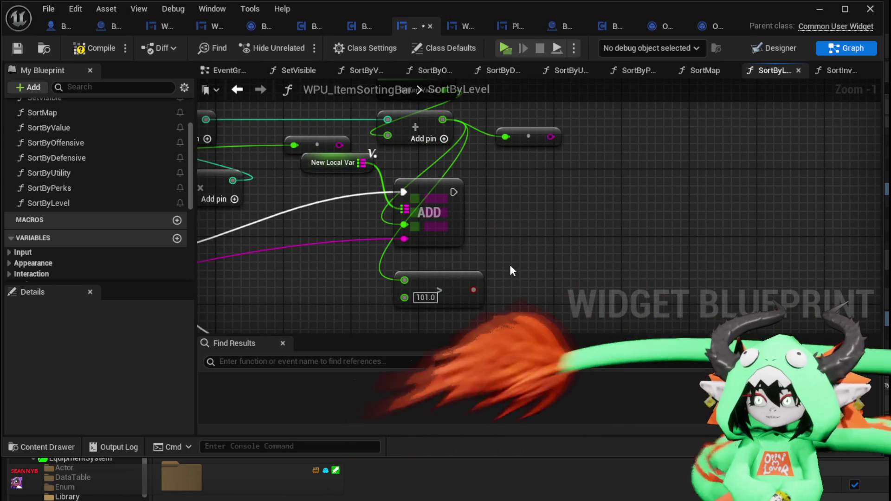
{"action": "left_click", "coordinate": [464, 278]}
{"action": "key", "text": "Delete"}
{"action": "mouse_move", "coordinate": [564, 238]}
{"action": "left_mouse_down"}
{"action": "mouse_move", "coordinate": [577, 274]}
{"action": "mouse_move", "coordinate": [584, 260]}
{"action": "mouse_move", "coordinate": [605, 280]}
{"action": "left_mouse_up"}
{"action": "left_click_drag", "start_coordinate": [546, 241], "coordinate": [542, 258]}
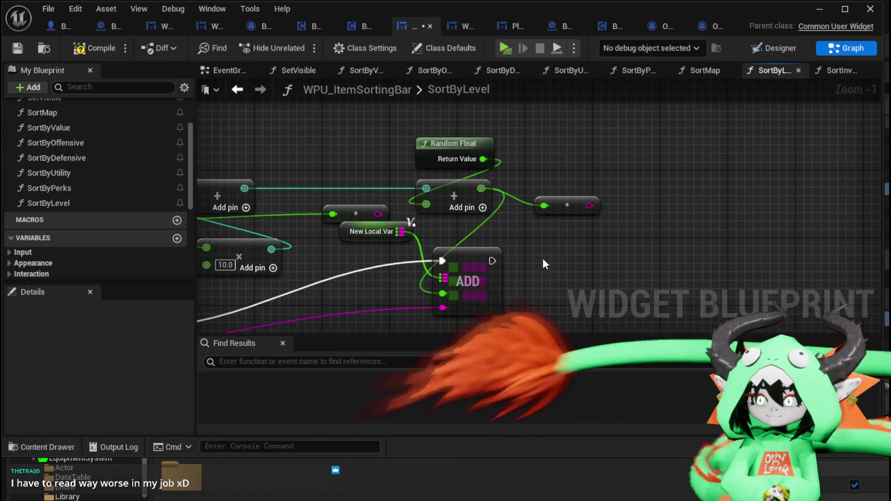
{"action": "left_click_drag", "start_coordinate": [635, 188], "coordinate": [670, 187]}
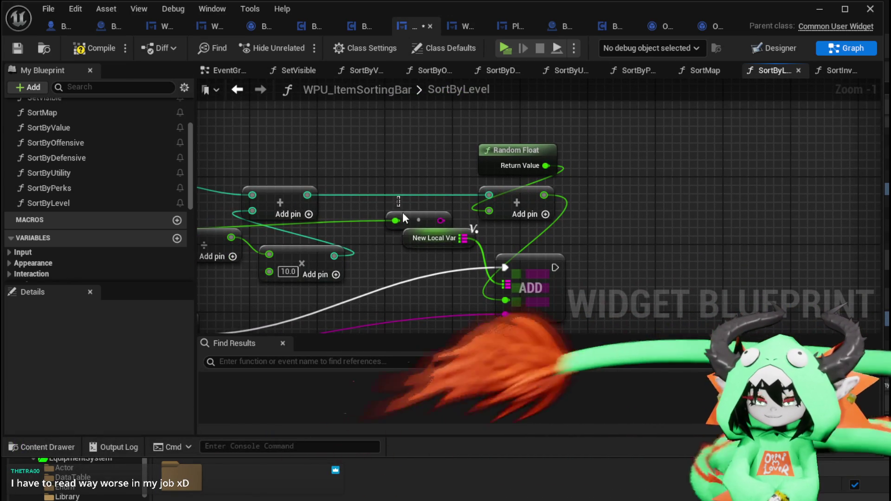
{"action": "left_click", "coordinate": [418, 219]}
{"action": "key", "text": "Delete"}
{"action": "left_click_drag", "start_coordinate": [384, 223], "coordinate": [553, 181]}
{"action": "scroll", "coordinate": [553, 176], "scroll_direction": "down", "scroll_amount": 2}
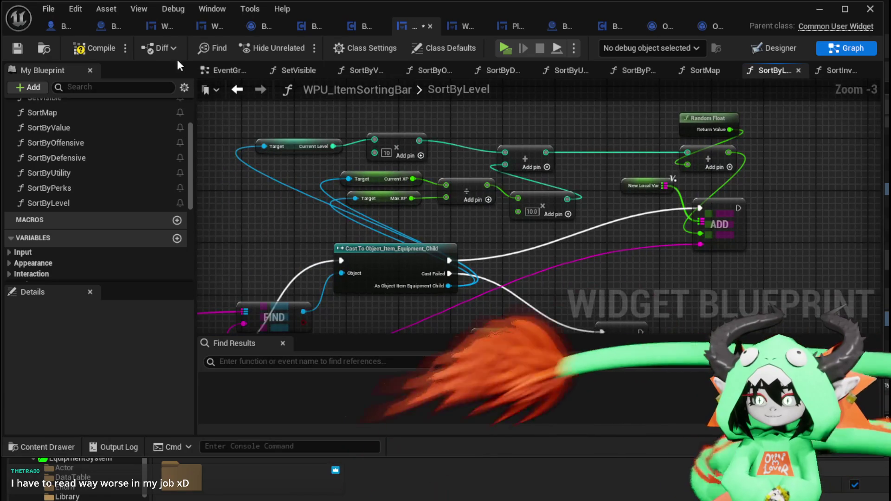
Step: Compile and save WPU_ItemSortingBar, then trace the top-right node's wires
{"action": "left_click", "coordinate": [18, 47]}
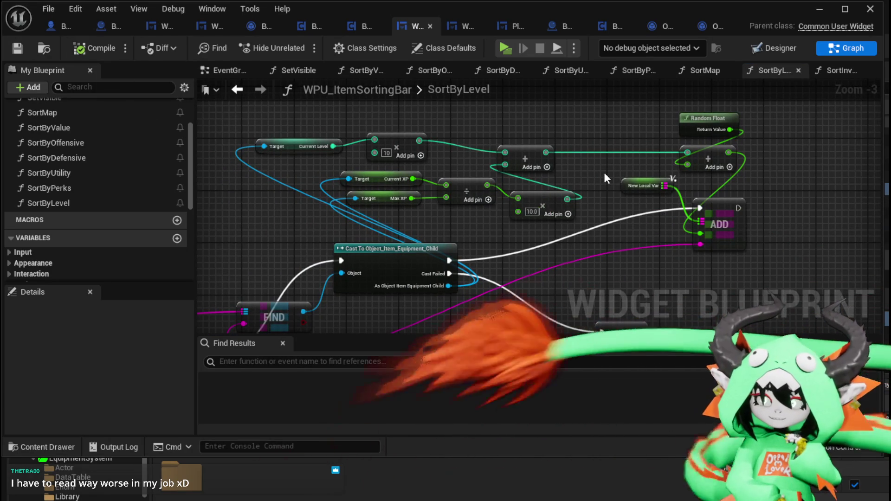
{"action": "scroll", "coordinate": [604, 175], "scroll_direction": "down", "scroll_amount": 2}
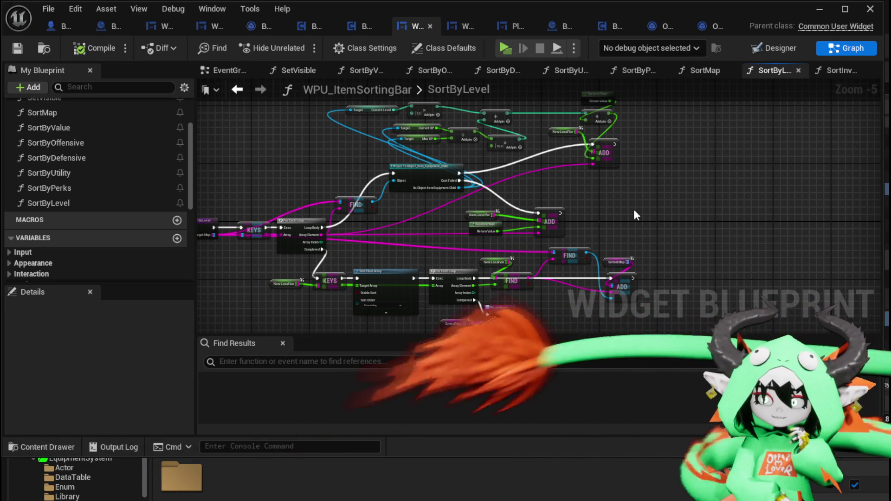
{"action": "scroll", "coordinate": [134, 218], "scroll_direction": "down", "scroll_amount": 6}
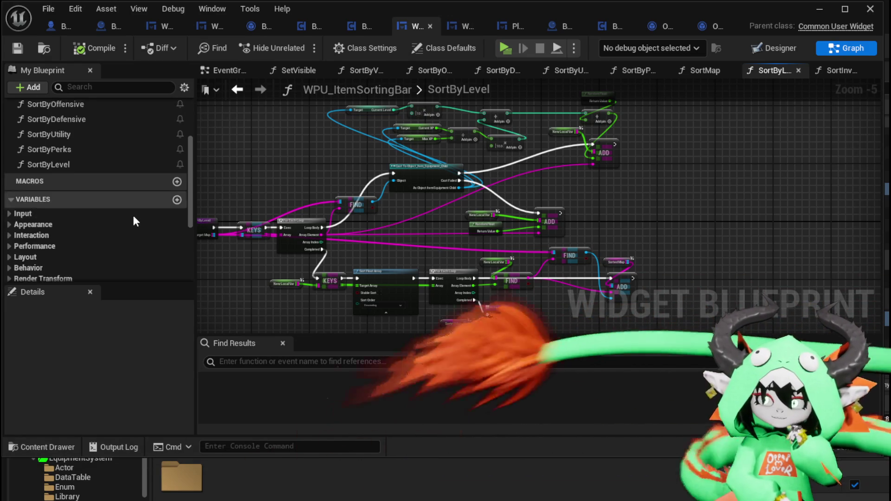
{"action": "scroll", "coordinate": [133, 217], "scroll_direction": "up", "scroll_amount": 6}
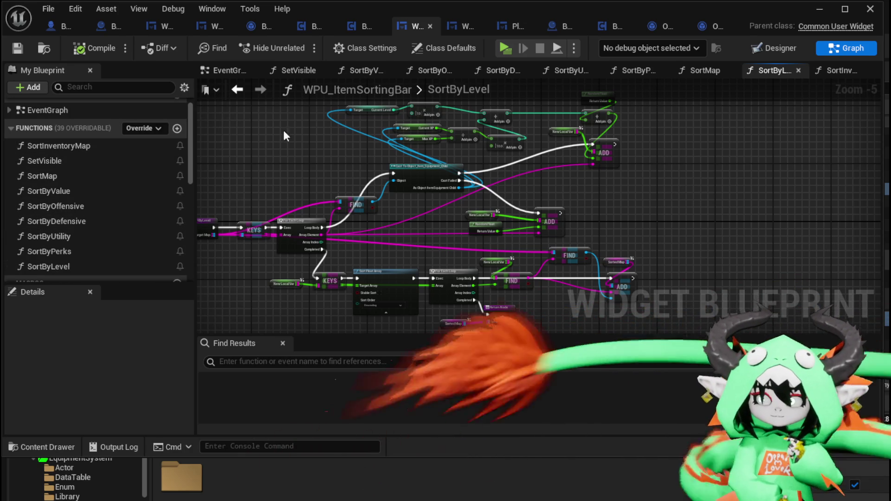
{"action": "left_click", "coordinate": [615, 104]}
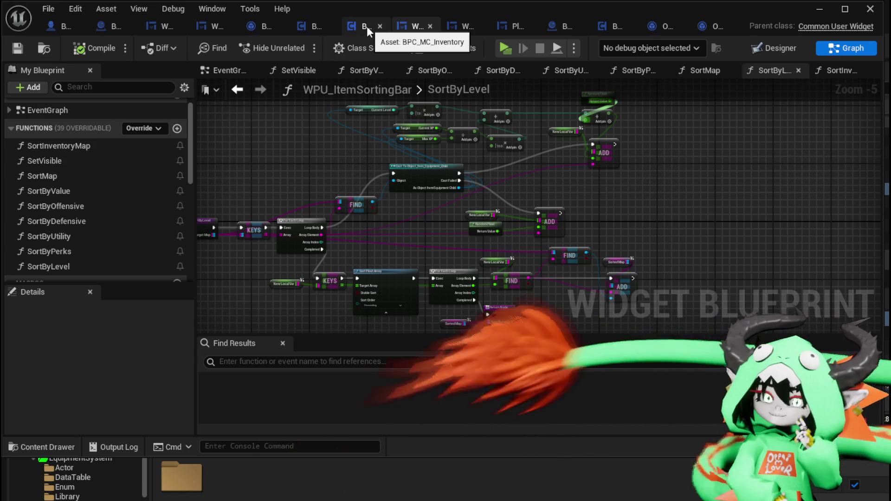
{"action": "left_click", "coordinate": [367, 26]}
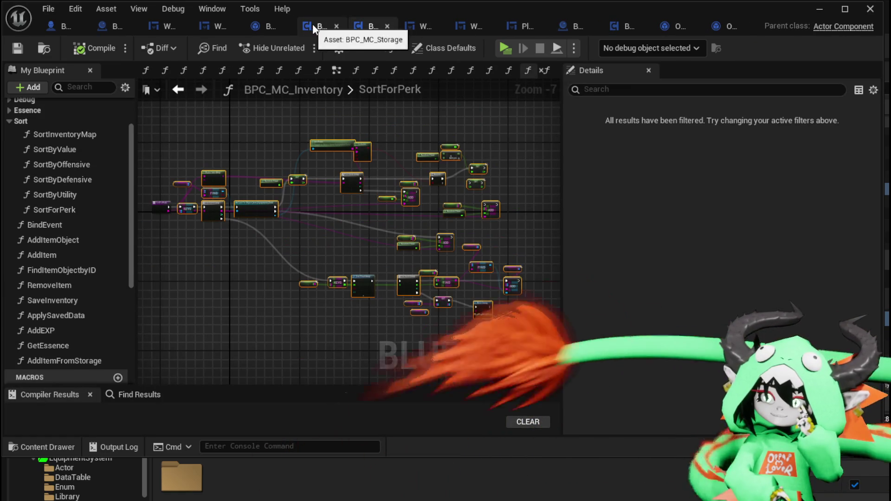
Step: Inspect RemoveItem's Decrement Quantity, Get Quantity, == check, Branch, REMOVE and cast nodes in BPC_MC_Storage
{"action": "left_click", "coordinate": [314, 24]}
{"action": "mouse_move", "coordinate": [368, 168]}
{"action": "left_mouse_down"}
{"action": "mouse_move", "coordinate": [392, 146]}
{"action": "mouse_move", "coordinate": [338, 137]}
{"action": "left_mouse_up"}
{"action": "scroll", "coordinate": [389, 143], "scroll_direction": "down", "scroll_amount": 1}
{"action": "scroll", "coordinate": [369, 165], "scroll_direction": "up", "scroll_amount": 3}
{"action": "left_click_drag", "start_coordinate": [368, 164], "coordinate": [355, 113]}
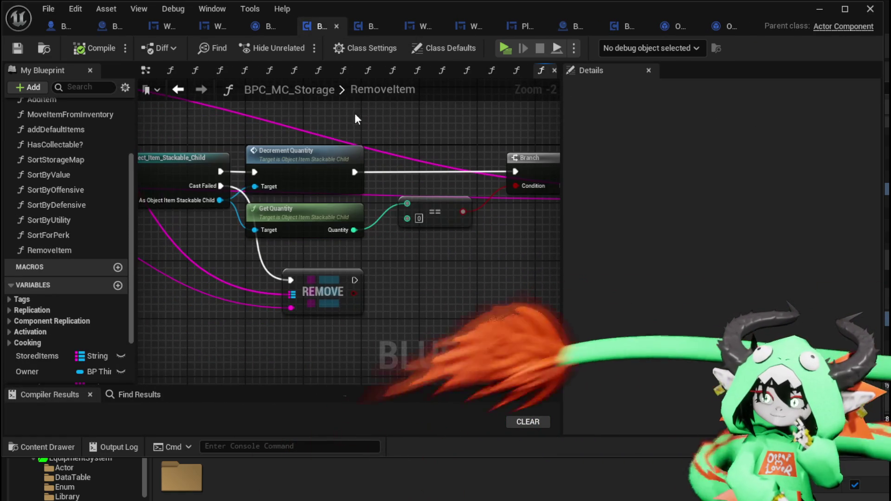
{"action": "left_click", "coordinate": [332, 174]}
{"action": "left_click_drag", "start_coordinate": [332, 174], "coordinate": [331, 149]}
{"action": "left_click", "coordinate": [309, 199]}
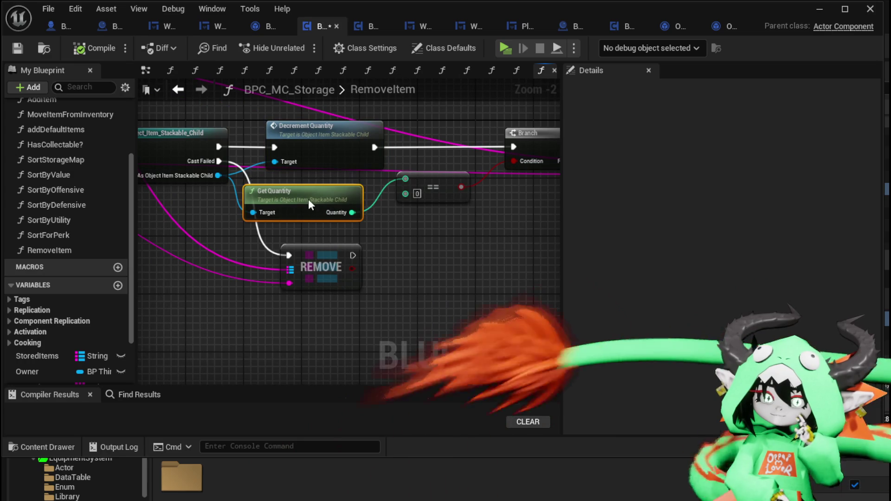
{"action": "left_click", "coordinate": [441, 186]}
{"action": "mouse_move", "coordinate": [471, 255]}
{"action": "left_mouse_down"}
{"action": "mouse_move", "coordinate": [322, 240]}
{"action": "mouse_move", "coordinate": [334, 233]}
{"action": "mouse_move", "coordinate": [177, 325]}
{"action": "left_mouse_up"}
{"action": "left_click_drag", "start_coordinate": [144, 227], "coordinate": [373, 209]}
{"action": "mouse_move", "coordinate": [260, 246]}
{"action": "left_mouse_down"}
{"action": "mouse_move", "coordinate": [308, 247]}
{"action": "mouse_move", "coordinate": [271, 243]}
{"action": "mouse_move", "coordinate": [260, 255]}
{"action": "left_mouse_up"}
{"action": "scroll", "coordinate": [94, 220], "scroll_direction": "up", "scroll_amount": 5}
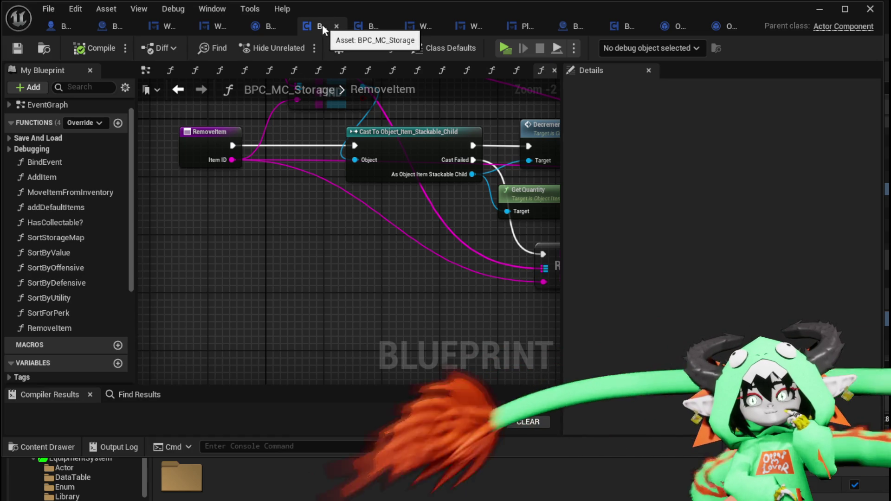
Step: Open the addDefaultItems and AddItem graphs, then ApplySavedData under Save And Load
{"action": "scroll", "coordinate": [91, 183], "scroll_direction": "down", "scroll_amount": 6}
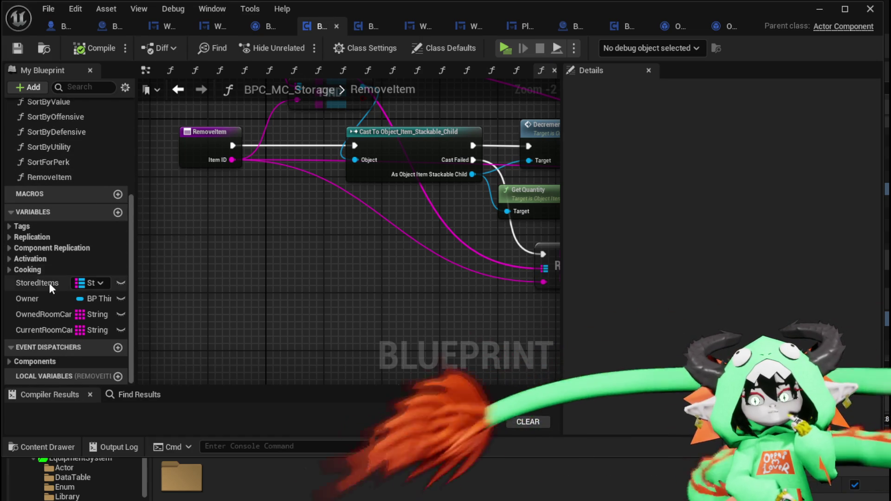
{"action": "scroll", "coordinate": [104, 171], "scroll_direction": "up", "scroll_amount": 5}
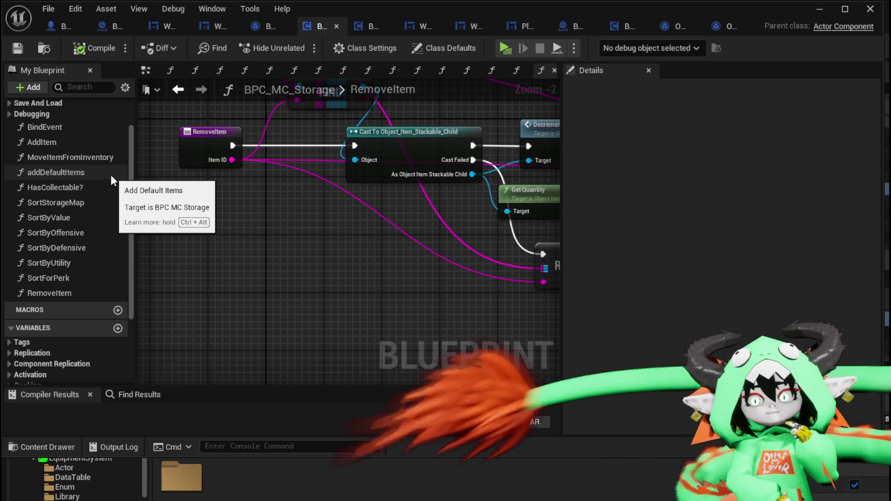
{"action": "double_click", "coordinate": [77, 178]}
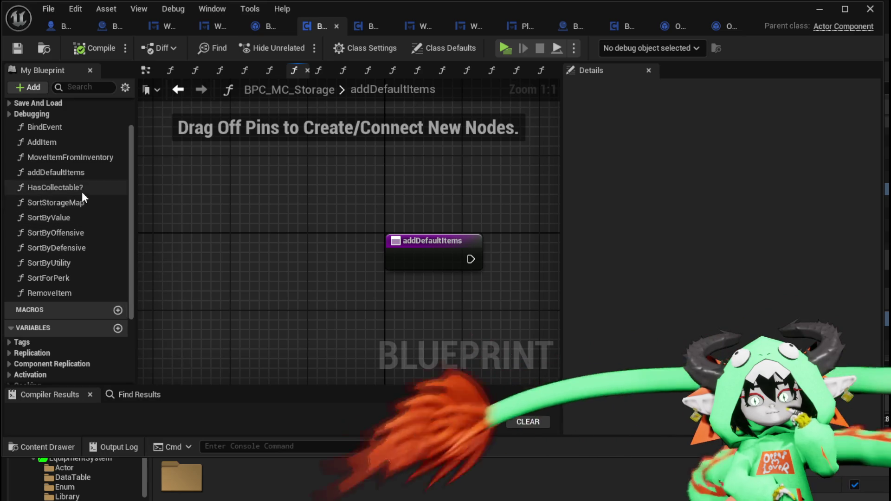
{"action": "double_click", "coordinate": [61, 140]}
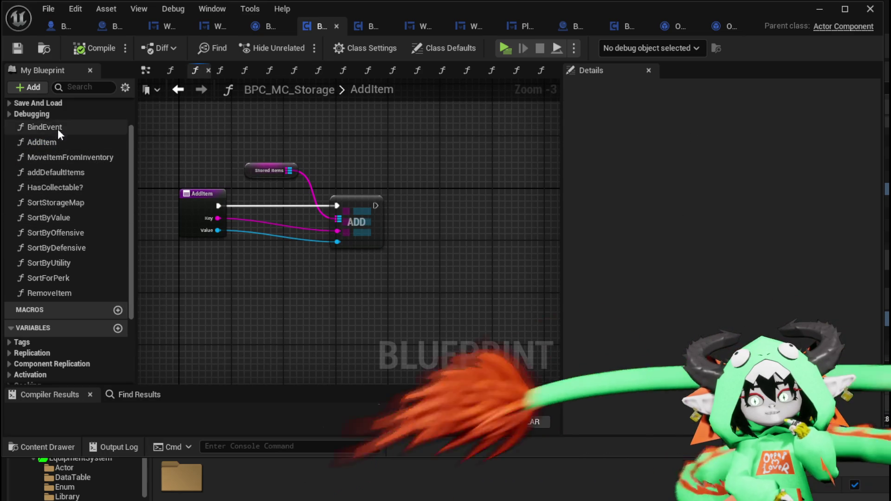
{"action": "scroll", "coordinate": [11, 141], "scroll_direction": "up", "scroll_amount": 2}
{"action": "left_click", "coordinate": [10, 141]}
{"action": "double_click", "coordinate": [71, 154]}
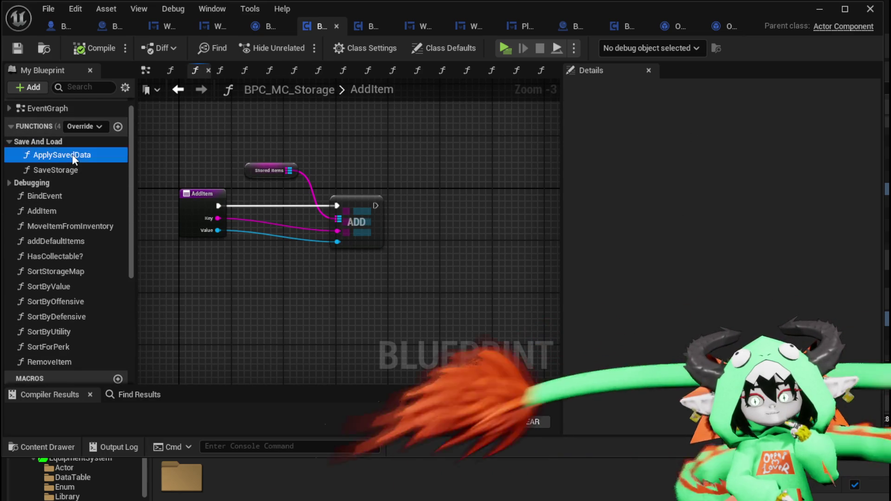
Step: Pan through ApplySavedData's KEYS loop, FIND, Is Valid Class, Branch, SET and Construct Object nodes
{"action": "scroll", "coordinate": [218, 218], "scroll_direction": "up", "scroll_amount": 1}
{"action": "left_click_drag", "start_coordinate": [219, 218], "coordinate": [433, 254]}
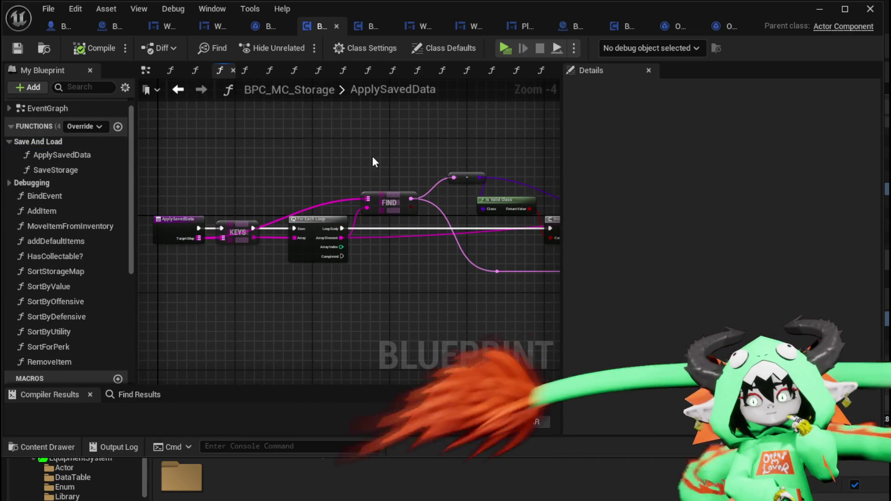
{"action": "scroll", "coordinate": [312, 276], "scroll_direction": "up", "scroll_amount": 1}
{"action": "mouse_move", "coordinate": [312, 276]}
{"action": "left_mouse_down"}
{"action": "mouse_move", "coordinate": [403, 290]}
{"action": "mouse_move", "coordinate": [308, 262]}
{"action": "mouse_move", "coordinate": [234, 259]}
{"action": "left_mouse_up"}
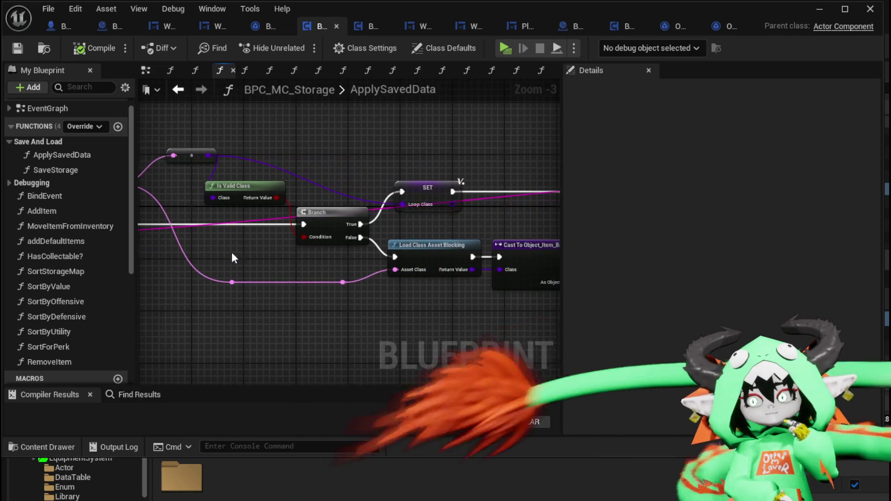
{"action": "mouse_move", "coordinate": [305, 154]}
{"action": "left_mouse_down"}
{"action": "mouse_move", "coordinate": [352, 154]}
{"action": "mouse_move", "coordinate": [259, 150]}
{"action": "mouse_move", "coordinate": [332, 162]}
{"action": "mouse_move", "coordinate": [298, 201]}
{"action": "mouse_move", "coordinate": [222, 186]}
{"action": "left_mouse_up"}
{"action": "mouse_move", "coordinate": [279, 154]}
{"action": "left_mouse_down"}
{"action": "mouse_move", "coordinate": [208, 136]}
{"action": "mouse_move", "coordinate": [330, 145]}
{"action": "mouse_move", "coordinate": [139, 147]}
{"action": "left_mouse_up"}
{"action": "mouse_move", "coordinate": [330, 149]}
{"action": "left_mouse_down"}
{"action": "mouse_move", "coordinate": [138, 150]}
{"action": "mouse_move", "coordinate": [251, 160]}
{"action": "mouse_move", "coordinate": [170, 230]}
{"action": "mouse_move", "coordinate": [193, 197]}
{"action": "mouse_move", "coordinate": [194, 225]}
{"action": "mouse_move", "coordinate": [222, 185]}
{"action": "mouse_move", "coordinate": [397, 303]}
{"action": "mouse_move", "coordinate": [438, 310]}
{"action": "left_mouse_up"}
{"action": "left_click", "coordinate": [437, 310]}
Step: Review the class-loading and item-construction nodes, then save BPC_MC_Storage
{"action": "mouse_move", "coordinate": [361, 284]}
{"action": "left_mouse_down"}
{"action": "mouse_move", "coordinate": [288, 282]}
{"action": "mouse_move", "coordinate": [481, 280]}
{"action": "mouse_move", "coordinate": [262, 273]}
{"action": "mouse_move", "coordinate": [288, 318]}
{"action": "mouse_move", "coordinate": [289, 309]}
{"action": "mouse_move", "coordinate": [361, 302]}
{"action": "left_mouse_up"}
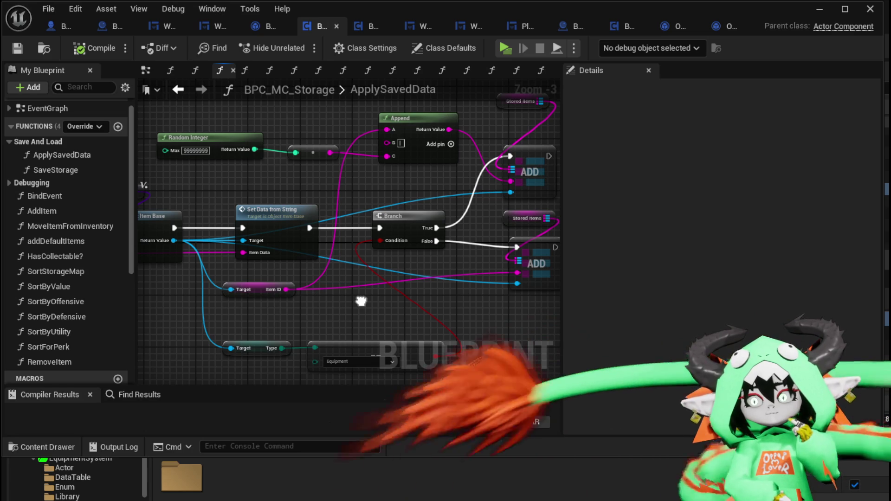
{"action": "left_click_drag", "start_coordinate": [361, 302], "coordinate": [386, 306]}
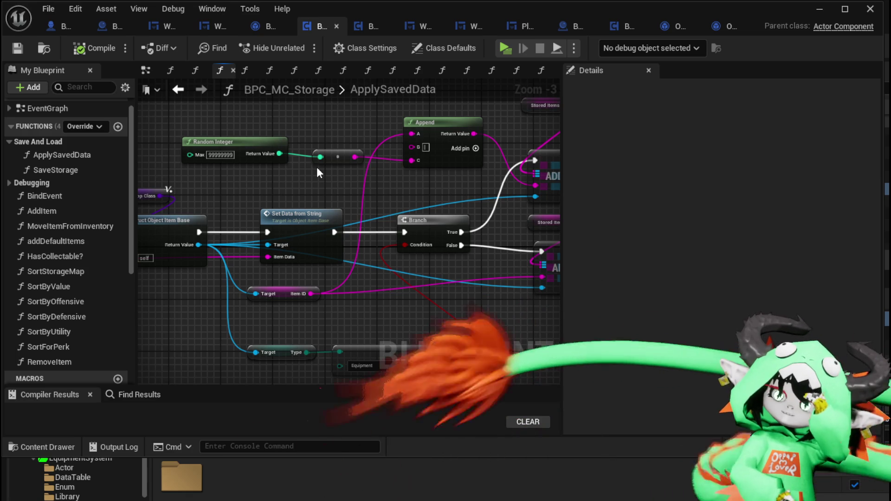
{"action": "mouse_move", "coordinate": [317, 166]}
{"action": "left_mouse_down"}
{"action": "mouse_move", "coordinate": [515, 176]}
{"action": "mouse_move", "coordinate": [525, 158]}
{"action": "mouse_move", "coordinate": [353, 150]}
{"action": "mouse_move", "coordinate": [271, 162]}
{"action": "mouse_move", "coordinate": [283, 168]}
{"action": "left_mouse_up"}
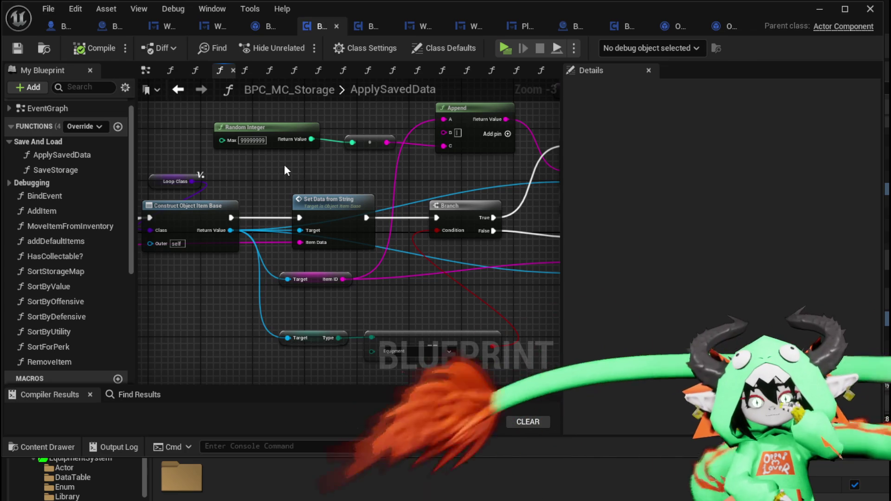
{"action": "left_click_drag", "start_coordinate": [255, 170], "coordinate": [317, 163]}
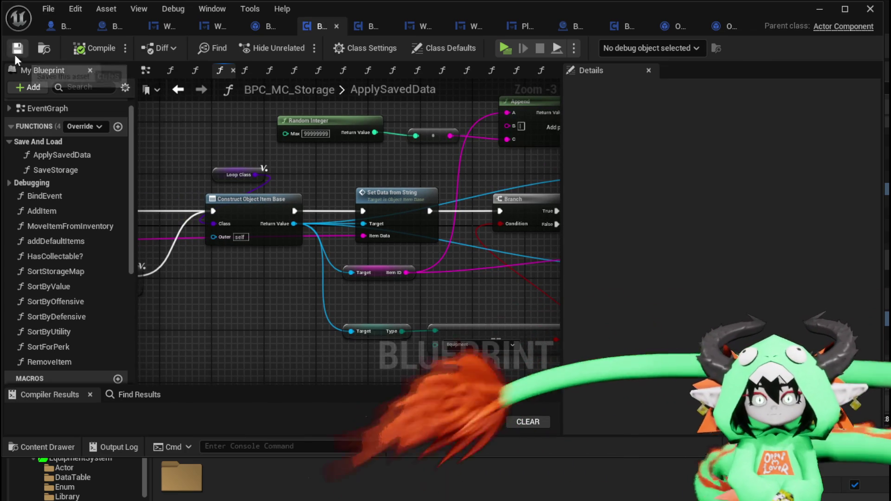
{"action": "left_click", "coordinate": [15, 48]}
{"action": "left_click_drag", "start_coordinate": [383, 166], "coordinate": [302, 194]}
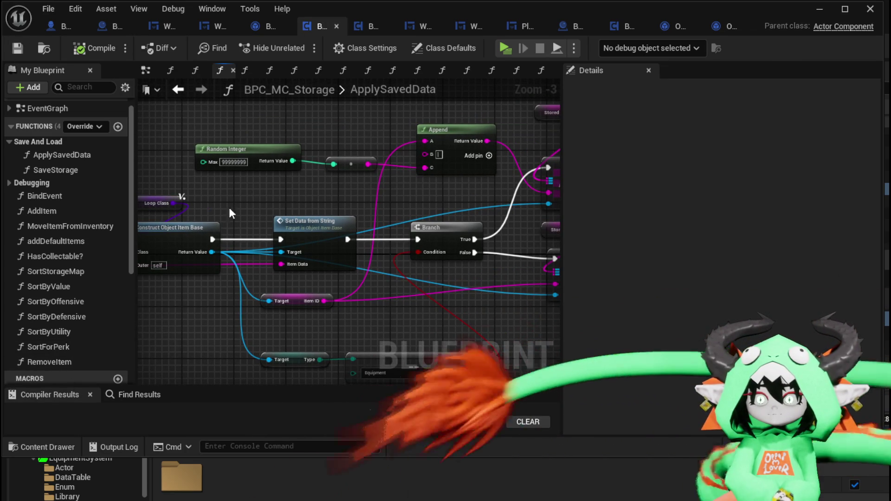
{"action": "left_click", "coordinate": [361, 30]}
Step: Open the inventory's SaveInventory and ApplySavedData graphs, then save BPC_MC_Inventory
{"action": "scroll", "coordinate": [19, 151], "scroll_direction": "up", "scroll_amount": 3}
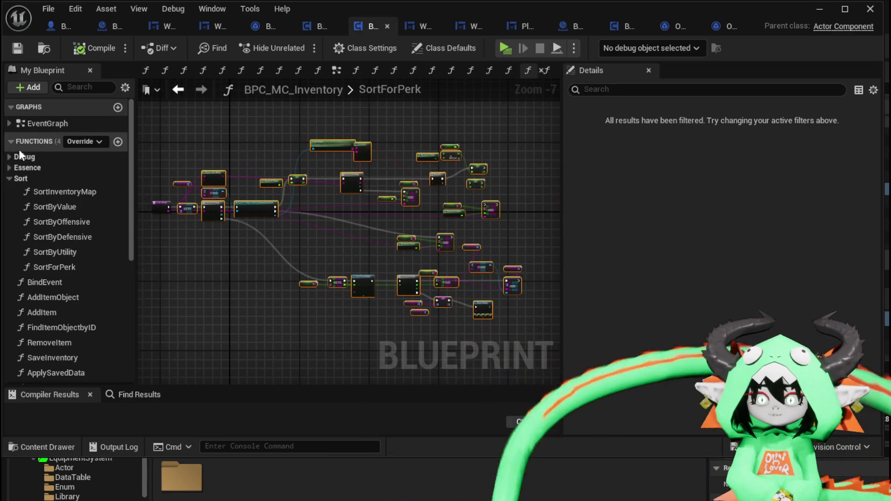
{"action": "left_click", "coordinate": [12, 176]}
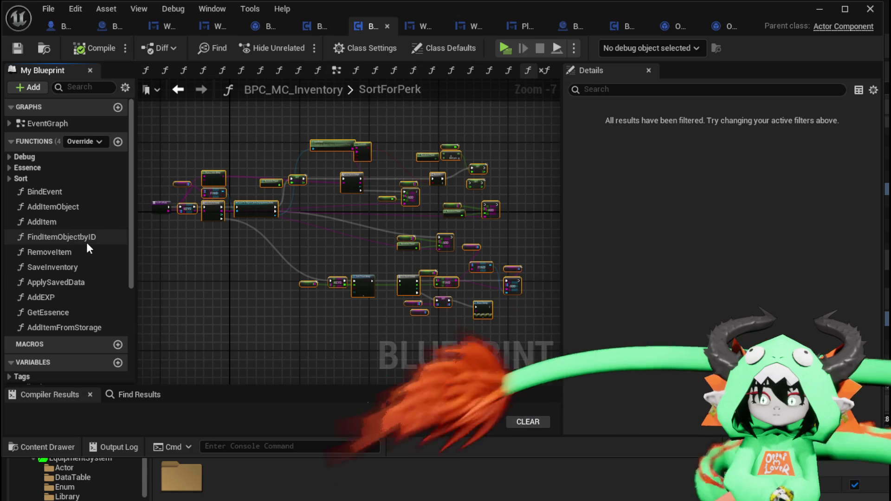
{"action": "double_click", "coordinate": [65, 270]}
{"action": "double_click", "coordinate": [64, 284]}
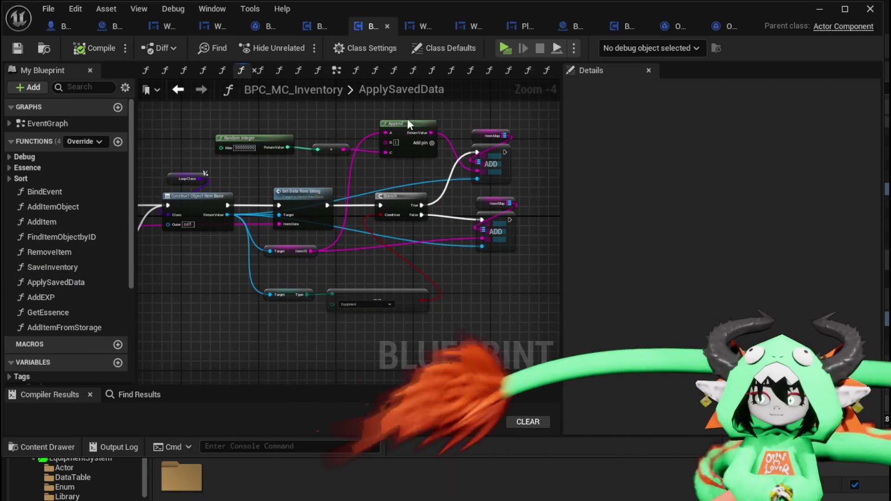
{"action": "left_click", "coordinate": [17, 48]}
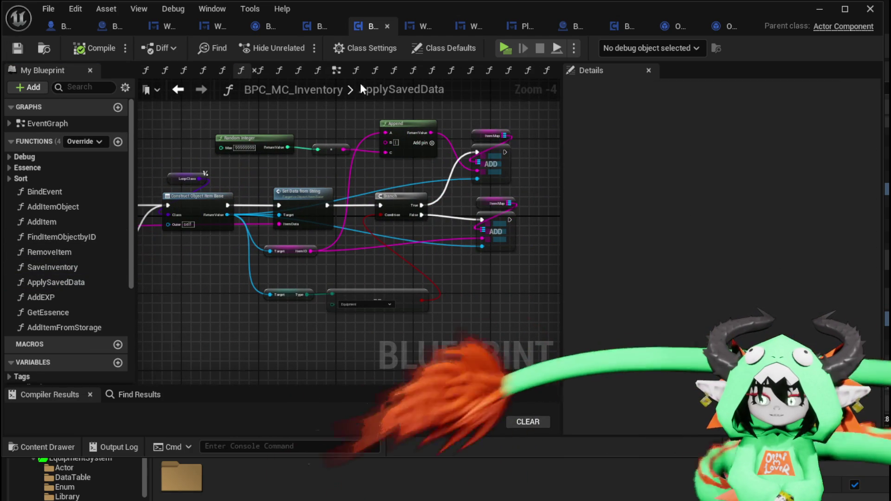
Step: Return to BPC_MC_Storage's graph, zoom out, and launch the game preview
{"action": "left_click", "coordinate": [312, 28]}
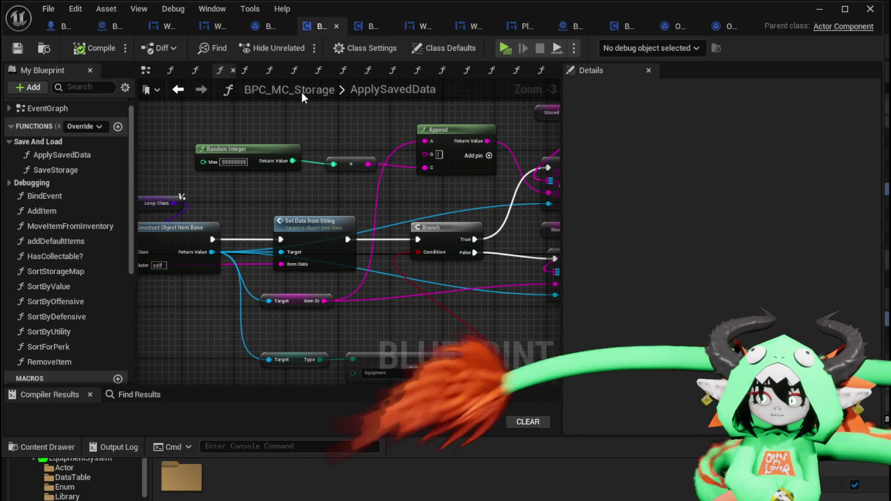
{"action": "scroll", "coordinate": [301, 104], "scroll_direction": "down", "scroll_amount": 2}
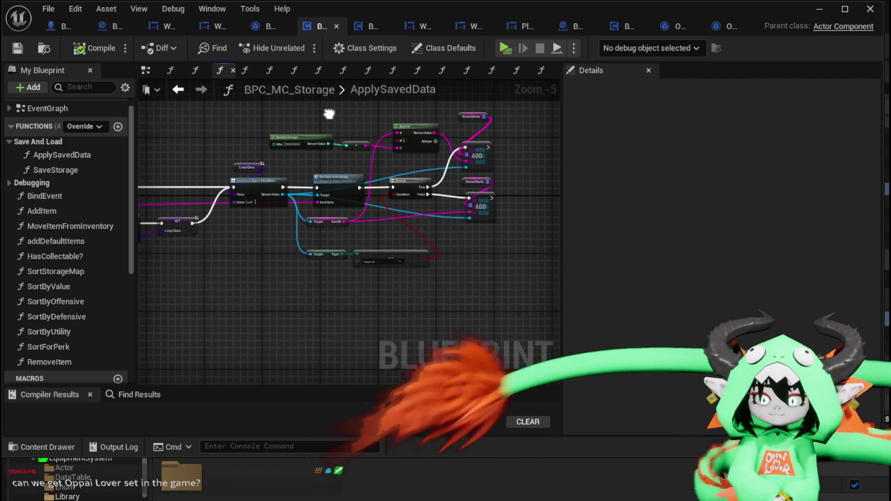
{"action": "left_click_drag", "start_coordinate": [329, 113], "coordinate": [361, 112]}
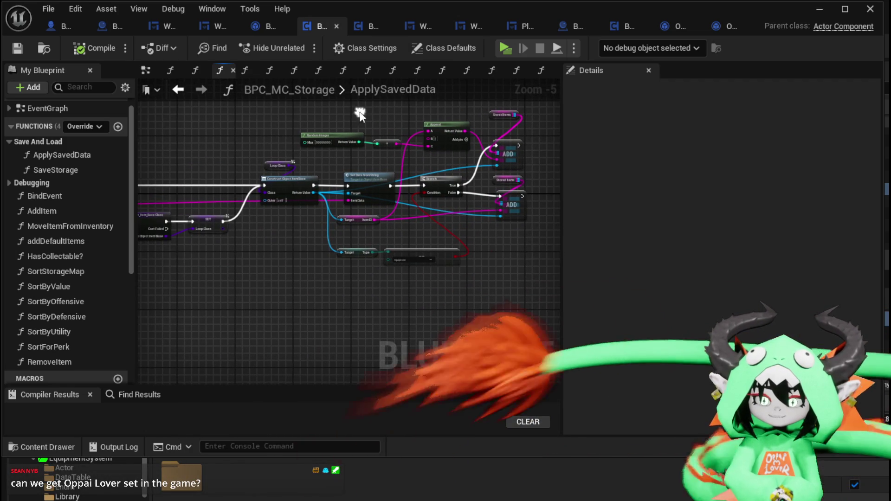
{"action": "left_click", "coordinate": [825, 12]}
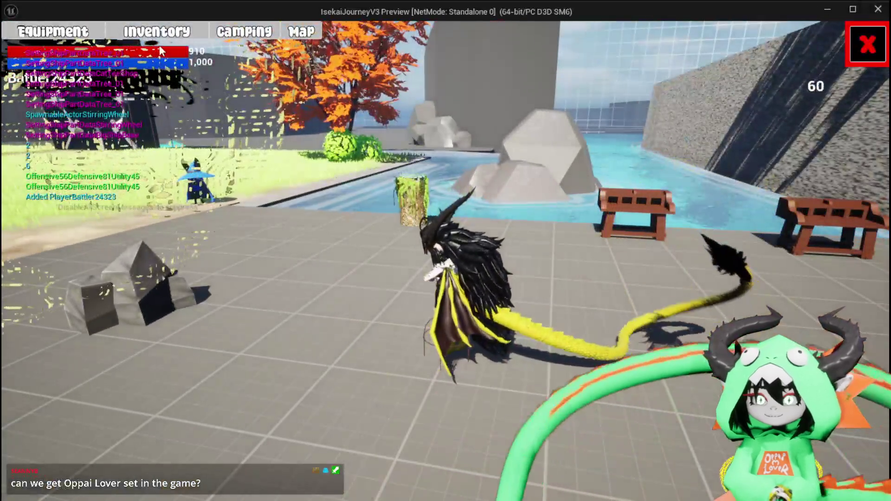
Step: Switch the character type to Pika in the Equipment panel
{"action": "left_click", "coordinate": [52, 31]}
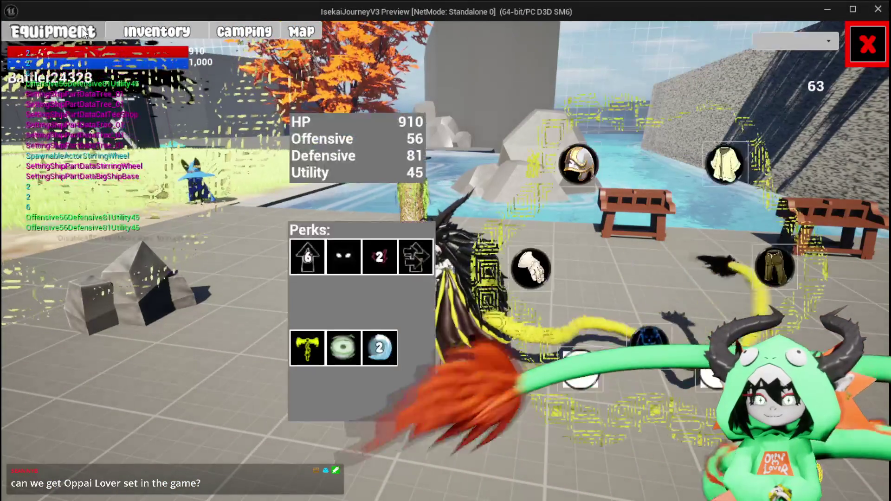
{"action": "left_click", "coordinate": [795, 41]}
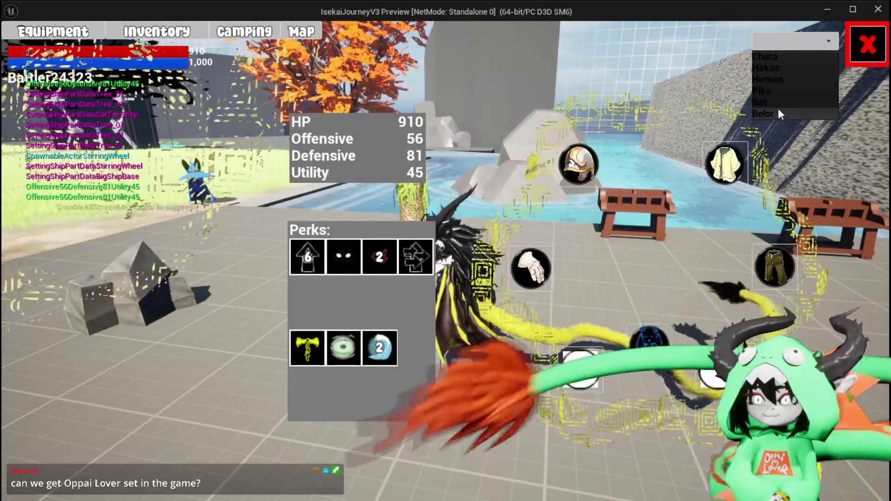
{"action": "left_click", "coordinate": [773, 90]}
{"action": "left_click", "coordinate": [856, 55]}
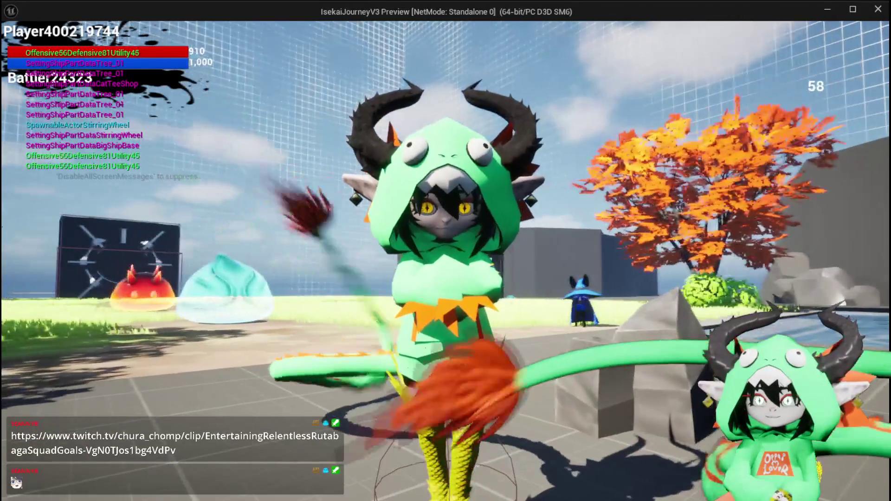
Step: Run and double-jump around, travel to Forest, then stop the preview
{"action": "key", "text": "space"}
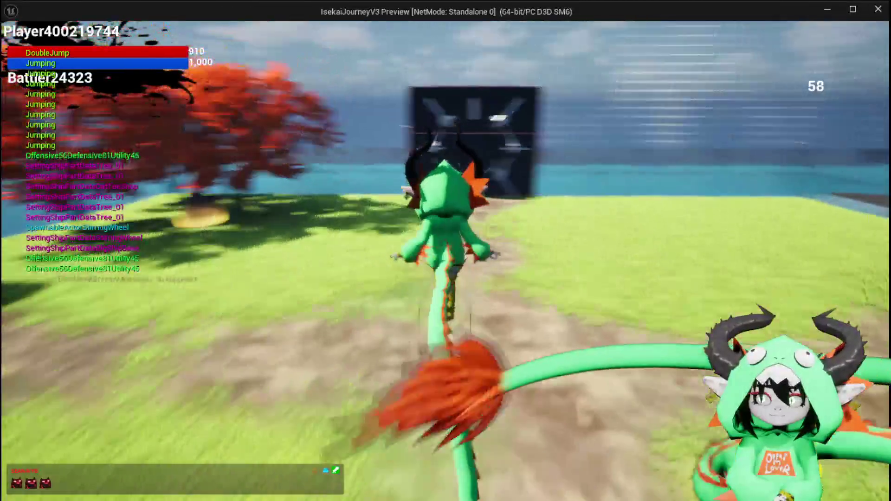
{"action": "key", "text": "space"}
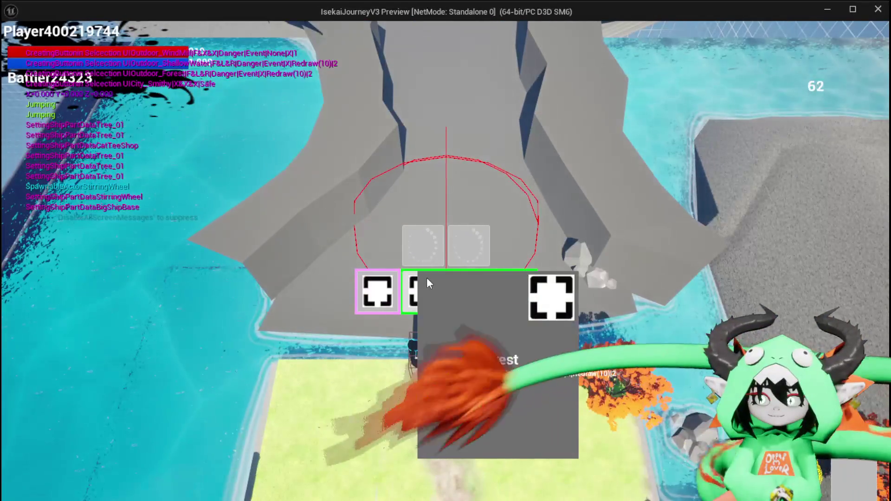
{"action": "left_click", "coordinate": [427, 278]}
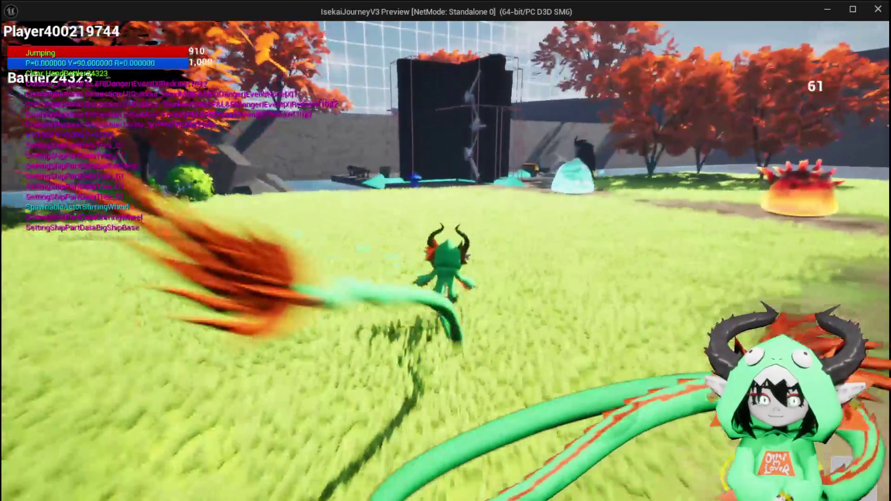
{"action": "key", "text": "space"}
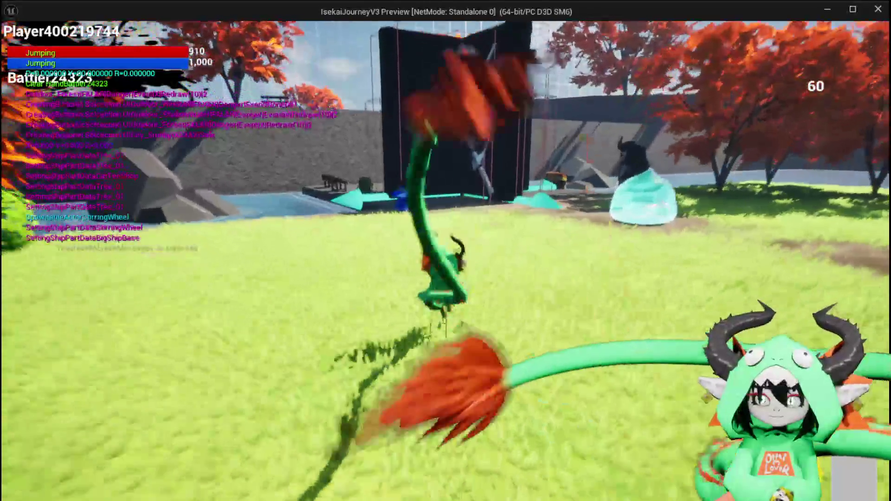
{"action": "key", "text": "w"}
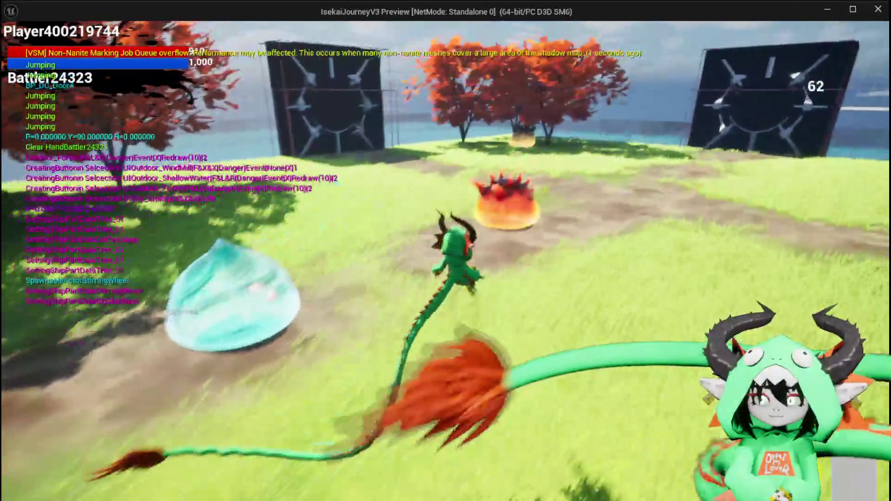
{"action": "key", "text": "space"}
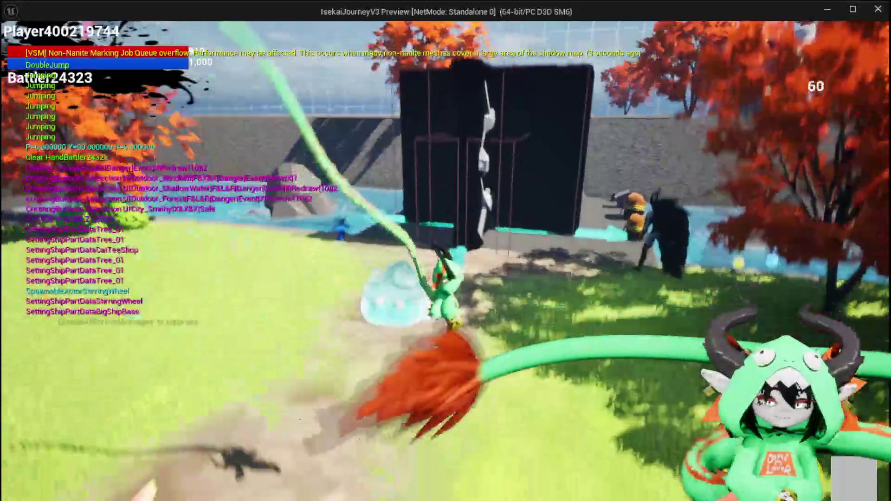
{"action": "key", "text": "Escape"}
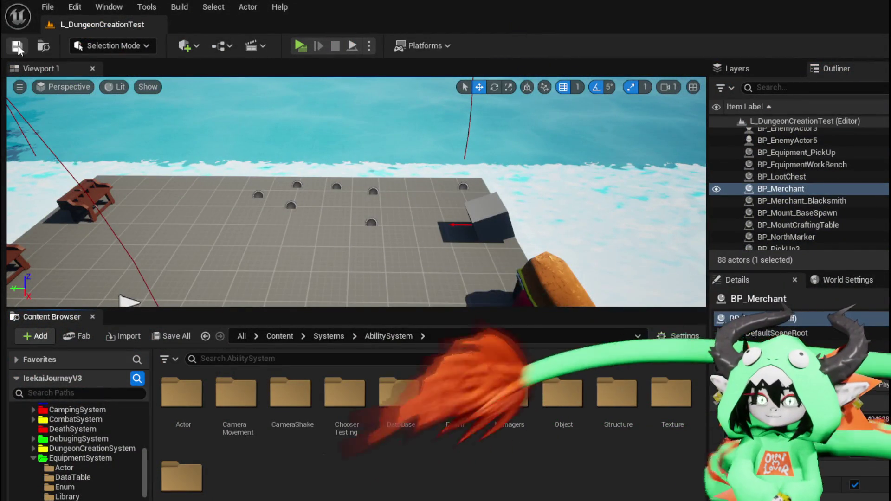
Step: Fly the viewport camera to frame the chests and player start, then start a play session
{"action": "left_click_drag", "start_coordinate": [192, 158], "coordinate": [297, 135]}
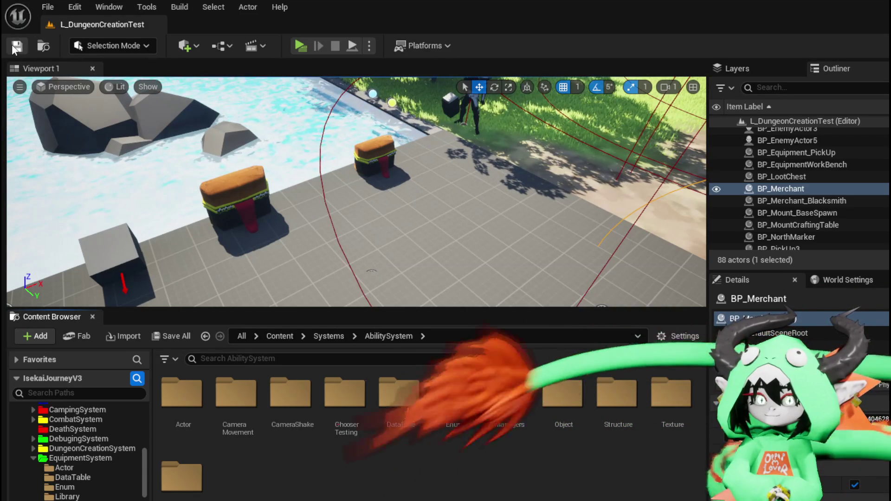
{"action": "left_click_drag", "start_coordinate": [356, 192], "coordinate": [400, 186]}
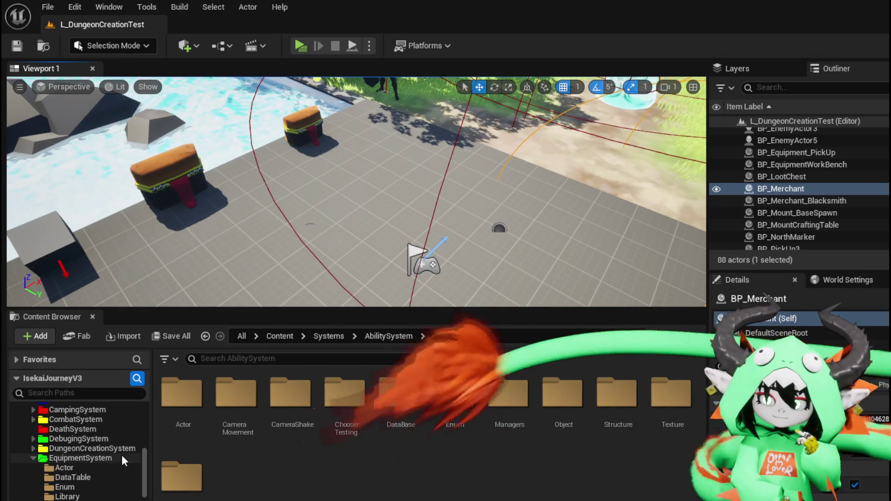
{"action": "left_click_drag", "start_coordinate": [353, 195], "coordinate": [381, 188]}
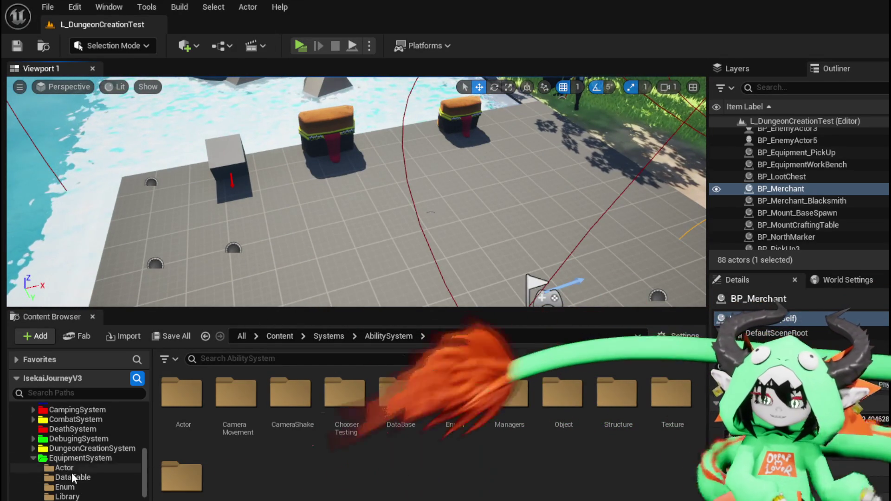
{"action": "left_click", "coordinate": [295, 48]}
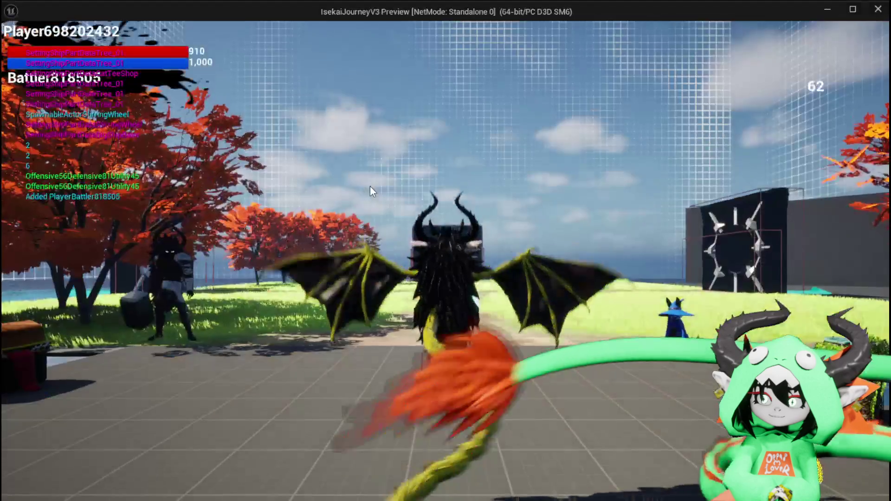
Step: Walk to the storage chest and move the Iron_Head helmet into storage
{"action": "key", "text": "w"}
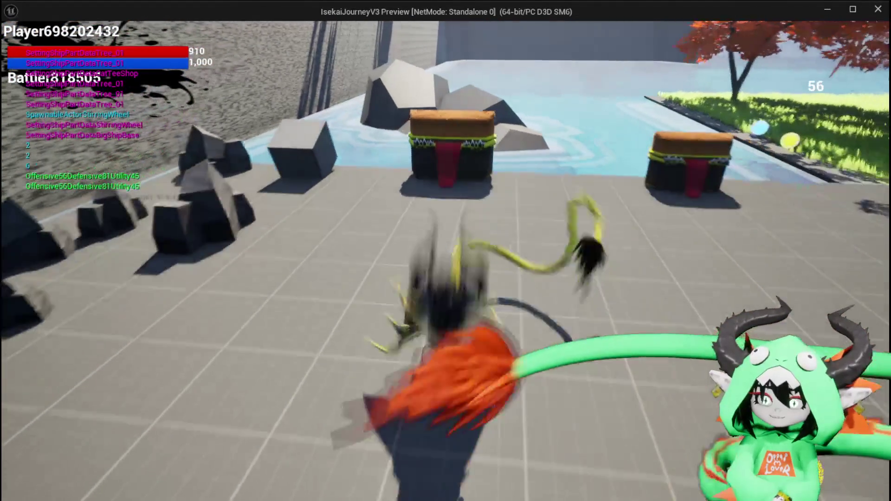
{"action": "key", "text": "e"}
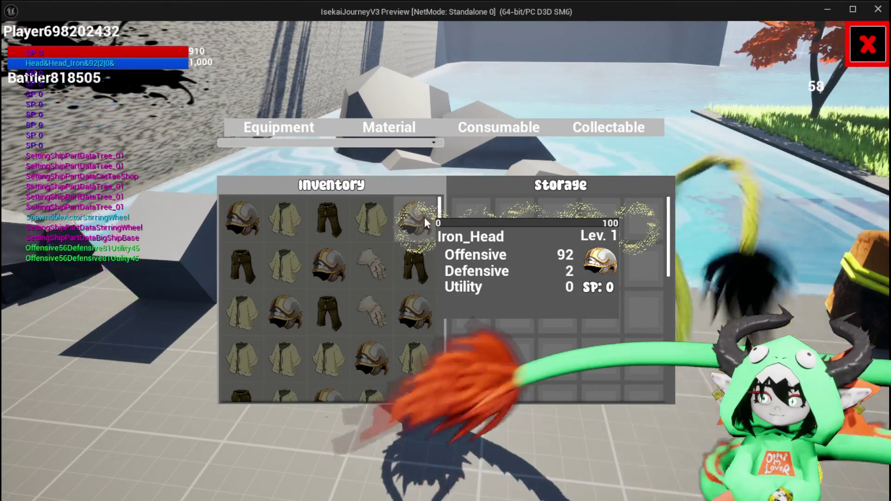
{"action": "left_click", "coordinate": [424, 218]}
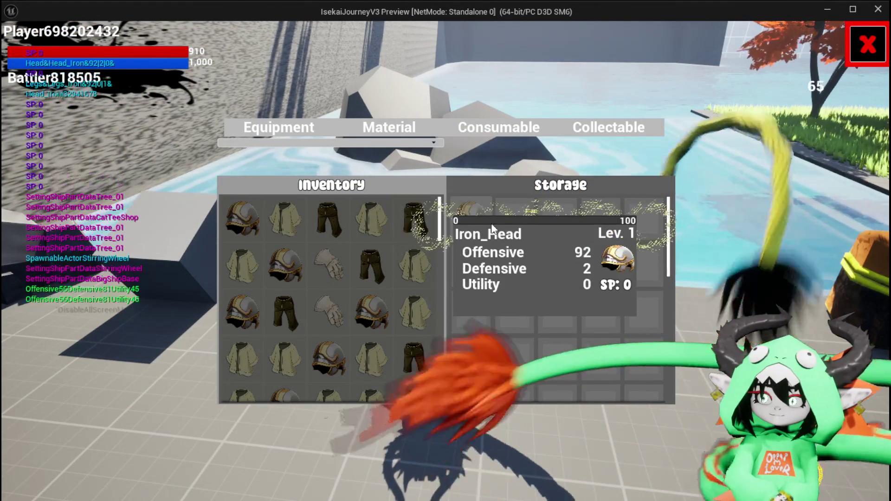
{"action": "key", "text": "e"}
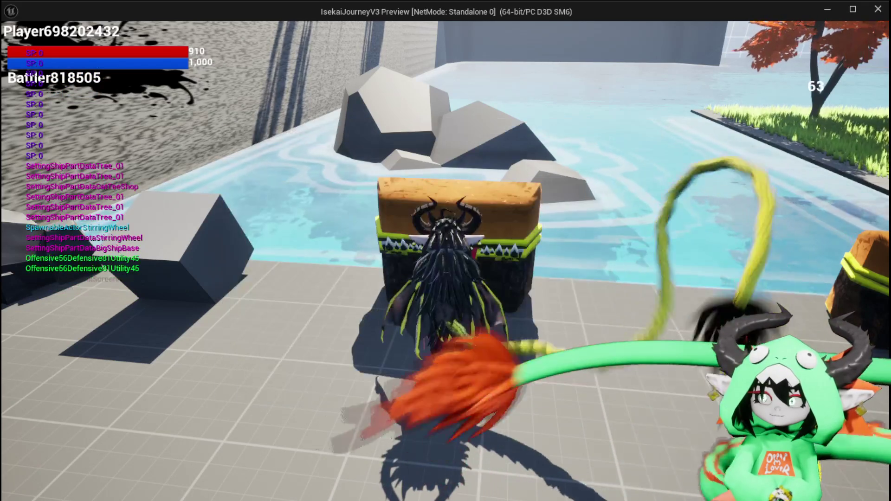
Step: Save the game from the in-game menu, close it, and exit the preview
{"action": "key", "text": "Escape"}
{"action": "left_click", "coordinate": [486, 239]}
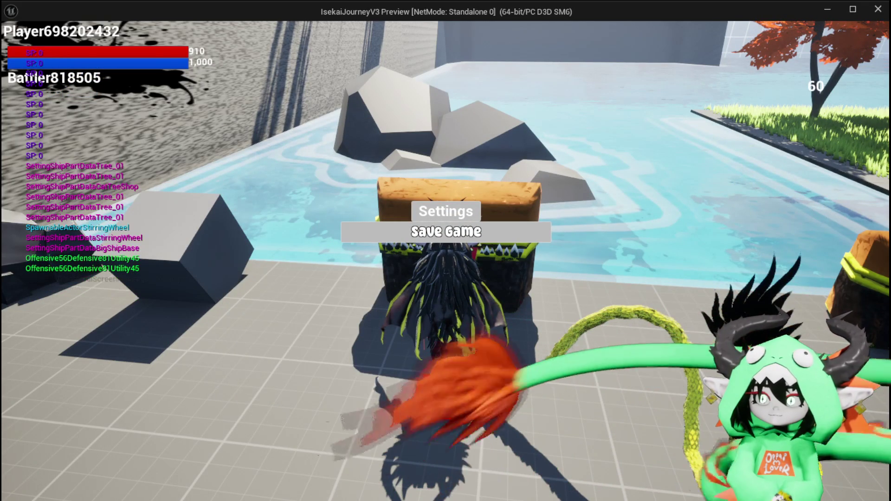
{"action": "left_click", "coordinate": [443, 393]}
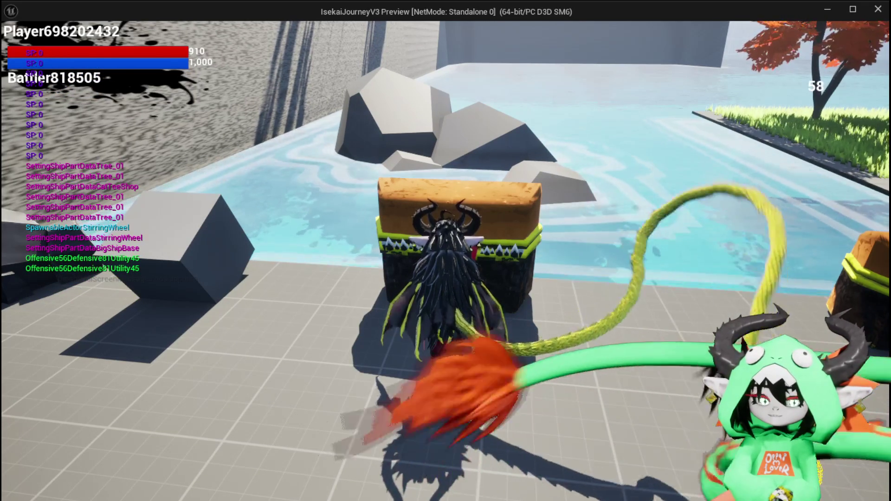
{"action": "key", "text": "Escape"}
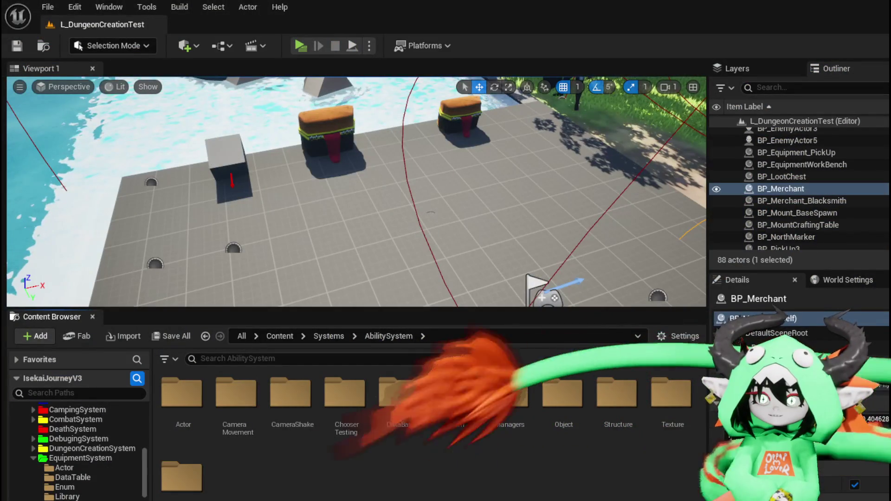
Step: Relaunch the game, open the chest, and move Iron_Head from storage back to inventory
{"action": "left_click", "coordinate": [299, 45]}
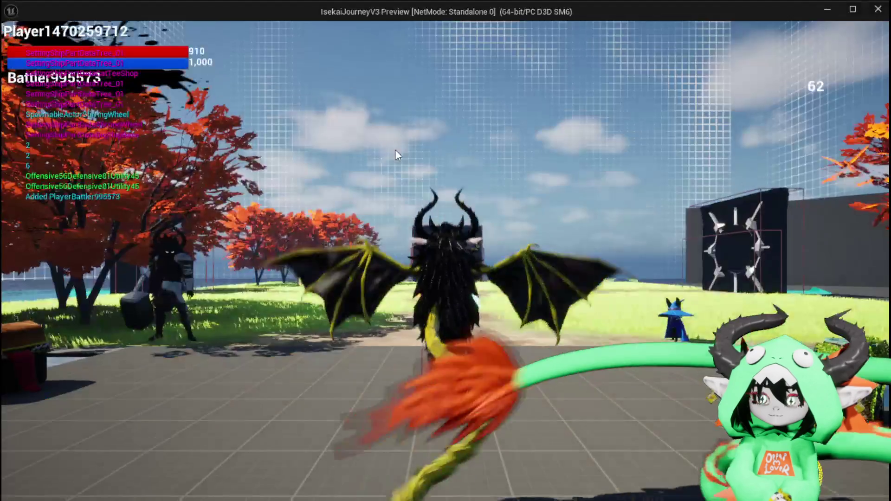
{"action": "key", "text": "e"}
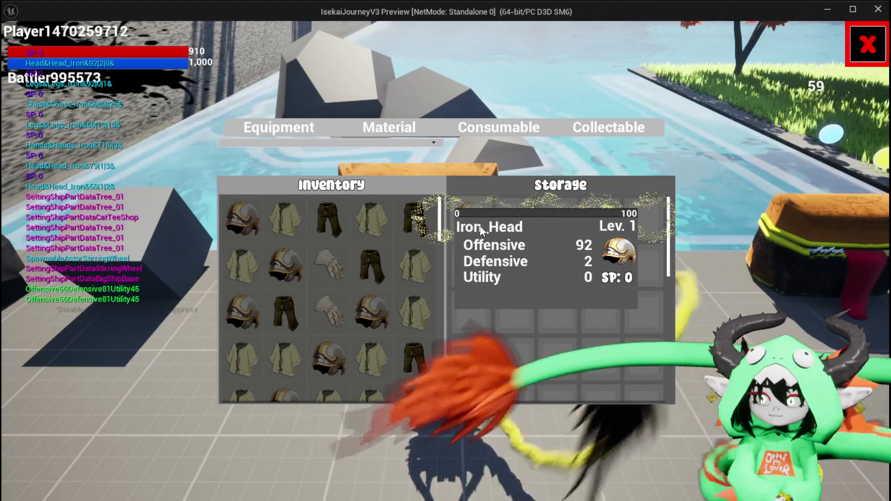
{"action": "left_click", "coordinate": [473, 225]}
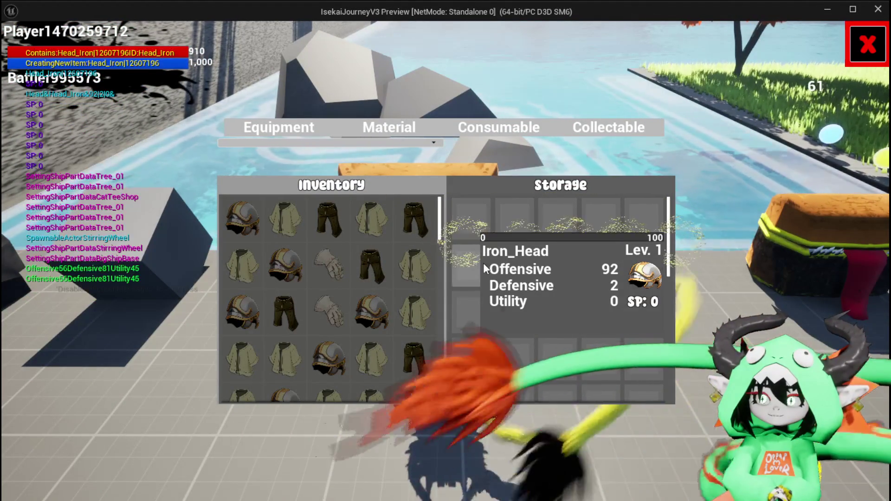
{"action": "scroll", "coordinate": [394, 252], "scroll_direction": "down", "scroll_amount": 3}
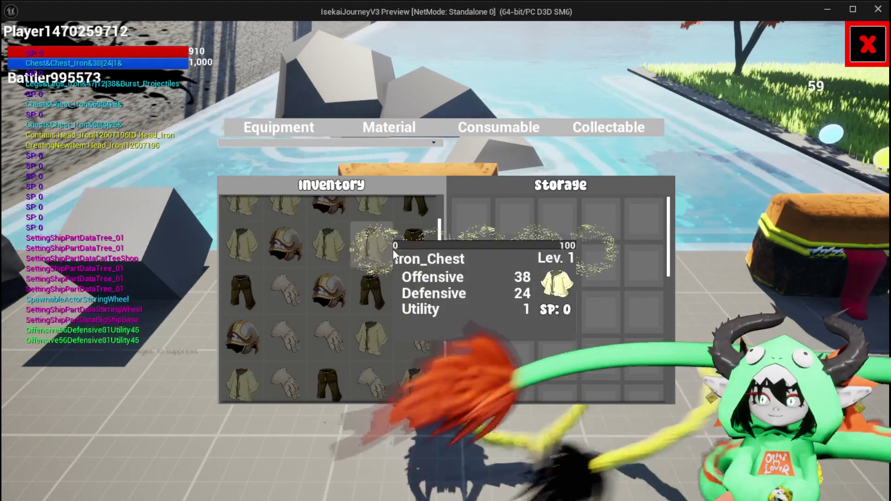
{"action": "scroll", "coordinate": [408, 247], "scroll_direction": "up", "scroll_amount": 3}
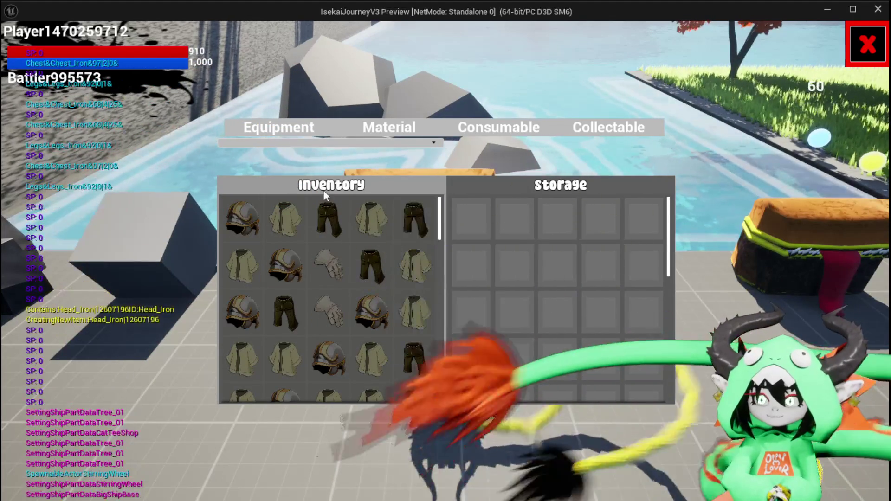
Step: Sort the inventory by Offensive and move Iron_Head, Iron_Chest and three more items into storage
{"action": "left_click", "coordinate": [305, 144]}
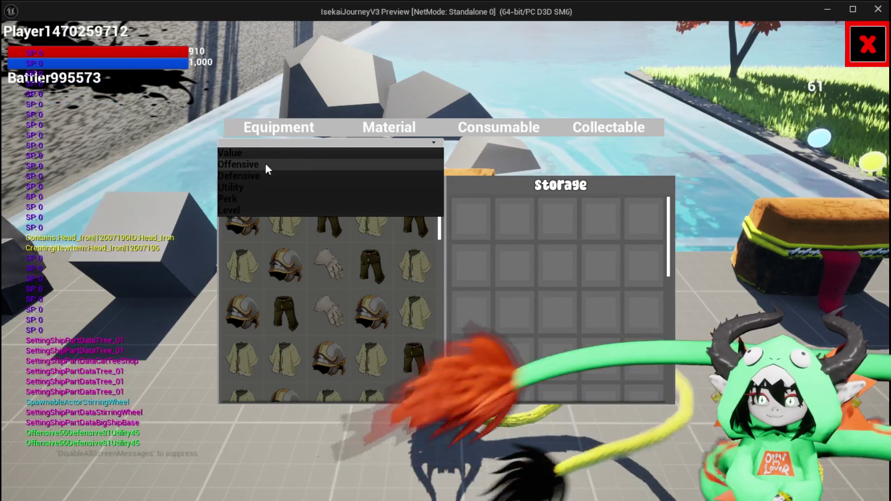
{"action": "left_click", "coordinate": [252, 166]}
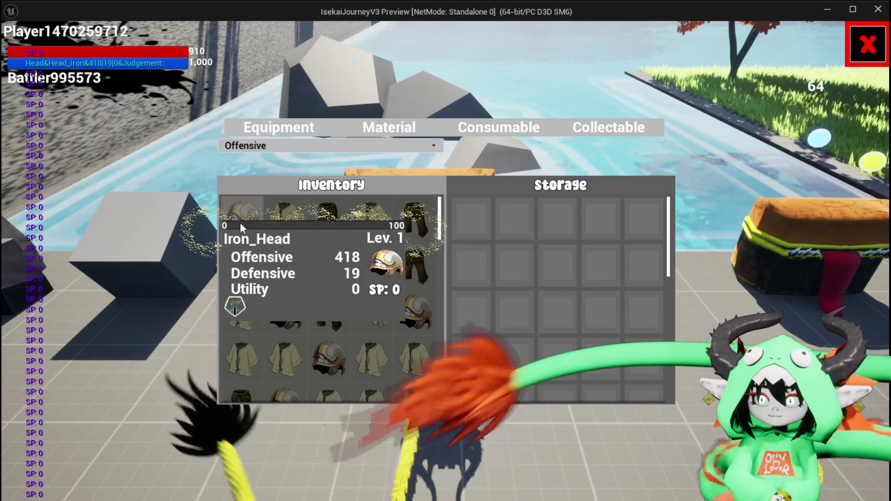
{"action": "left_click", "coordinate": [241, 222]}
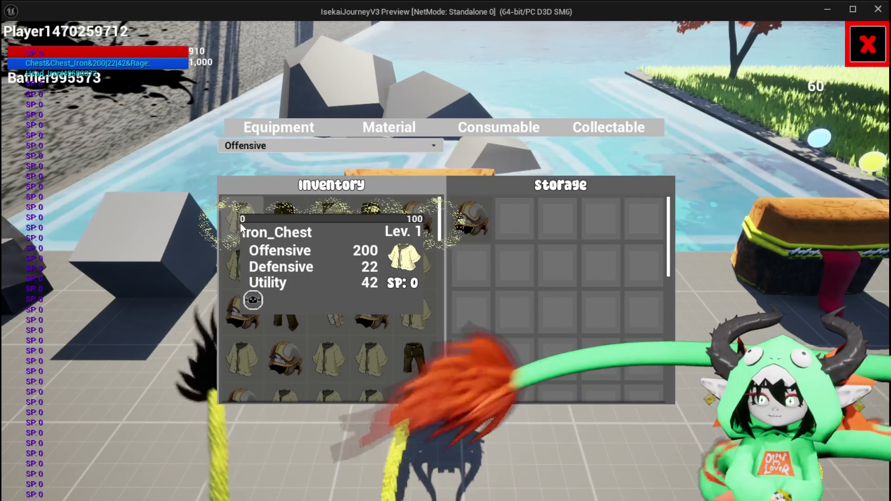
{"action": "left_click", "coordinate": [241, 222]}
{"action": "left_click", "coordinate": [240, 222]}
{"action": "left_click", "coordinate": [240, 222]}
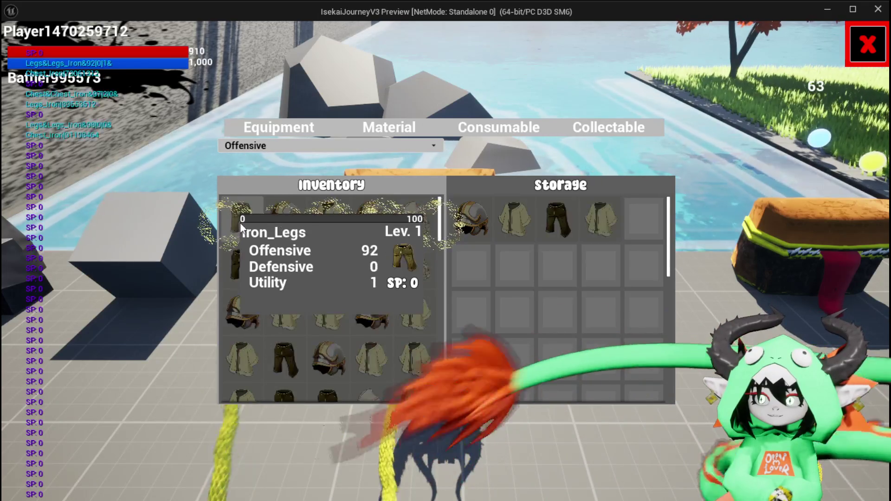
{"action": "left_click", "coordinate": [241, 222]}
{"action": "left_click", "coordinate": [241, 222]}
{"action": "left_click", "coordinate": [241, 222]}
Step: View the Material items tab, then stop the play session
{"action": "left_click", "coordinate": [353, 124]}
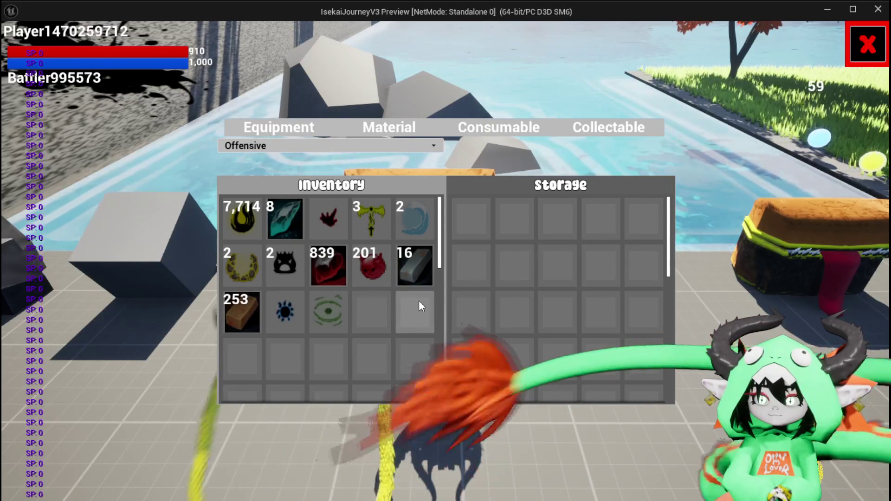
{"action": "key", "text": "alt+Tab"}
{"action": "key", "text": "Escape"}
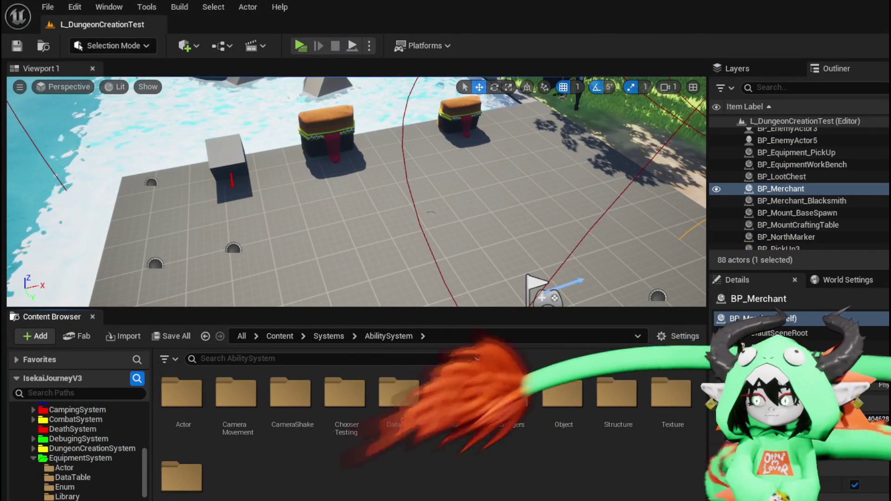
Step: Switch to the WP_StorageHUD widget blueprint and open its MoveItemFromInventoryToStorage function graph
{"action": "key", "text": "alt+Tab"}
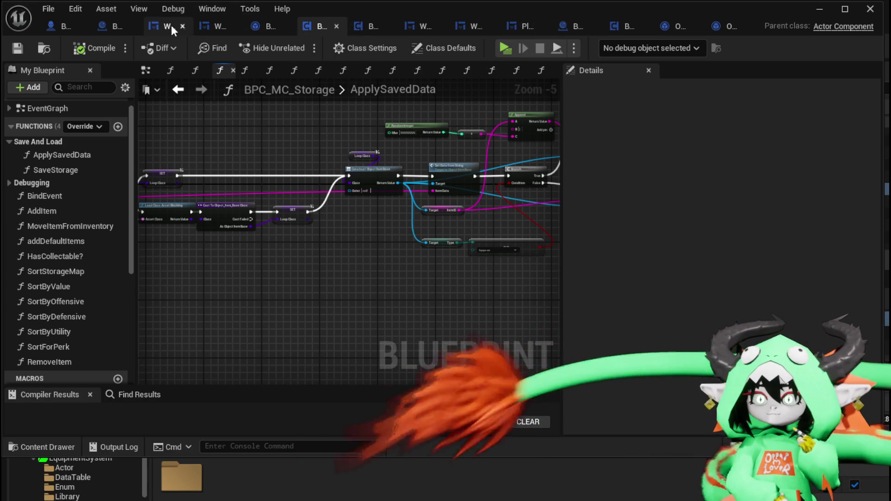
{"action": "left_click", "coordinate": [166, 26]}
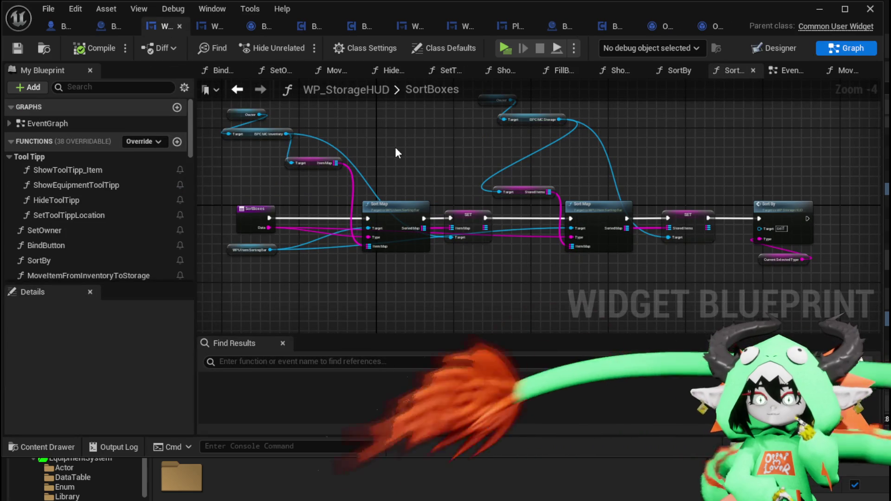
{"action": "scroll", "coordinate": [86, 218], "scroll_direction": "down", "scroll_amount": 3}
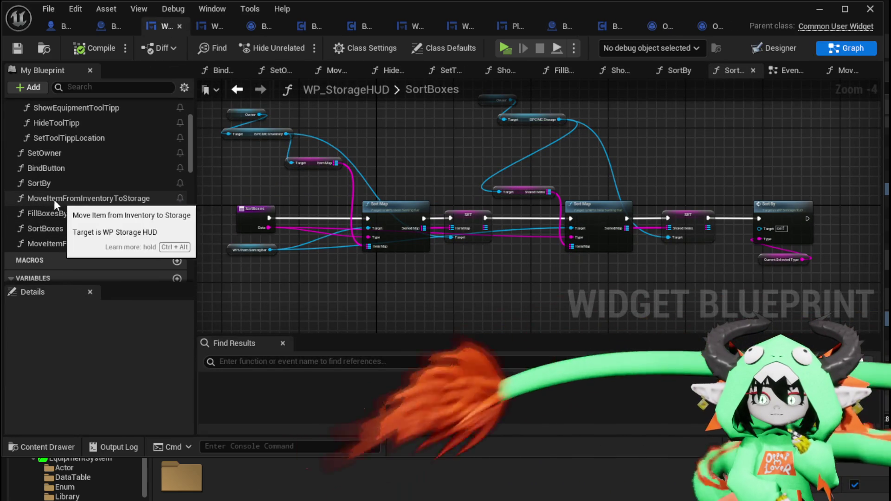
{"action": "double_click", "coordinate": [80, 201]}
Step: Nudge the Parse Into Array and GET nodes into place and frame the MoveItemFromInventoryToStorage nodes
{"action": "left_click_drag", "start_coordinate": [459, 220], "coordinate": [407, 218]}
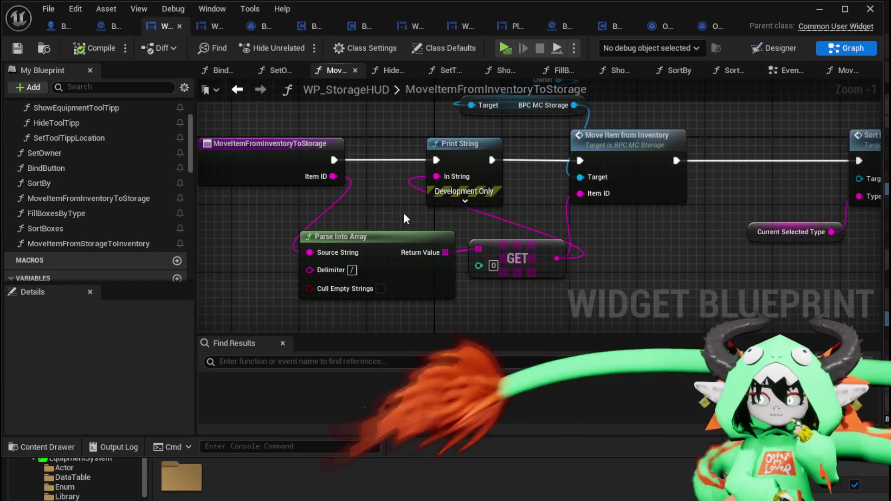
{"action": "left_click_drag", "start_coordinate": [419, 262], "coordinate": [412, 255]}
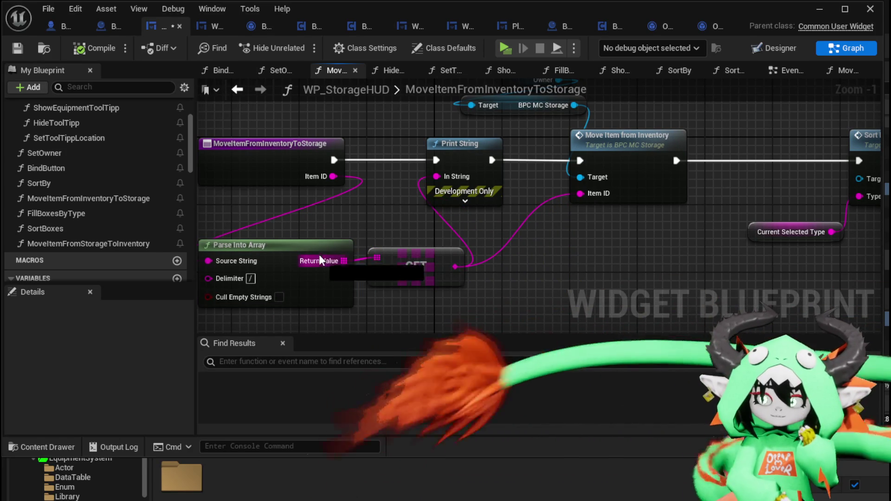
{"action": "left_click_drag", "start_coordinate": [330, 244], "coordinate": [331, 237]}
{"action": "scroll", "coordinate": [330, 226], "scroll_direction": "down", "scroll_amount": 1}
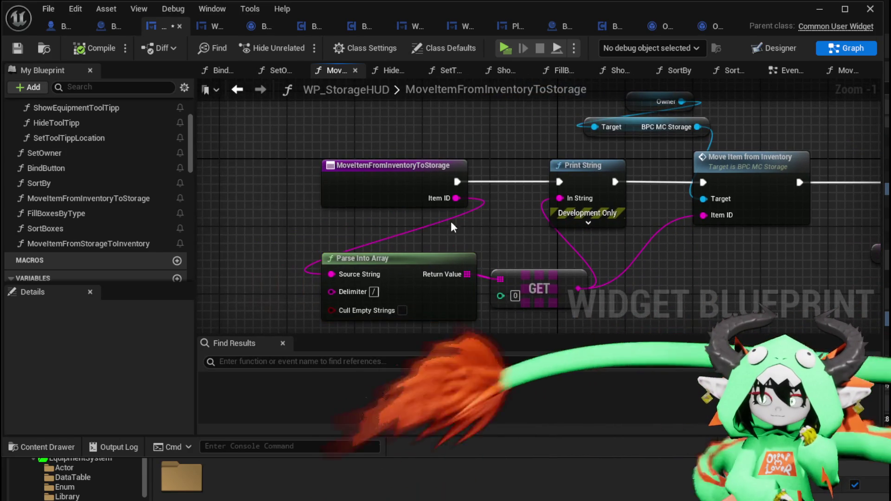
{"action": "left_click", "coordinate": [249, 187]}
{"action": "scroll", "coordinate": [427, 155], "scroll_direction": "down", "scroll_amount": 1}
{"action": "left_click_drag", "start_coordinate": [427, 155], "coordinate": [408, 185]}
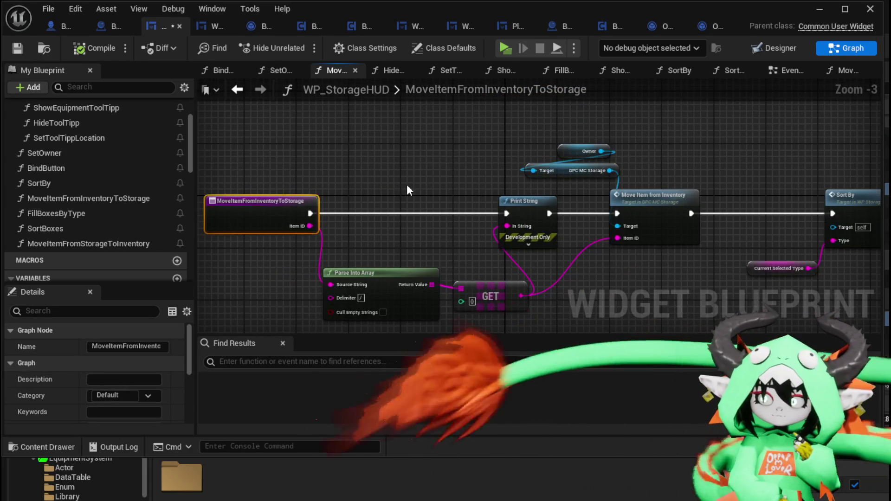
{"action": "left_click", "coordinate": [407, 185]}
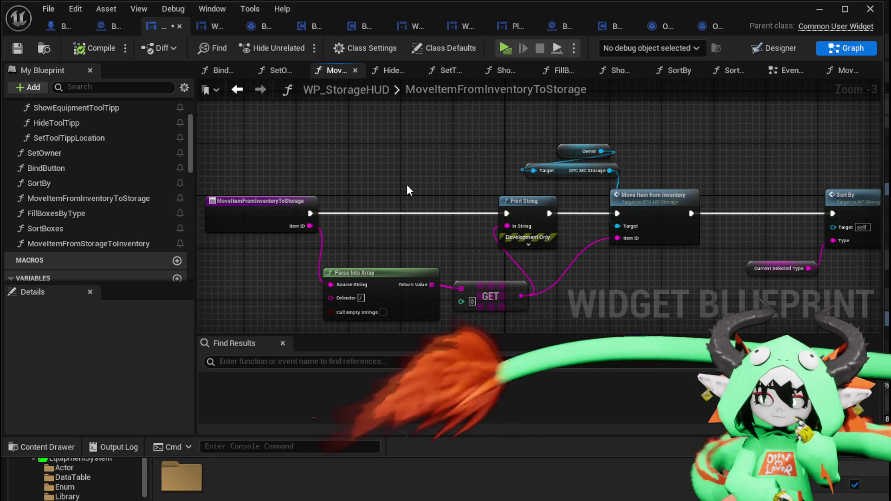
{"action": "mouse_move", "coordinate": [407, 185]}
{"action": "left_mouse_down"}
{"action": "mouse_move", "coordinate": [286, 188]}
{"action": "mouse_move", "coordinate": [485, 168]}
{"action": "left_mouse_up"}
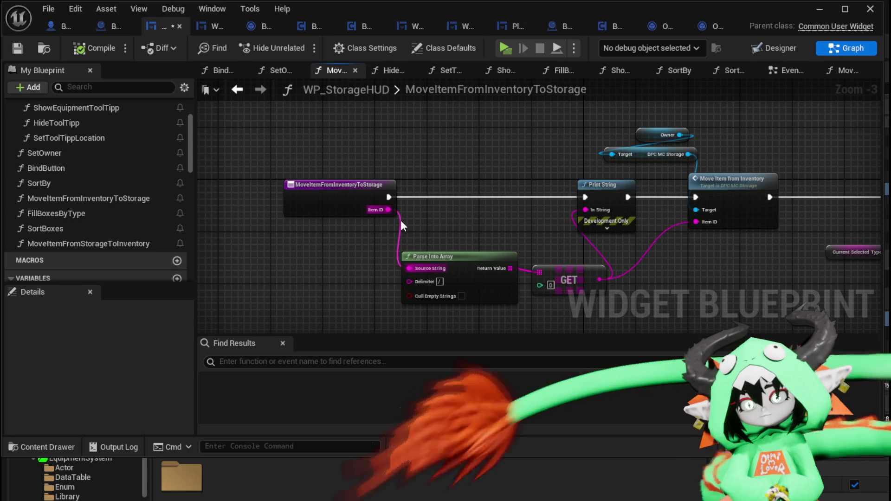
{"action": "left_click_drag", "start_coordinate": [474, 228], "coordinate": [413, 210]}
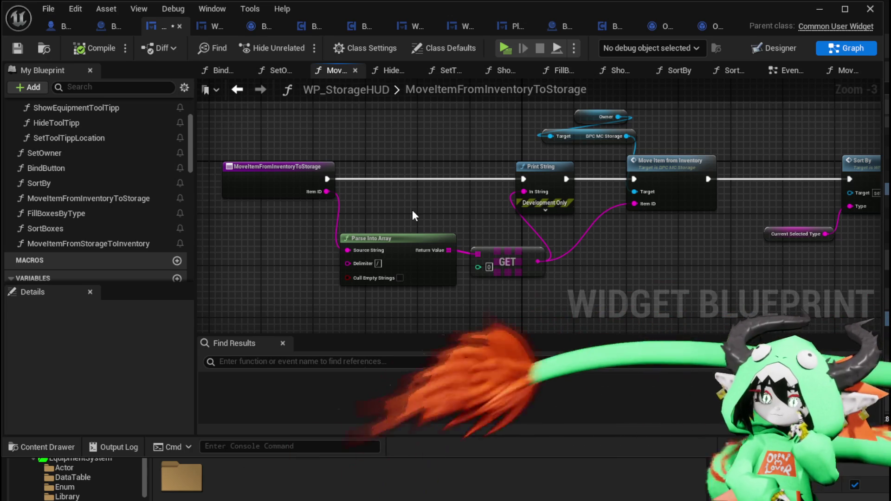
{"action": "scroll", "coordinate": [413, 213], "scroll_direction": "down", "scroll_amount": 1}
{"action": "scroll", "coordinate": [366, 218], "scroll_direction": "up", "scroll_amount": 2}
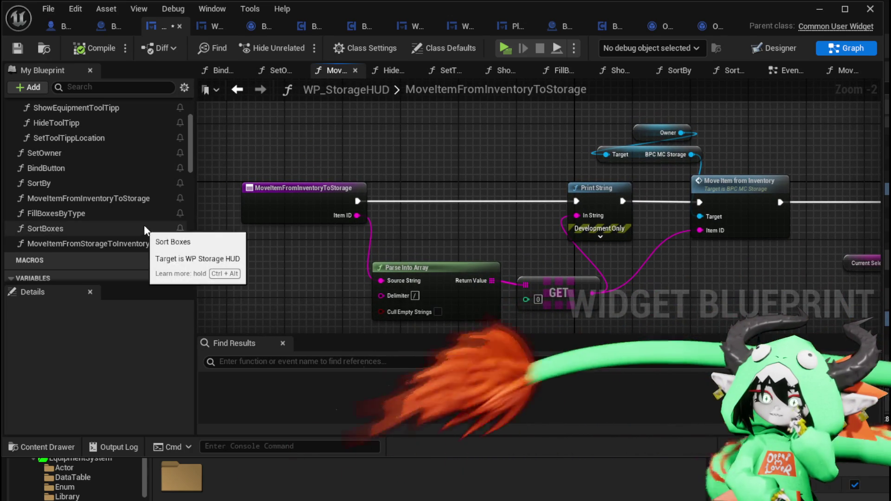
Step: Duplicate the Owner getter and chain it to BPC_MC_Inventory and its Item Map getter
{"action": "left_click", "coordinate": [637, 129]}
{"action": "key", "text": "ctrl+c"}
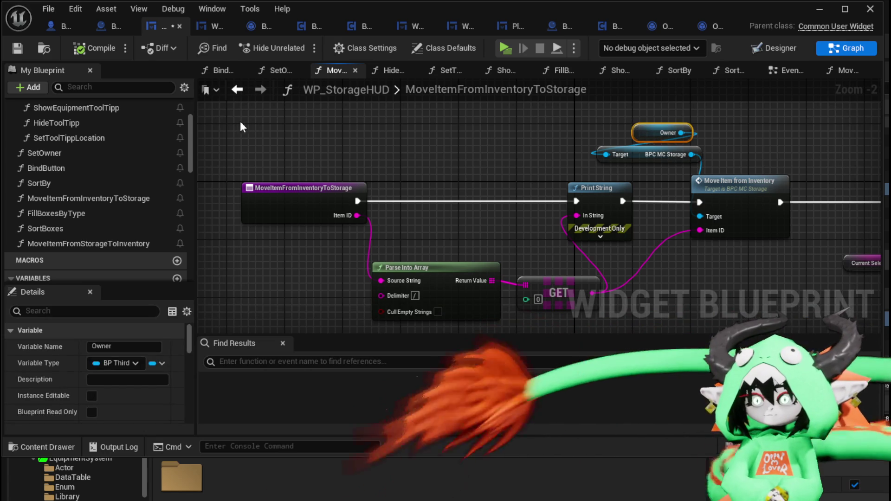
{"action": "key", "text": "ctrl+v"}
{"action": "left_click_drag", "start_coordinate": [282, 125], "coordinate": [364, 133]}
{"action": "type", "text": "Inv"}
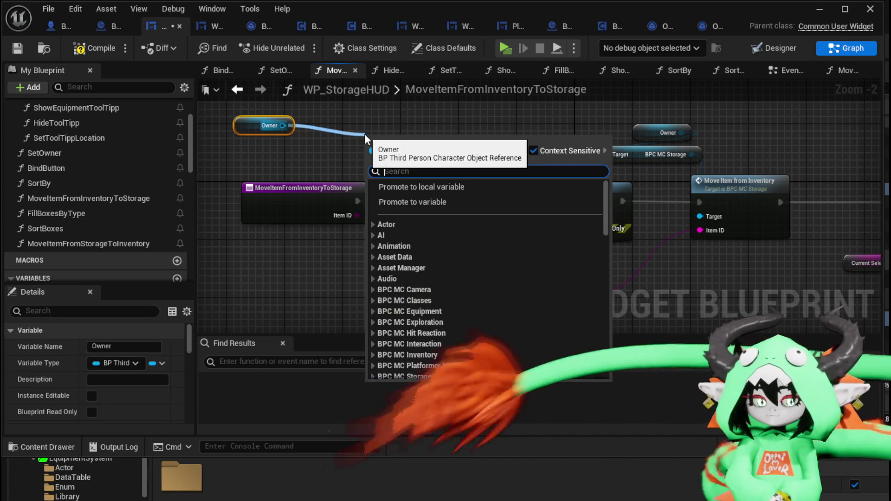
{"action": "type", "text": "entory"}
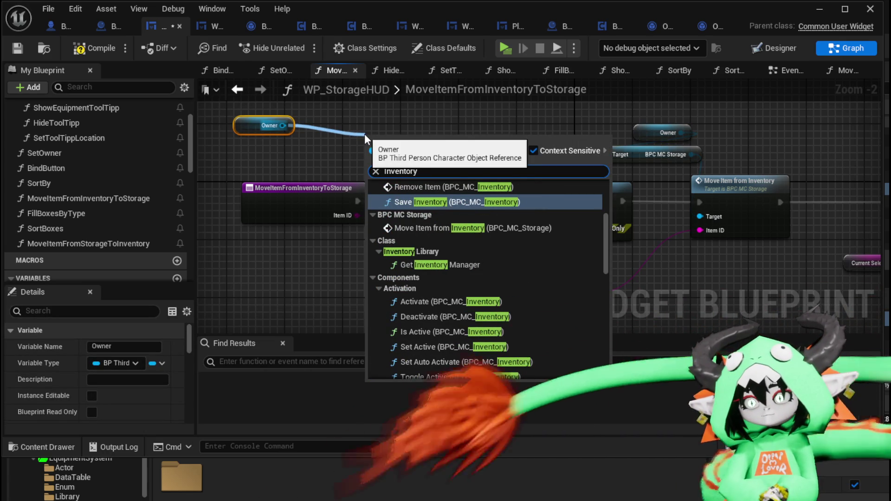
{"action": "left_click_drag", "start_coordinate": [606, 237], "coordinate": [606, 341]}
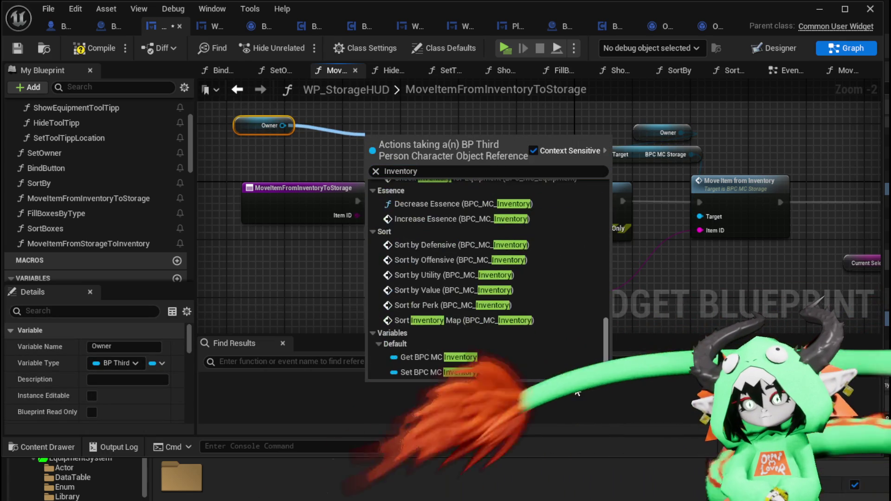
{"action": "left_click", "coordinate": [429, 357]}
{"action": "mouse_move", "coordinate": [413, 142]}
{"action": "left_mouse_down"}
{"action": "mouse_move", "coordinate": [291, 141]}
{"action": "mouse_move", "coordinate": [404, 144]}
{"action": "left_mouse_up"}
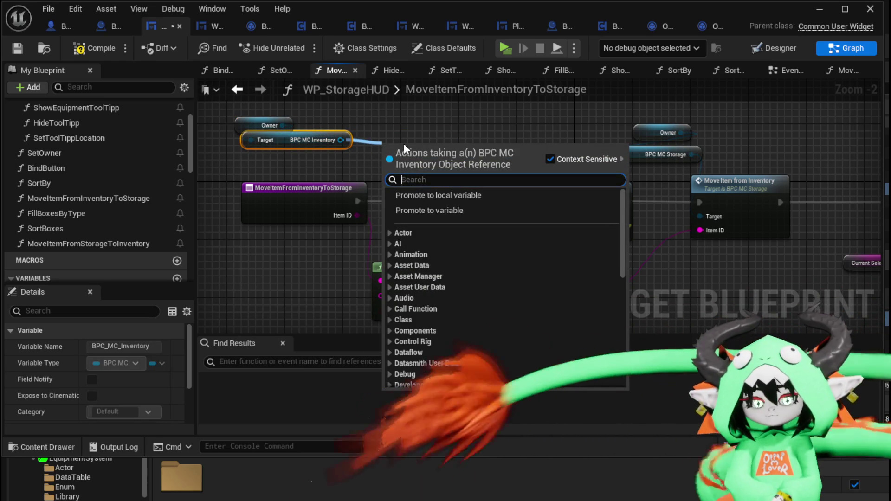
{"action": "type", "text": "item"}
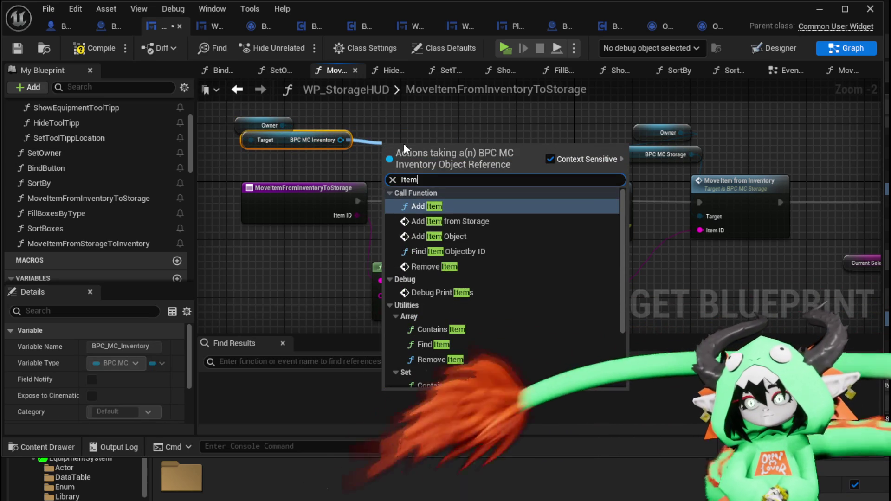
{"action": "left_click_drag", "start_coordinate": [622, 207], "coordinate": [625, 333]}
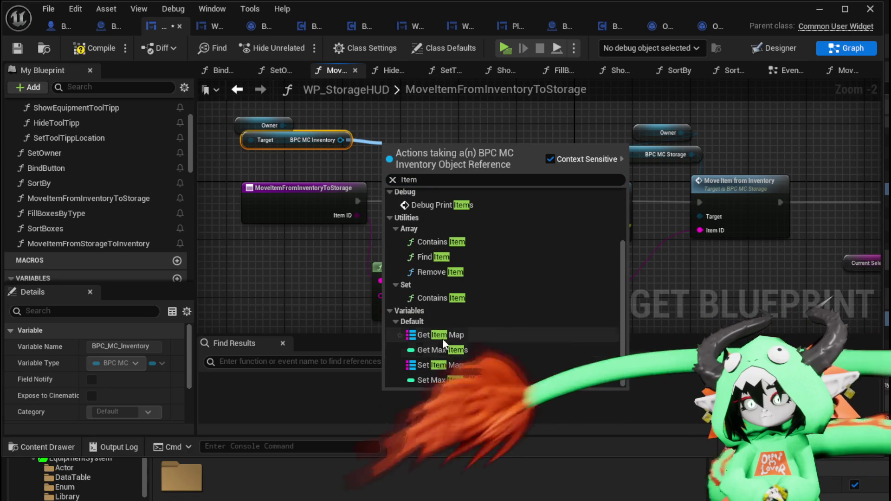
{"action": "left_click", "coordinate": [441, 338]}
Step: Add a Find on the Item Map keyed by Item ID, followed by a Branch node
{"action": "left_click_drag", "start_coordinate": [447, 146], "coordinate": [481, 148]}
{"action": "type", "text": "Fi"}
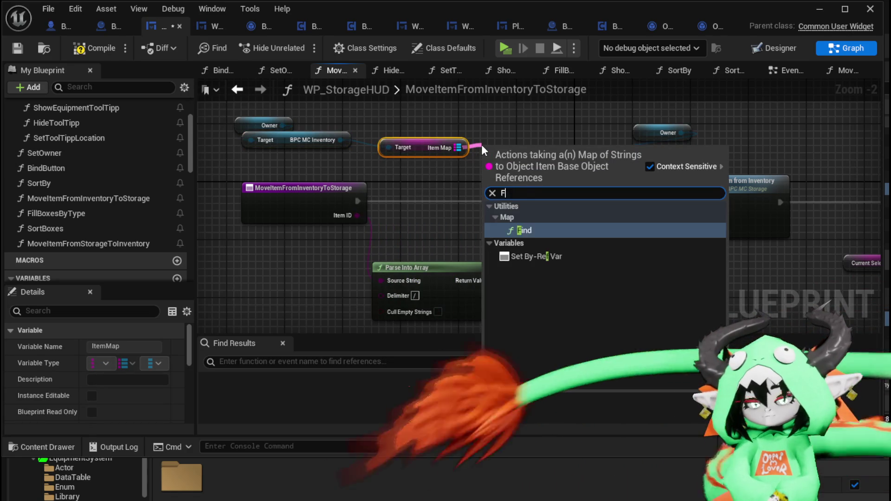
{"action": "key", "text": "Return"}
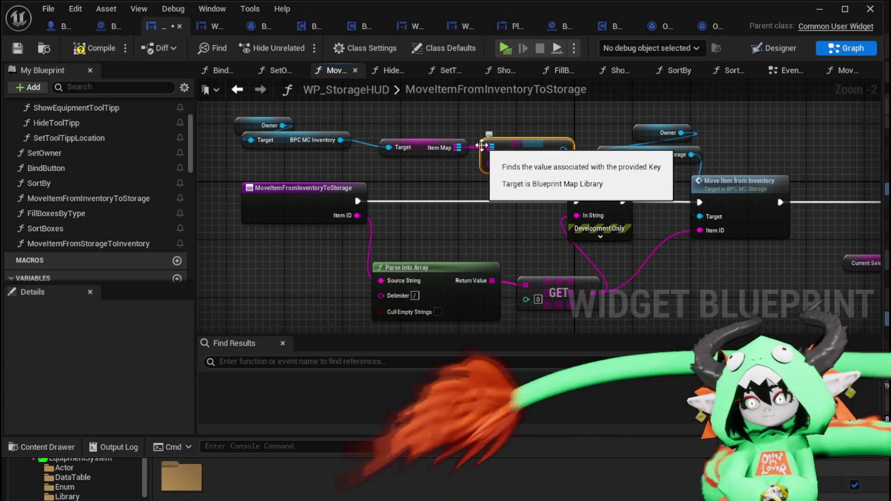
{"action": "mouse_move", "coordinate": [358, 215]}
{"action": "left_mouse_down"}
{"action": "mouse_move", "coordinate": [490, 162]}
{"action": "mouse_move", "coordinate": [488, 180]}
{"action": "left_mouse_up"}
{"action": "left_click", "coordinate": [466, 180]}
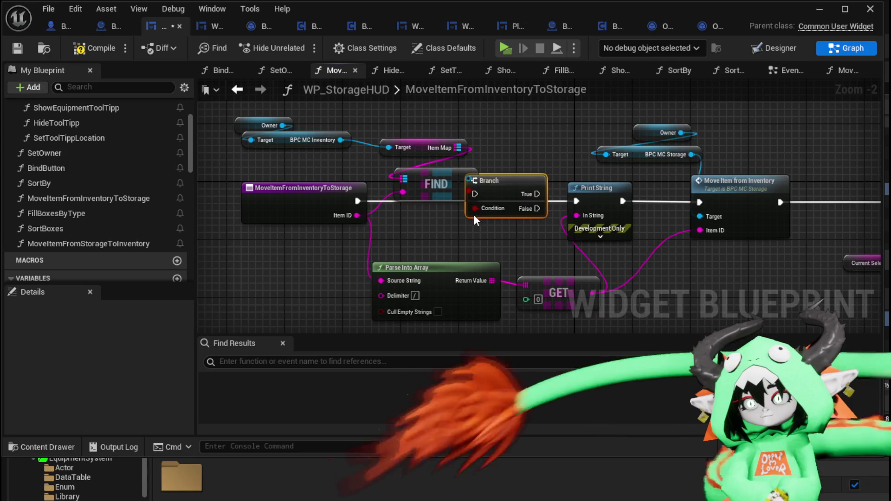
{"action": "left_click", "coordinate": [297, 245]}
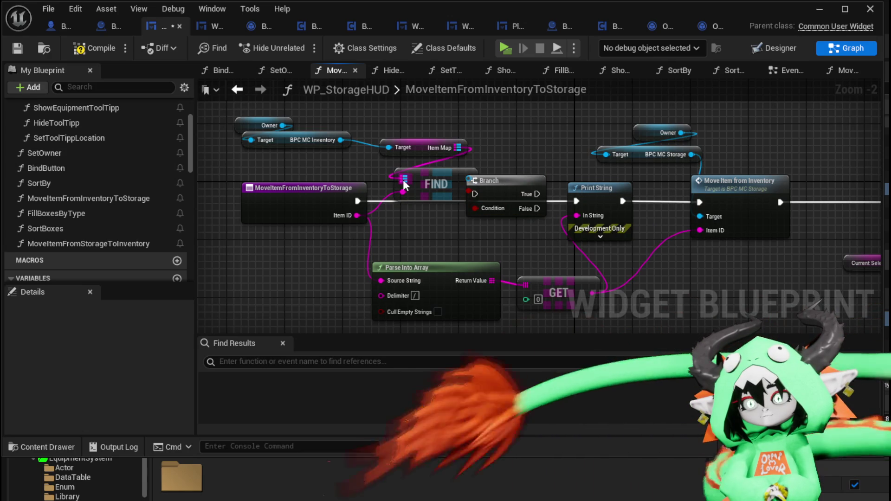
Step: Shift the entry, FIND, Owner, inventory and Item Map nodes left to tidy the layout
{"action": "left_click_drag", "start_coordinate": [427, 183], "coordinate": [426, 181]}
{"action": "left_click_drag", "start_coordinate": [426, 181], "coordinate": [338, 181]}
{"action": "mouse_move", "coordinate": [341, 118]}
{"action": "left_mouse_down"}
{"action": "mouse_move", "coordinate": [523, 202]}
{"action": "mouse_move", "coordinate": [508, 192]}
{"action": "mouse_move", "coordinate": [351, 176]}
{"action": "mouse_move", "coordinate": [472, 192]}
{"action": "left_mouse_up"}
{"action": "left_click_drag", "start_coordinate": [308, 171], "coordinate": [228, 150]}
{"action": "left_click_drag", "start_coordinate": [447, 181], "coordinate": [376, 145]}
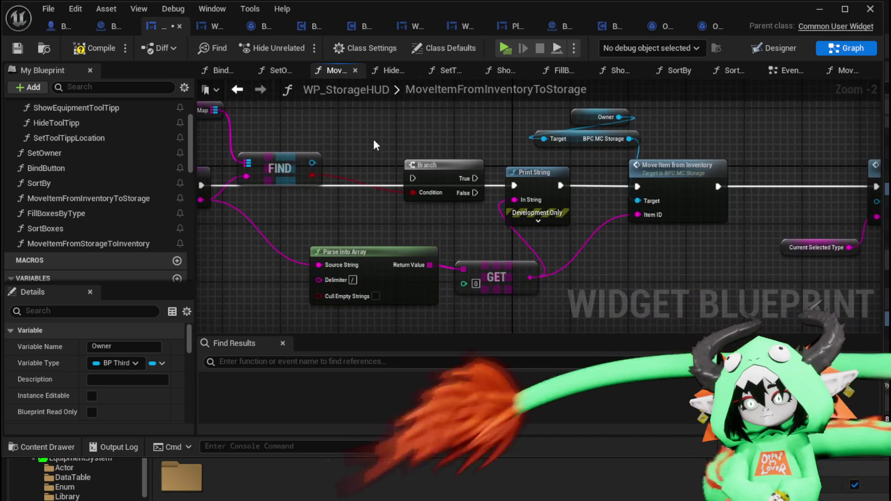
Step: From the found item, drop a Cast to Equipment attempt and search for its Type instead
{"action": "left_click_drag", "start_coordinate": [311, 166], "coordinate": [388, 150]}
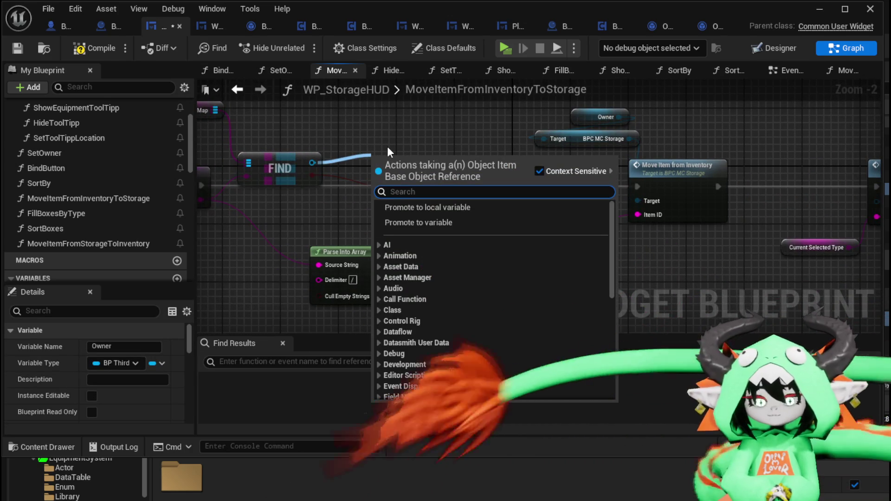
{"action": "type", "text": "cast to equi"}
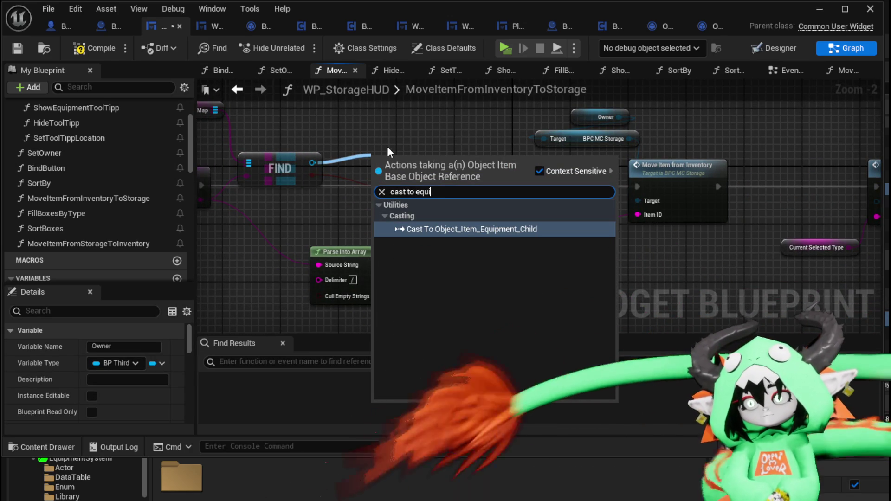
{"action": "key", "text": "Escape"}
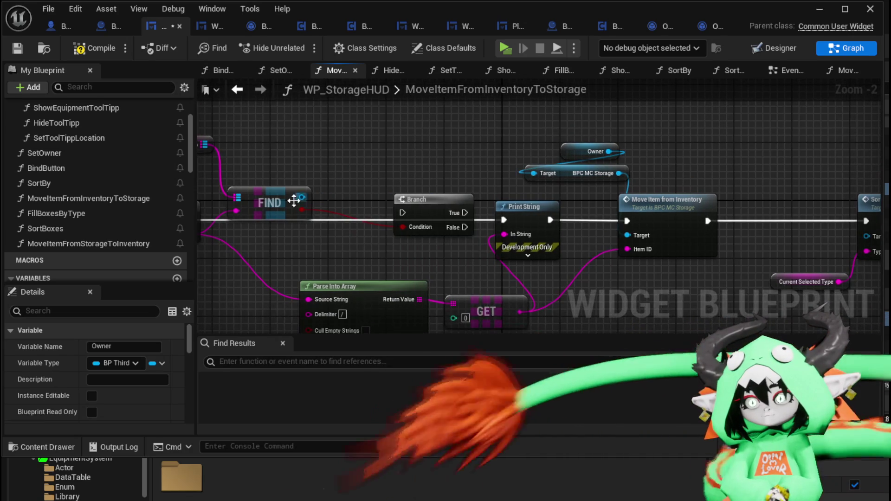
{"action": "left_click_drag", "start_coordinate": [301, 197], "coordinate": [352, 165]}
{"action": "type", "text": "Type"}
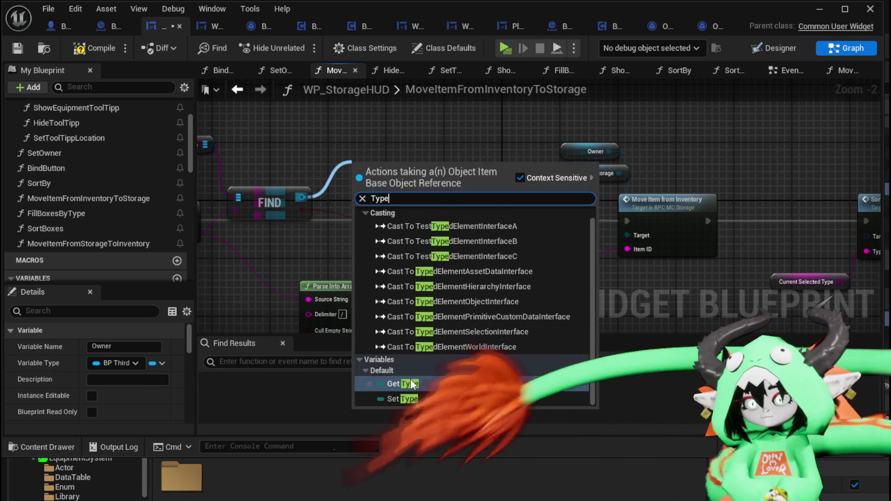
Step: Add Get Type and a Switch on E_ItemType into the main execution line
{"action": "key", "text": "Return"}
{"action": "left_click_drag", "start_coordinate": [417, 167], "coordinate": [445, 144]}
{"action": "type", "text": "Switch"}
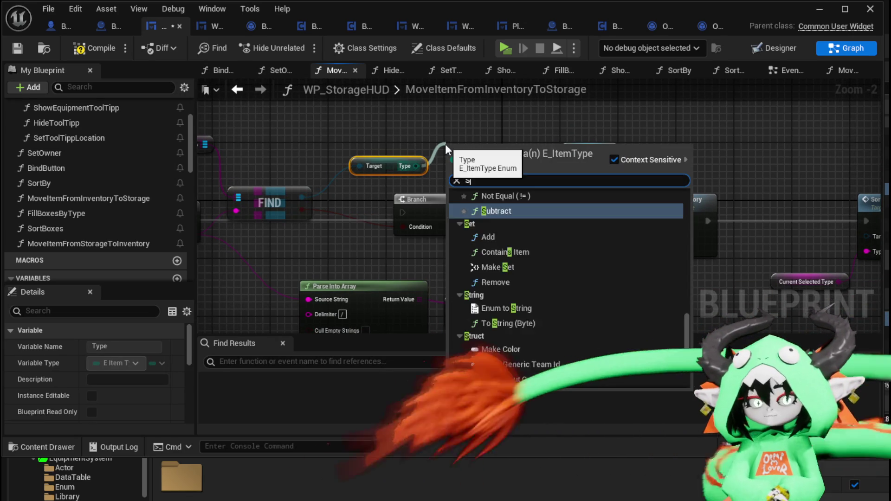
{"action": "key", "text": "Return"}
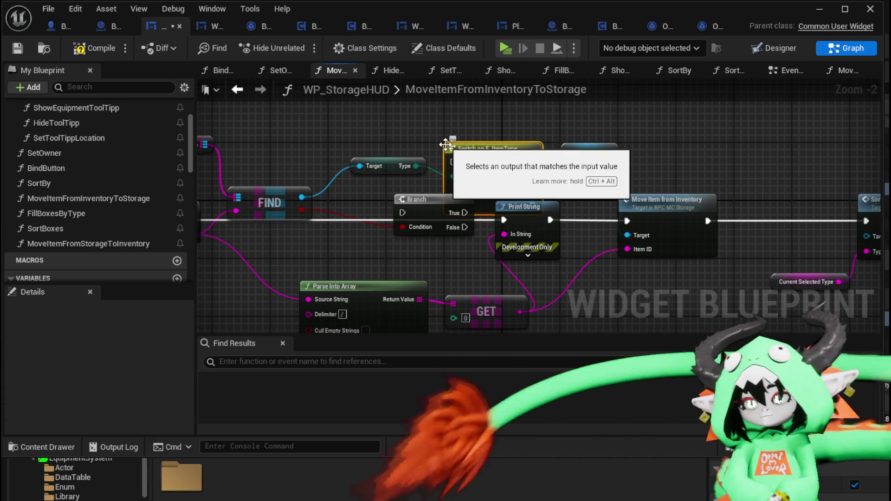
{"action": "mouse_move", "coordinate": [445, 146]}
{"action": "left_mouse_down"}
{"action": "mouse_move", "coordinate": [465, 158]}
{"action": "mouse_move", "coordinate": [412, 204]}
{"action": "mouse_move", "coordinate": [353, 197]}
{"action": "mouse_move", "coordinate": [404, 206]}
{"action": "mouse_move", "coordinate": [496, 193]}
{"action": "mouse_move", "coordinate": [441, 206]}
{"action": "mouse_move", "coordinate": [332, 190]}
{"action": "mouse_move", "coordinate": [460, 190]}
{"action": "mouse_move", "coordinate": [441, 187]}
{"action": "mouse_move", "coordinate": [475, 195]}
{"action": "mouse_move", "coordinate": [488, 281]}
{"action": "left_mouse_up"}
{"action": "scroll", "coordinate": [455, 251], "scroll_direction": "down", "scroll_amount": 1}
{"action": "left_click_drag", "start_coordinate": [398, 111], "coordinate": [473, 226]}
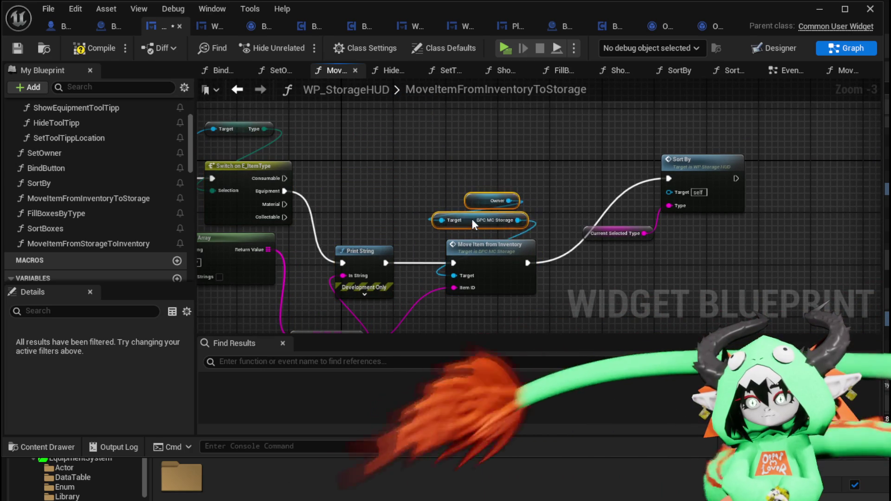
Step: Duplicate the Move Item group and wire the Consumable, Material and Collectable cases to it
{"action": "key", "text": "ctrl+d"}
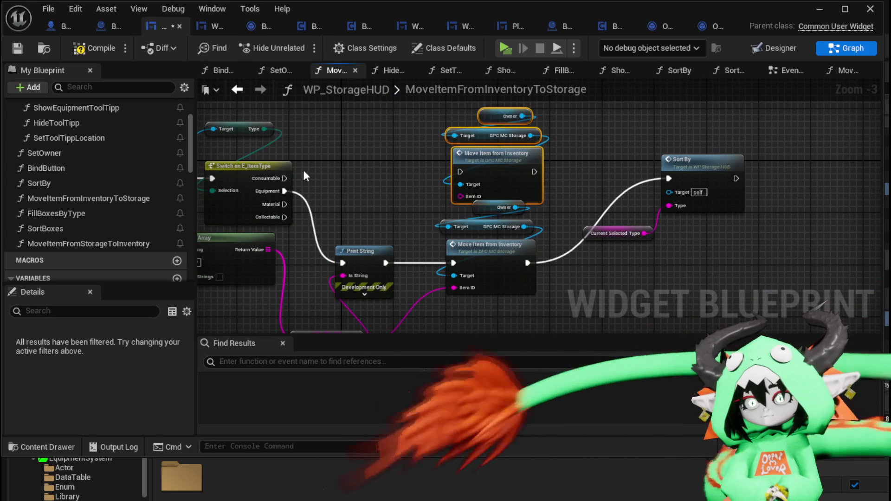
{"action": "left_click_drag", "start_coordinate": [464, 173], "coordinate": [465, 173]}
{"action": "mouse_move", "coordinate": [495, 146]}
{"action": "left_mouse_down"}
{"action": "mouse_move", "coordinate": [501, 142]}
{"action": "mouse_move", "coordinate": [431, 177]}
{"action": "mouse_move", "coordinate": [405, 169]}
{"action": "mouse_move", "coordinate": [371, 219]}
{"action": "mouse_move", "coordinate": [265, 196]}
{"action": "mouse_move", "coordinate": [642, 149]}
{"action": "mouse_move", "coordinate": [537, 230]}
{"action": "left_mouse_up"}
{"action": "mouse_move", "coordinate": [366, 262]}
{"action": "left_mouse_down"}
{"action": "mouse_move", "coordinate": [556, 151]}
{"action": "mouse_move", "coordinate": [538, 179]}
{"action": "left_mouse_up"}
{"action": "left_click_drag", "start_coordinate": [366, 274], "coordinate": [536, 178]}
{"action": "mouse_move", "coordinate": [609, 178]}
{"action": "left_mouse_down"}
{"action": "mouse_move", "coordinate": [720, 233]}
{"action": "mouse_move", "coordinate": [753, 236]}
{"action": "left_mouse_up"}
{"action": "scroll", "coordinate": [723, 194], "scroll_direction": "down", "scroll_amount": 2}
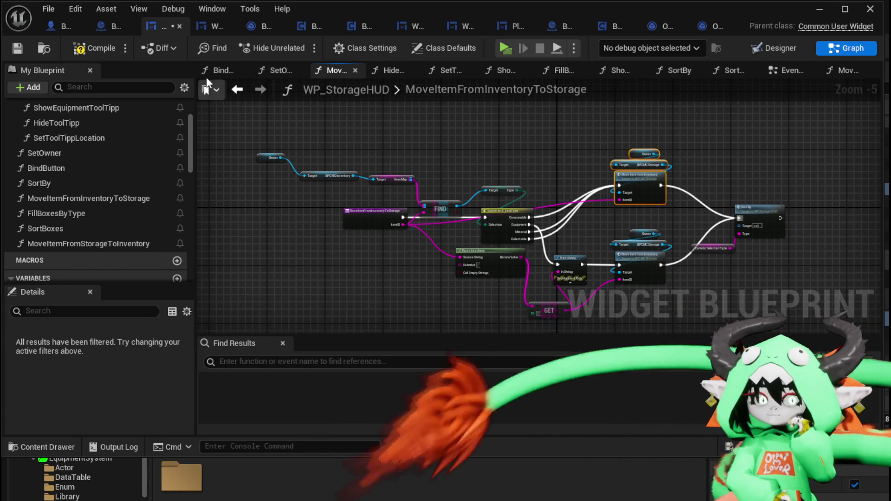
Step: Save the WP_StorageHUD widget blueprint and start the game preview
{"action": "left_click", "coordinate": [23, 49]}
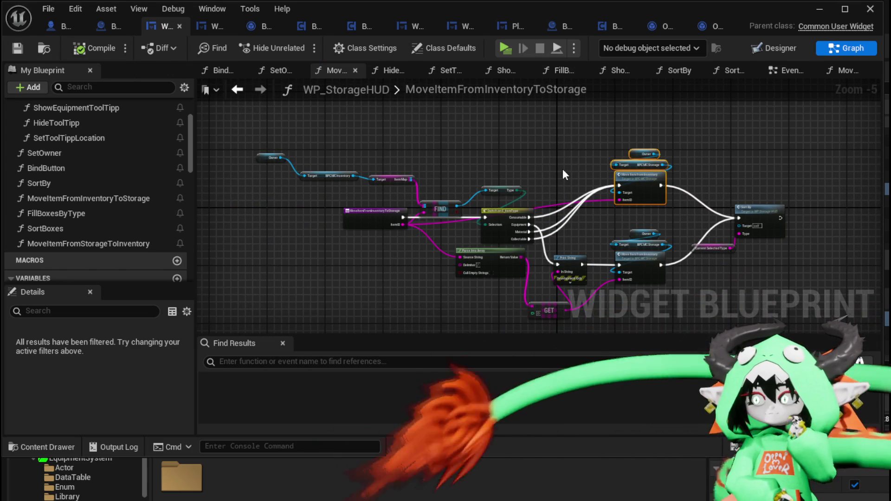
{"action": "left_click_drag", "start_coordinate": [563, 170], "coordinate": [487, 153]}
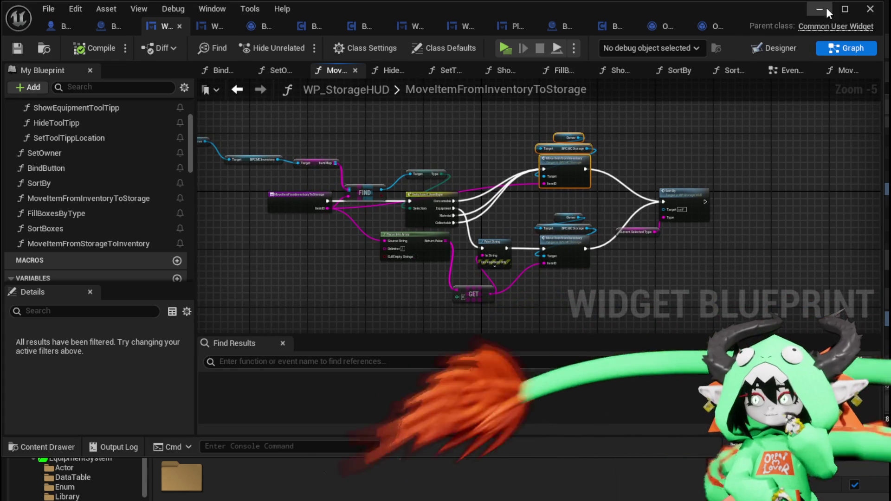
{"action": "left_click", "coordinate": [826, 9]}
{"action": "left_click", "coordinate": [299, 46]}
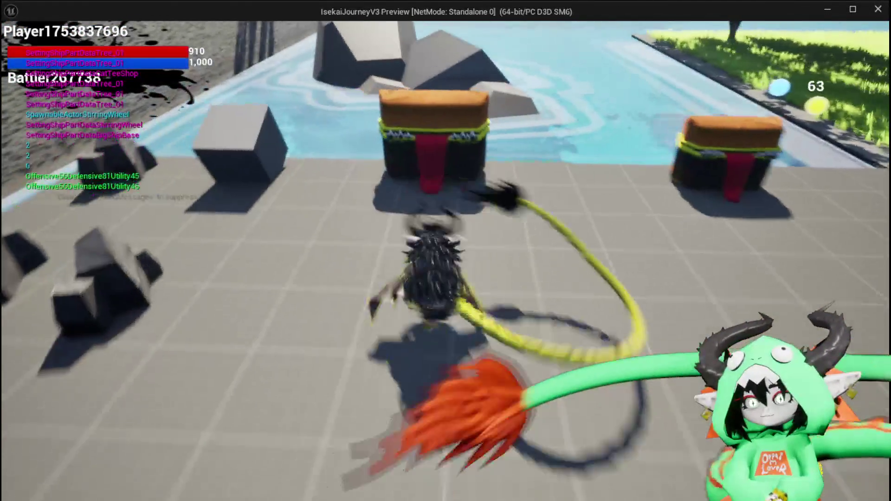
Step: Open the chest storage on the Material tab and move two Dead_Energy into storage
{"action": "key", "text": "e"}
{"action": "mouse_move", "coordinate": [322, 242]}
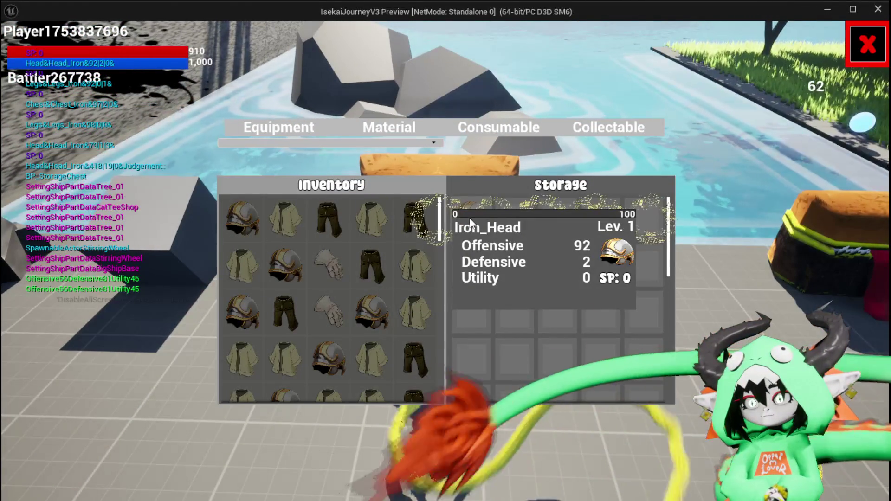
{"action": "mouse_move", "coordinate": [475, 213]}
{"action": "left_click", "coordinate": [402, 133]}
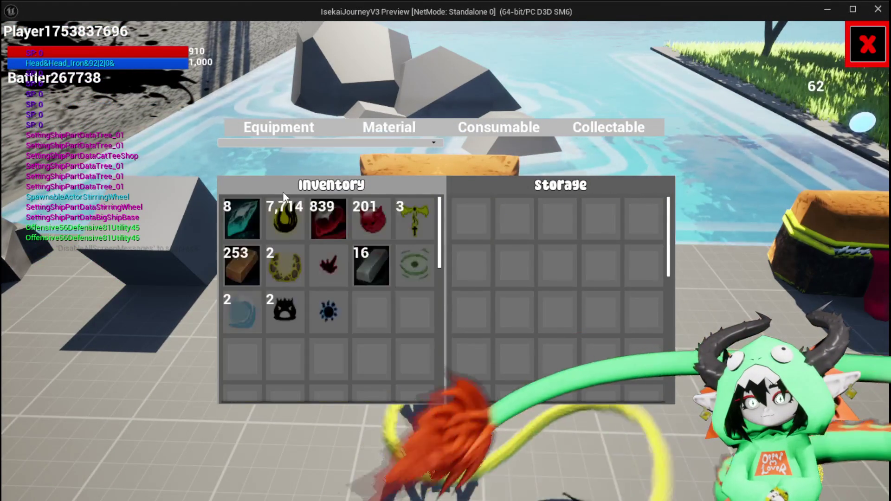
{"action": "mouse_move", "coordinate": [339, 223]}
{"action": "left_click", "coordinate": [420, 217]}
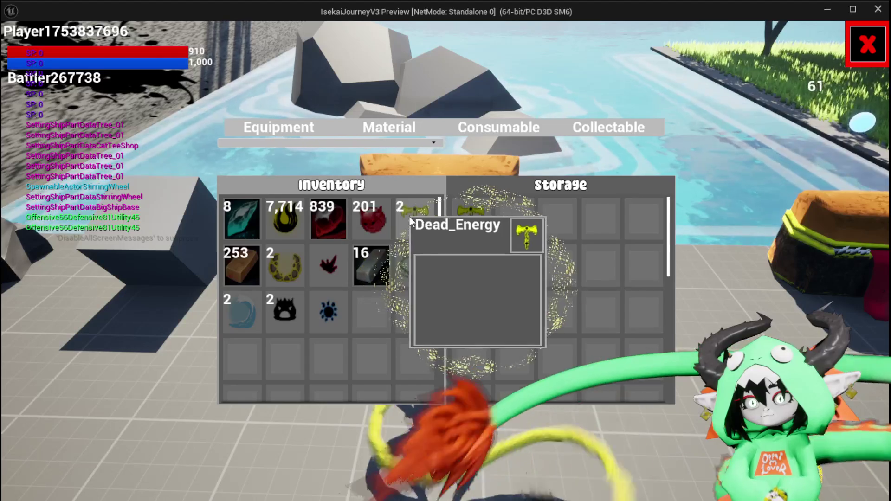
{"action": "left_click", "coordinate": [429, 216]}
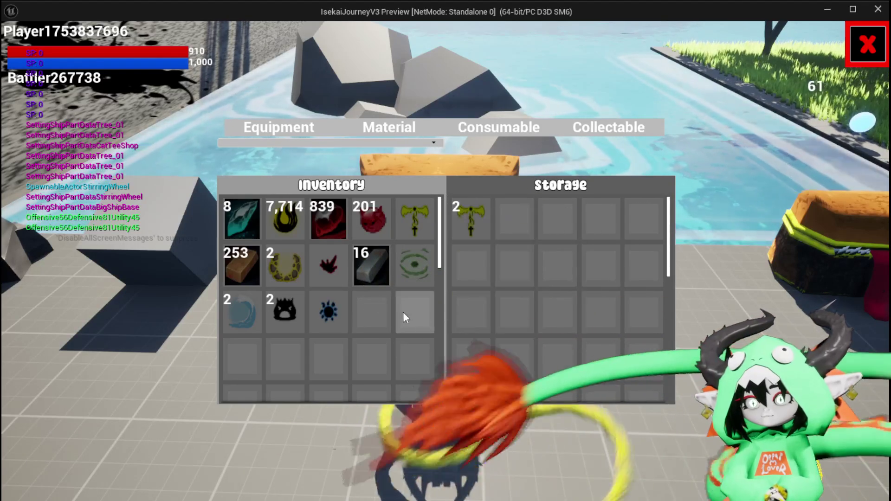
Step: Shuttle Iron Ingots back and forth between inventory and storage, then stop playing and save the map
{"action": "left_click", "coordinate": [375, 267]}
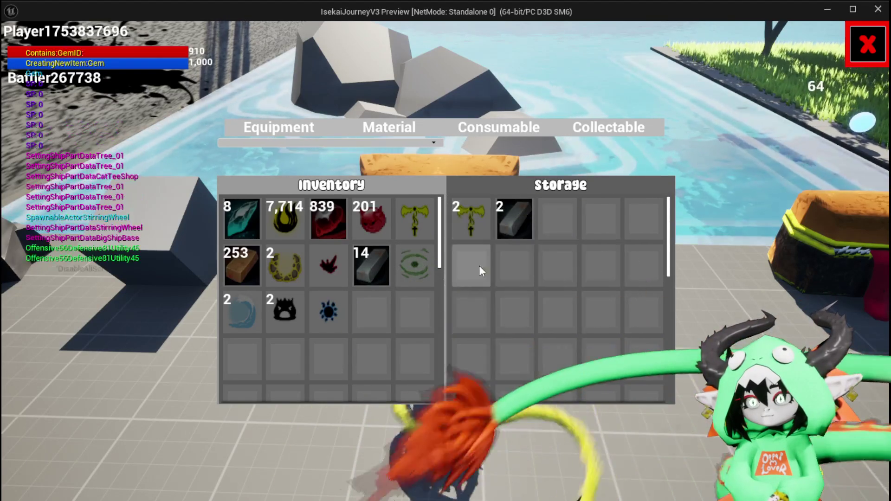
{"action": "left_click", "coordinate": [375, 267]}
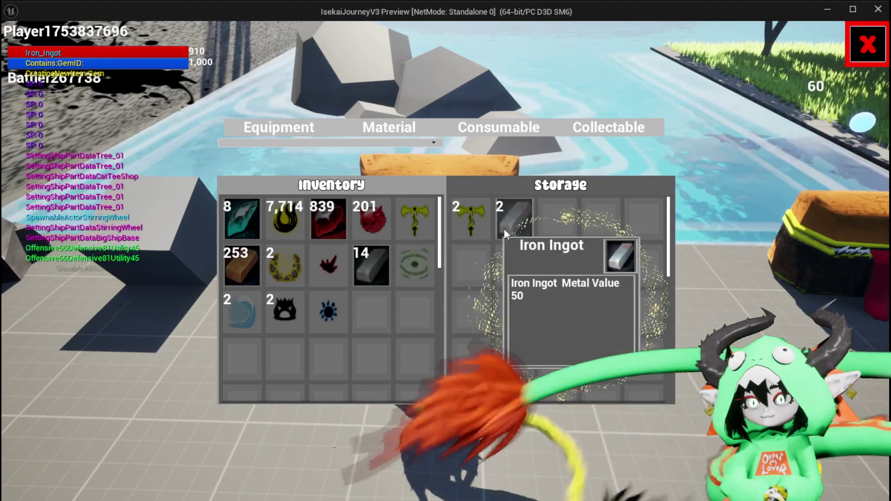
{"action": "left_click", "coordinate": [503, 223]}
{"action": "left_click", "coordinate": [371, 265]}
{"action": "left_click", "coordinate": [372, 266]}
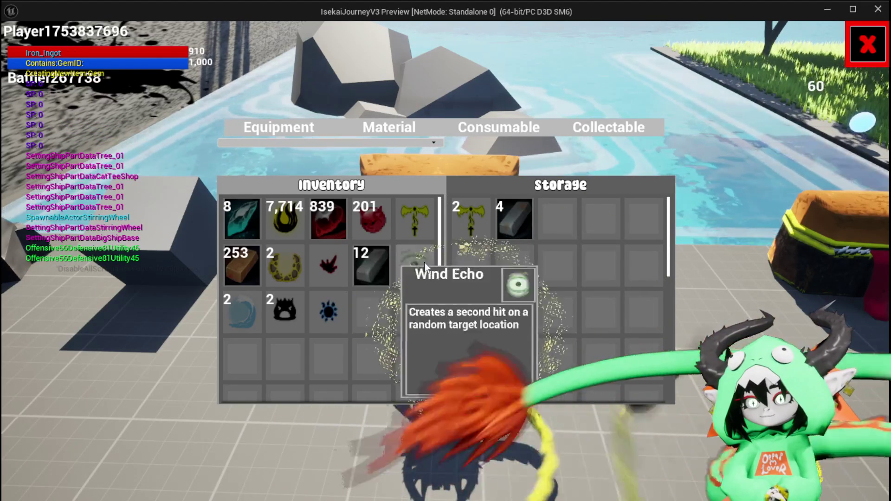
{"action": "left_click", "coordinate": [517, 222]}
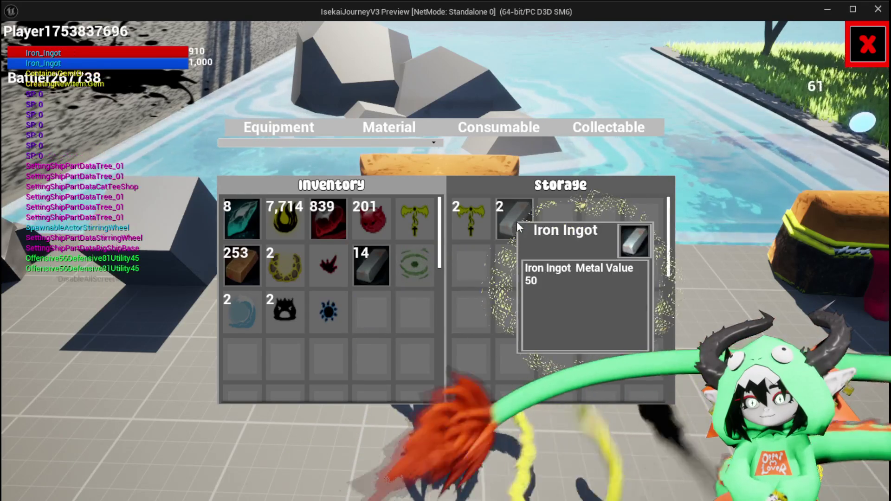
{"action": "left_click", "coordinate": [517, 221]}
{"action": "left_click", "coordinate": [373, 275]}
{"action": "left_click", "coordinate": [373, 274]}
{"action": "left_click", "coordinate": [374, 274]}
{"action": "left_click", "coordinate": [373, 275]}
{"action": "left_click", "coordinate": [374, 275]}
{"action": "left_click", "coordinate": [373, 274]}
{"action": "left_click", "coordinate": [373, 275]}
{"action": "left_click", "coordinate": [373, 274]}
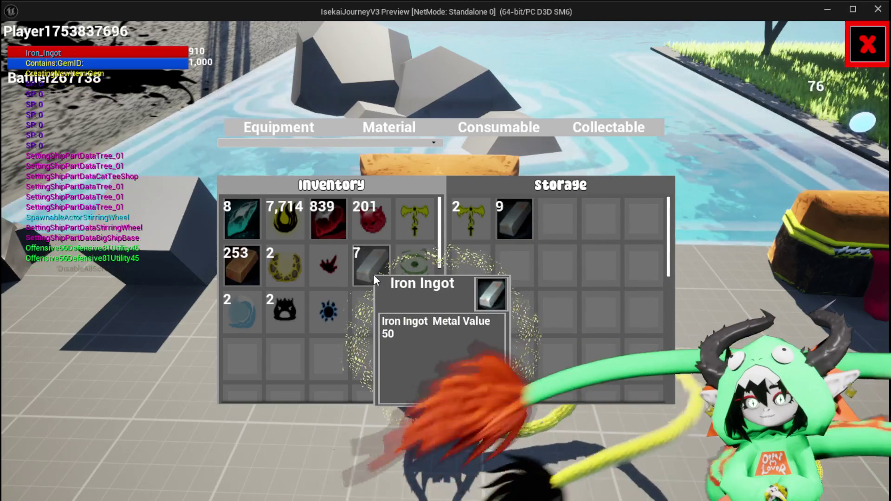
{"action": "left_click", "coordinate": [508, 222]}
{"action": "left_click", "coordinate": [508, 222]}
{"action": "left_click", "coordinate": [508, 221]}
{"action": "left_click", "coordinate": [508, 222]}
{"action": "left_click", "coordinate": [508, 222]}
{"action": "left_click", "coordinate": [508, 222]}
{"action": "left_click", "coordinate": [508, 222]}
{"action": "left_click", "coordinate": [508, 222]}
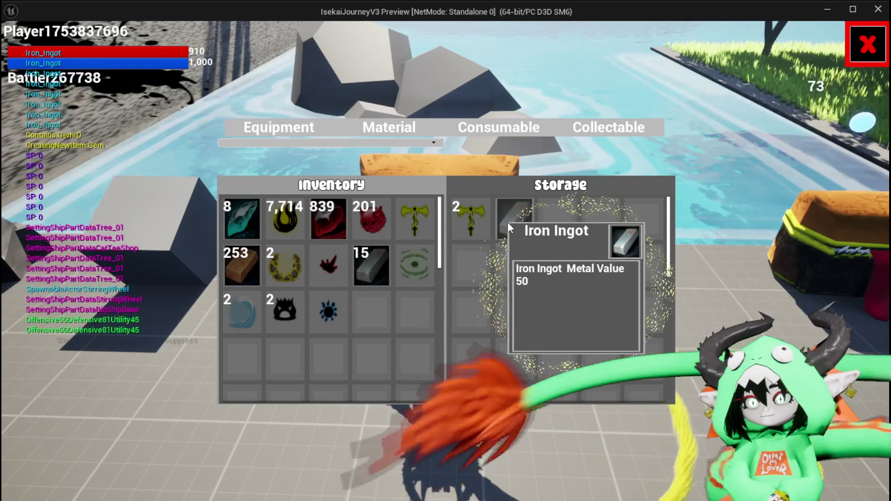
{"action": "left_click", "coordinate": [508, 221]}
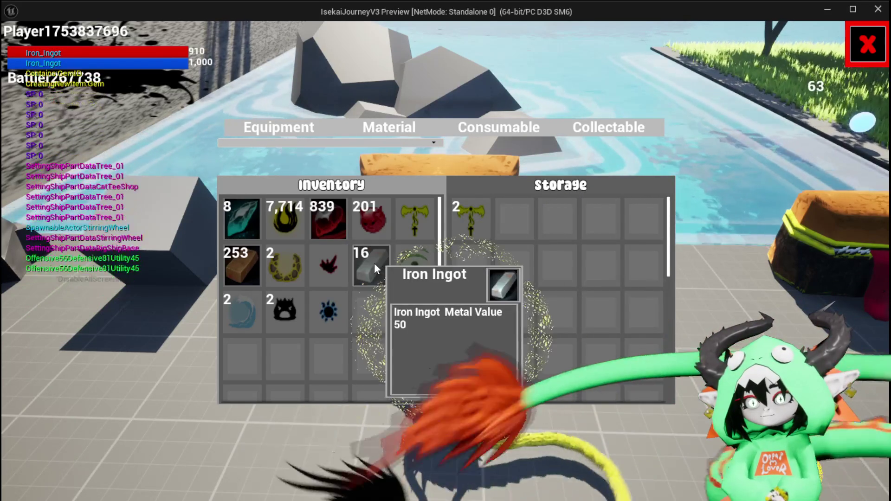
{"action": "left_click", "coordinate": [374, 263]}
{"action": "left_click", "coordinate": [374, 263]}
{"action": "left_click", "coordinate": [374, 263]}
{"action": "left_click", "coordinate": [374, 263]}
{"action": "left_click", "coordinate": [374, 262]}
{"action": "left_click", "coordinate": [374, 263]}
{"action": "left_click", "coordinate": [374, 263]}
{"action": "left_click", "coordinate": [374, 262]}
{"action": "left_click", "coordinate": [374, 263]}
{"action": "left_click", "coordinate": [503, 233]}
{"action": "left_click", "coordinate": [503, 233]}
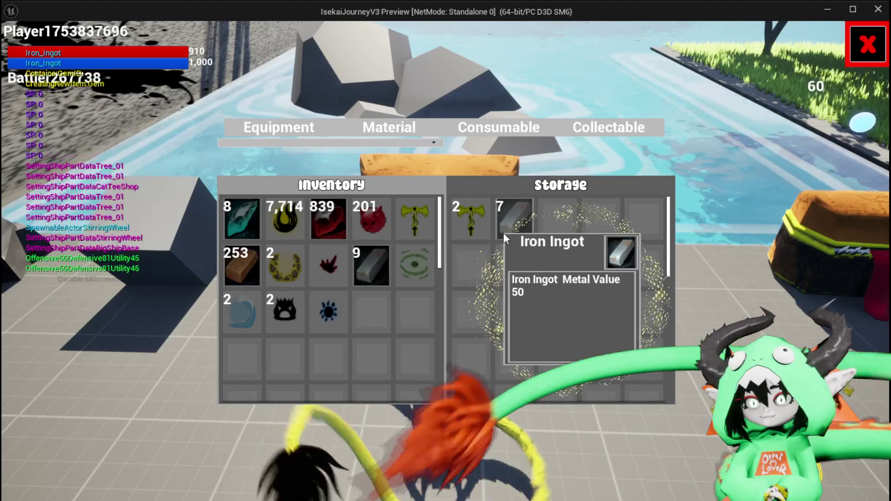
{"action": "left_click", "coordinate": [503, 232]}
{"action": "left_click", "coordinate": [503, 233]}
{"action": "left_click", "coordinate": [503, 232]}
{"action": "left_click", "coordinate": [503, 233]}
{"action": "left_click", "coordinate": [503, 233]}
{"action": "left_click", "coordinate": [503, 233]}
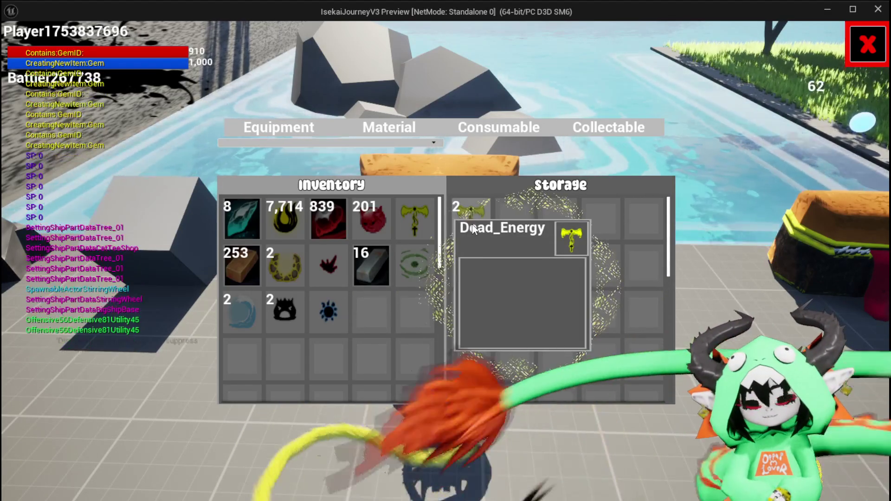
{"action": "key", "text": "Escape"}
{"action": "left_click", "coordinate": [10, 48]}
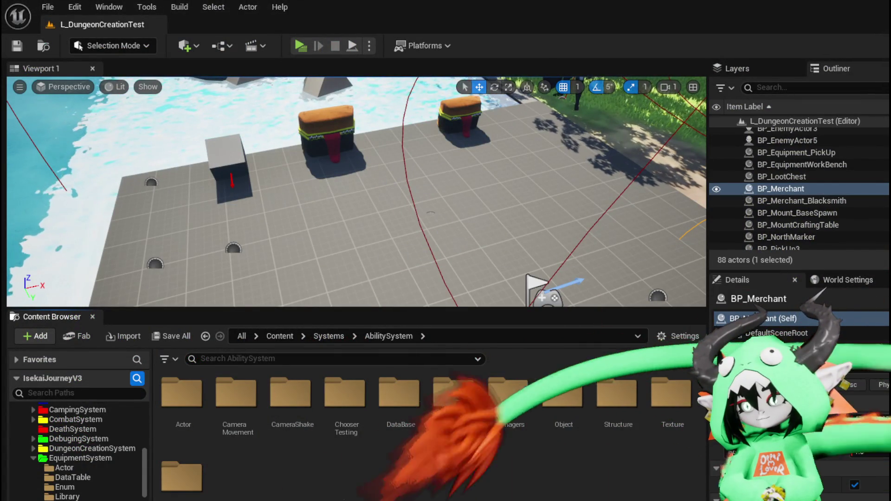
Step: Copy the FIND lookup and type switch nodes into MoveItemFromStorageToInventory
{"action": "key", "text": "alt+Tab"}
{"action": "left_click_drag", "start_coordinate": [361, 286], "coordinate": [357, 249]}
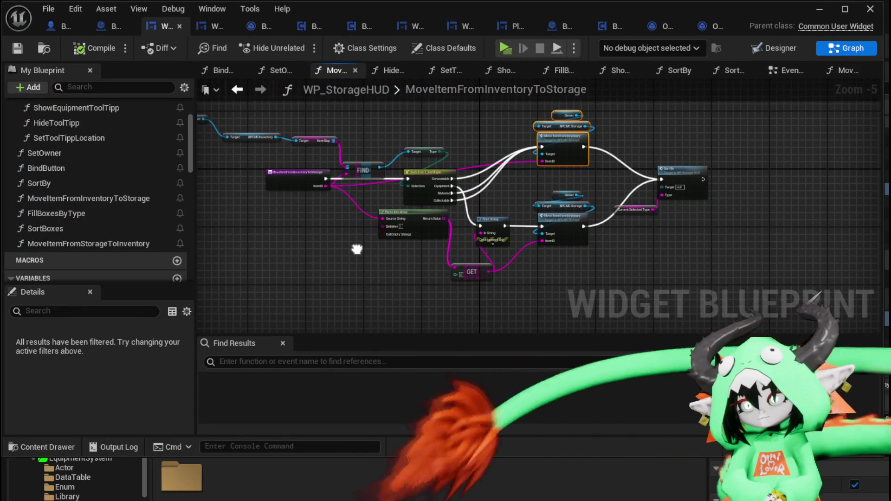
{"action": "double_click", "coordinate": [96, 244]}
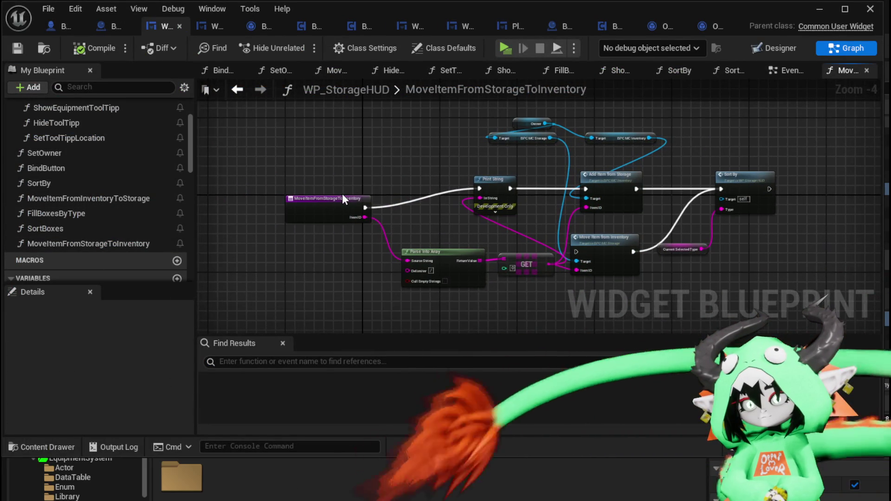
{"action": "double_click", "coordinate": [125, 198]}
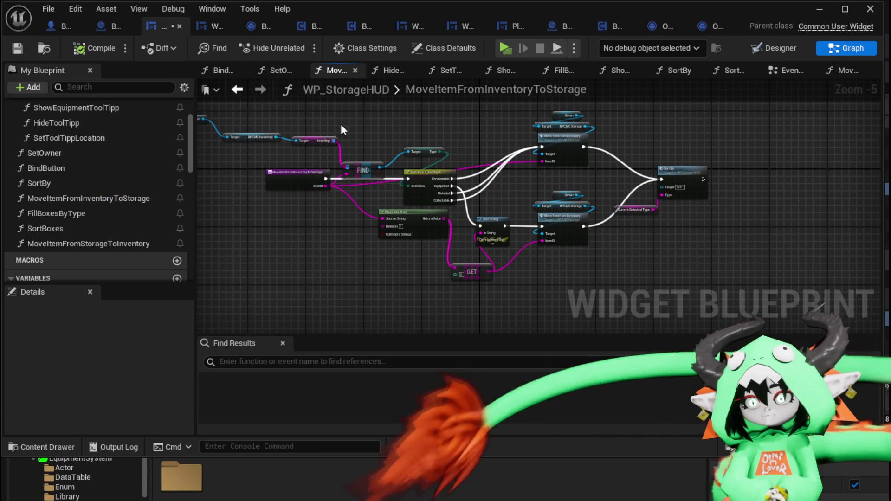
{"action": "left_click_drag", "start_coordinate": [395, 176], "coordinate": [397, 175]}
{"action": "left_click_drag", "start_coordinate": [419, 137], "coordinate": [488, 214]}
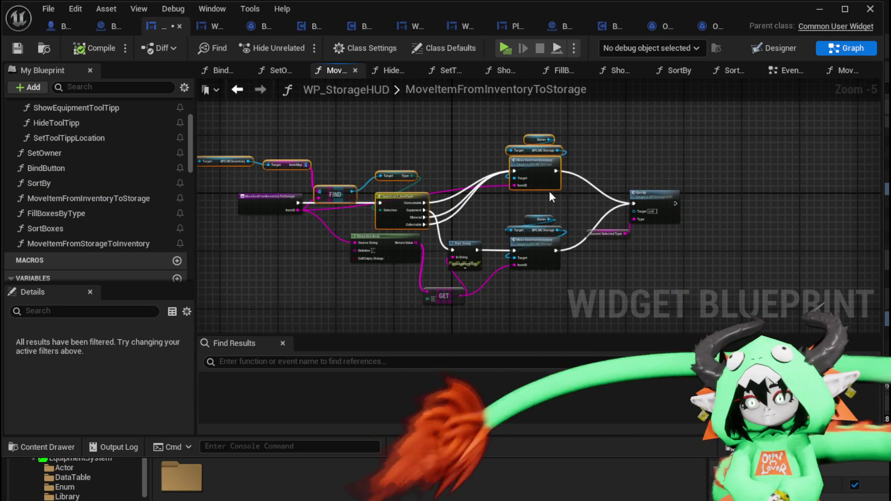
{"action": "double_click", "coordinate": [93, 244]}
{"action": "key", "text": "ctrl+v"}
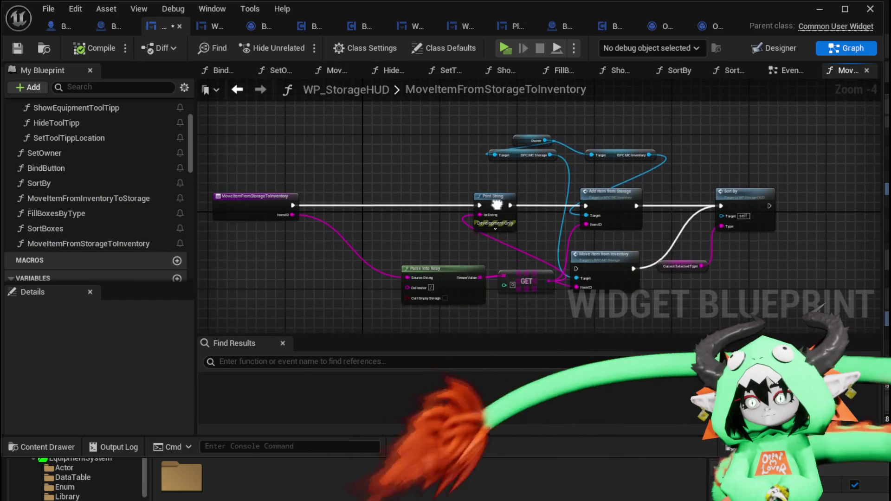
{"action": "left_click_drag", "start_coordinate": [404, 205], "coordinate": [394, 175]}
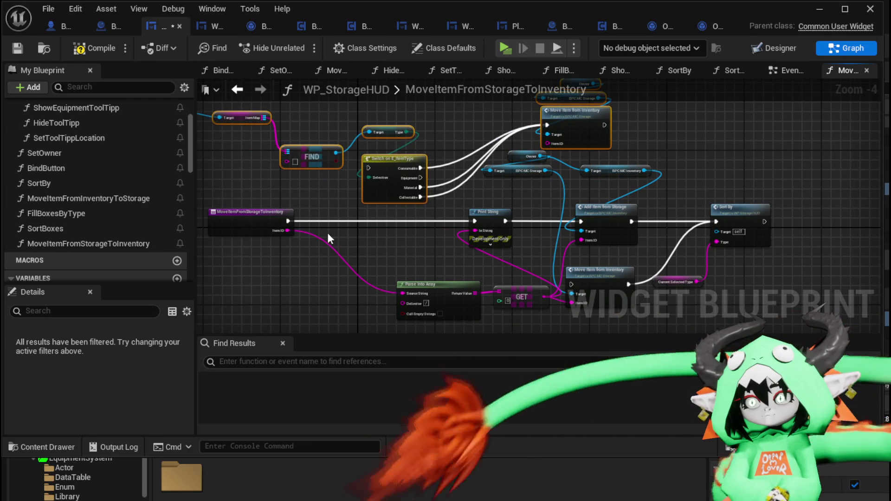
Step: Wire the function start into the switch, item ID into FIND and Move Item, and Move Item into Sort By
{"action": "mouse_move", "coordinate": [288, 221]}
{"action": "left_mouse_down"}
{"action": "mouse_move", "coordinate": [369, 168]}
{"action": "mouse_move", "coordinate": [339, 247]}
{"action": "mouse_move", "coordinate": [351, 248]}
{"action": "mouse_move", "coordinate": [358, 179]}
{"action": "left_mouse_up"}
{"action": "mouse_move", "coordinate": [483, 208]}
{"action": "left_mouse_down"}
{"action": "mouse_move", "coordinate": [329, 199]}
{"action": "mouse_move", "coordinate": [364, 201]}
{"action": "mouse_move", "coordinate": [399, 228]}
{"action": "mouse_move", "coordinate": [387, 232]}
{"action": "left_mouse_up"}
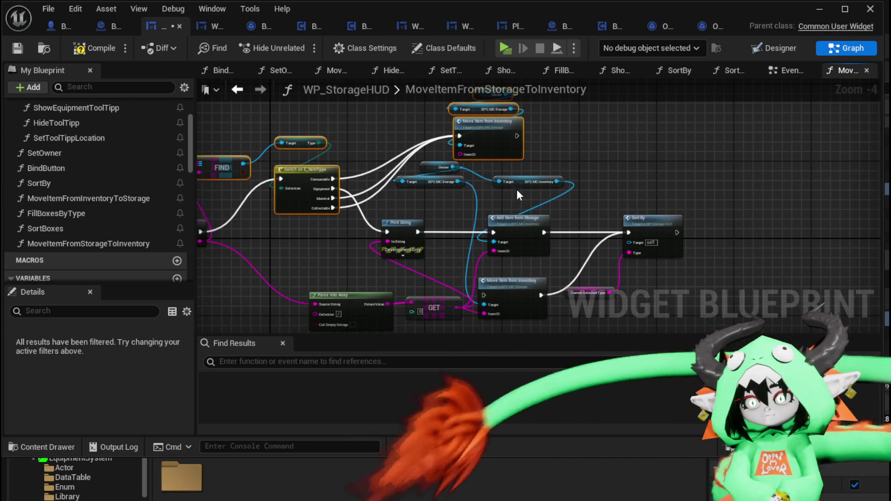
{"action": "left_click_drag", "start_coordinate": [518, 136], "coordinate": [592, 184]}
{"action": "left_click_drag", "start_coordinate": [629, 235], "coordinate": [629, 233]}
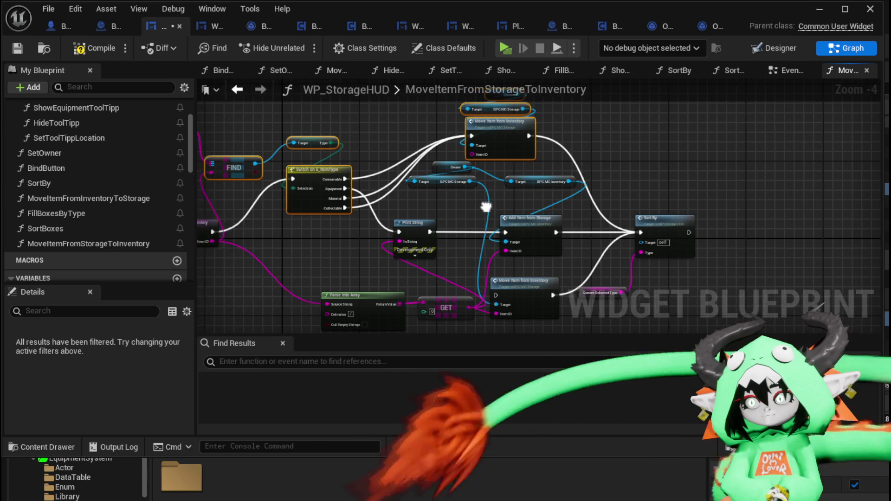
{"action": "left_click_drag", "start_coordinate": [465, 251], "coordinate": [572, 256]}
{"action": "left_click_drag", "start_coordinate": [308, 246], "coordinate": [313, 249]}
{"action": "left_click_drag", "start_coordinate": [577, 160], "coordinate": [578, 160]}
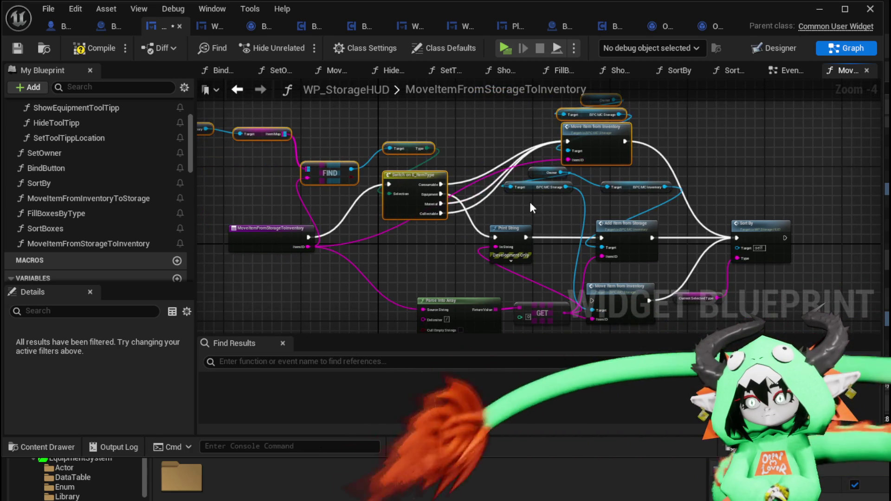
Step: Delete the old bottom Move Item from Inventory node and the leftover BPC MC Storage getter
{"action": "left_click_drag", "start_coordinate": [530, 202], "coordinate": [537, 180]}
{"action": "mouse_move", "coordinate": [678, 174]}
{"action": "left_mouse_down"}
{"action": "mouse_move", "coordinate": [662, 139]}
{"action": "mouse_move", "coordinate": [505, 233]}
{"action": "left_mouse_up"}
{"action": "left_click", "coordinate": [662, 140]}
{"action": "left_click", "coordinate": [505, 238]}
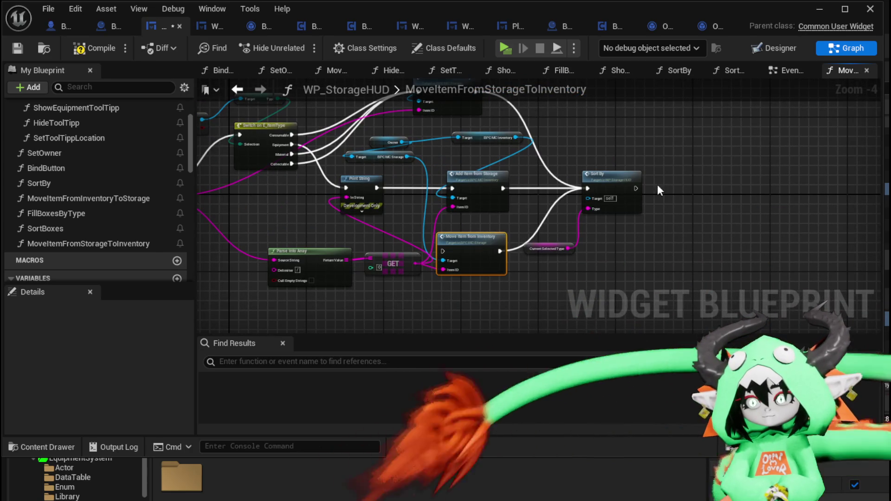
{"action": "key", "text": "Delete"}
{"action": "left_click_drag", "start_coordinate": [692, 124], "coordinate": [723, 161]}
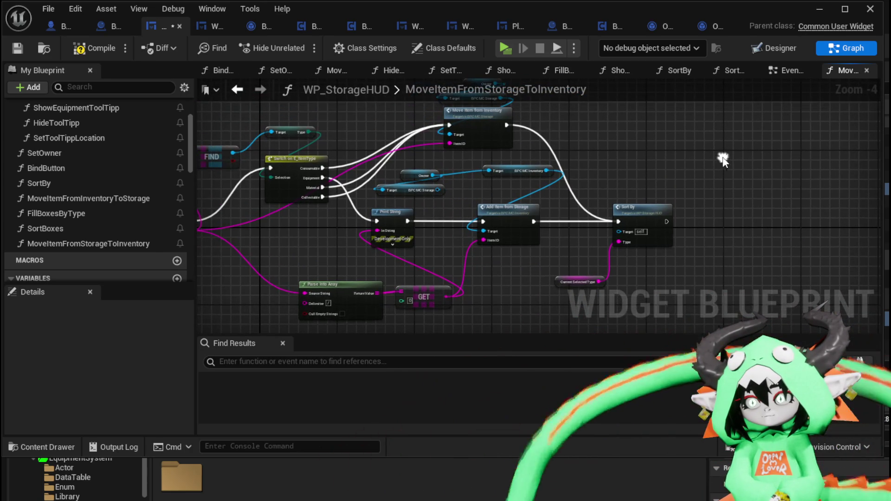
{"action": "left_click", "coordinate": [406, 191]}
{"action": "key", "text": "Delete"}
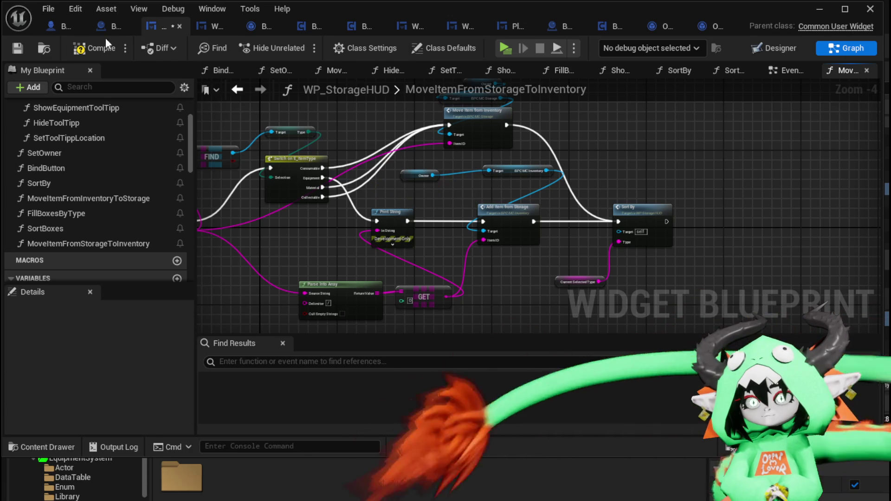
Step: Play-test by opening the chest on the Material tab, dragging Dead_Energy into storage, then exit
{"action": "left_click", "coordinate": [819, 9]}
{"action": "left_click", "coordinate": [304, 47]}
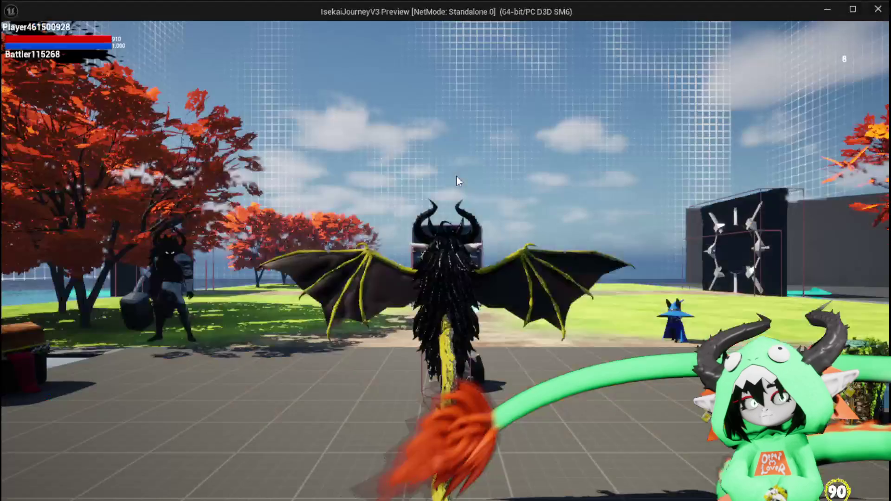
{"action": "key", "text": "w"}
{"action": "key", "text": "e"}
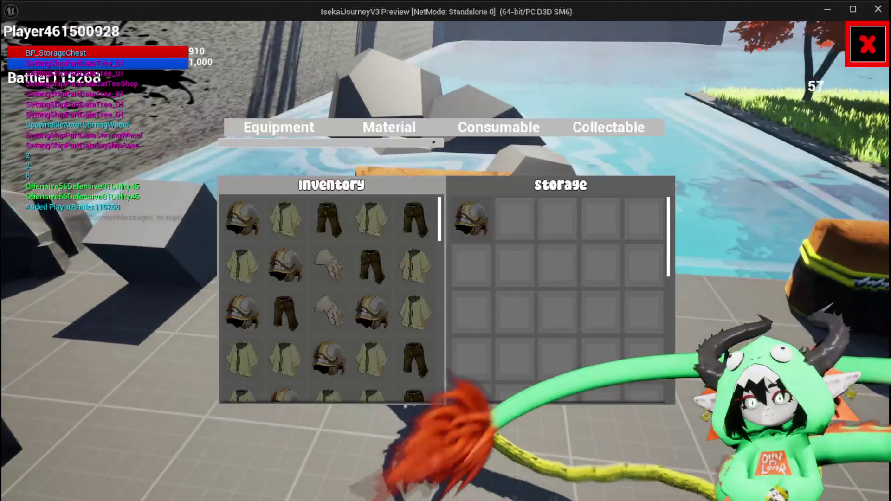
{"action": "left_click", "coordinate": [389, 130]}
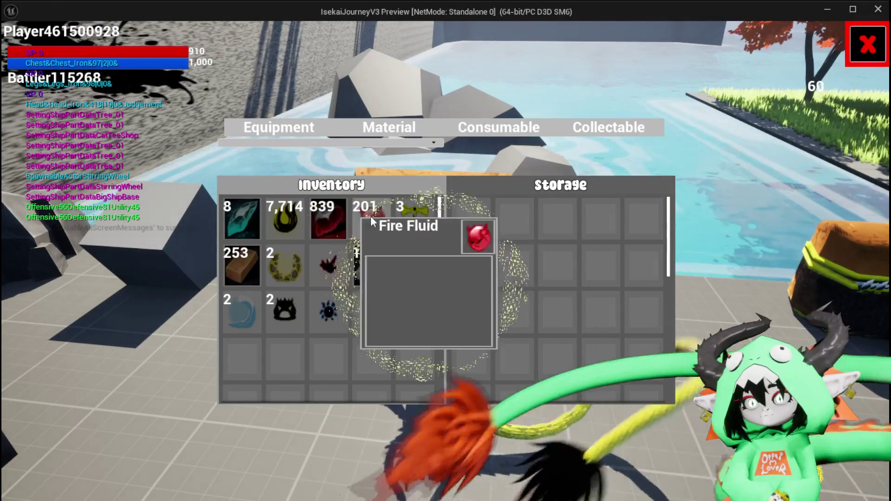
{"action": "mouse_move", "coordinate": [403, 213]}
{"action": "left_mouse_down"}
{"action": "mouse_move", "coordinate": [469, 216]}
{"action": "mouse_move", "coordinate": [343, 308]}
{"action": "left_mouse_up"}
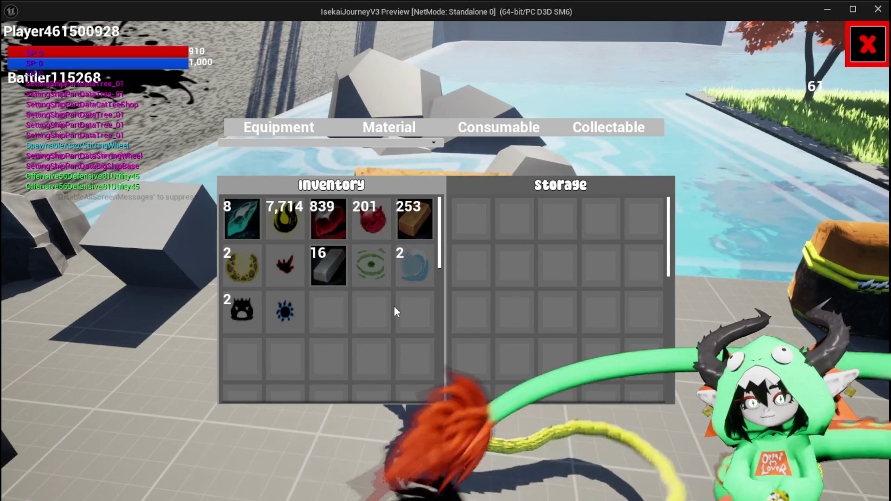
{"action": "key", "text": "Escape"}
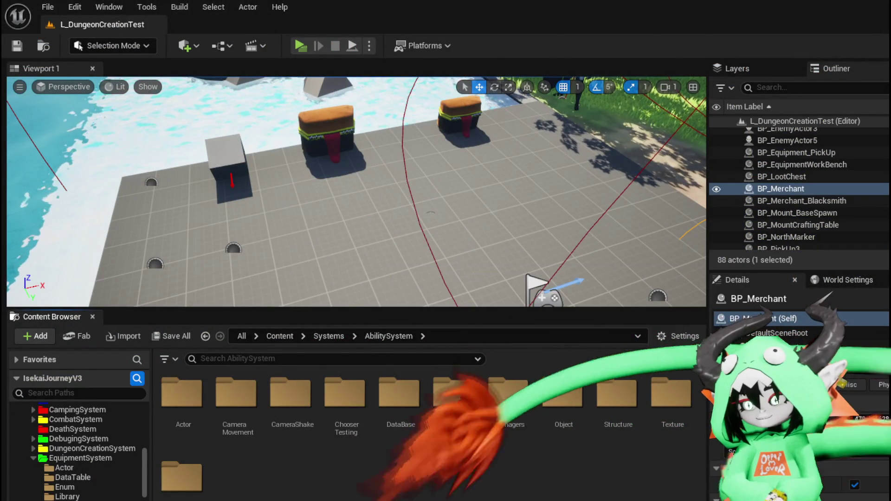
Step: Place the BPC MC Inventory getter beside a new Owner getter wired to the BPC MC Storage target
{"action": "key", "text": "alt+Tab"}
{"action": "scroll", "coordinate": [509, 277], "scroll_direction": "up", "scroll_amount": 3}
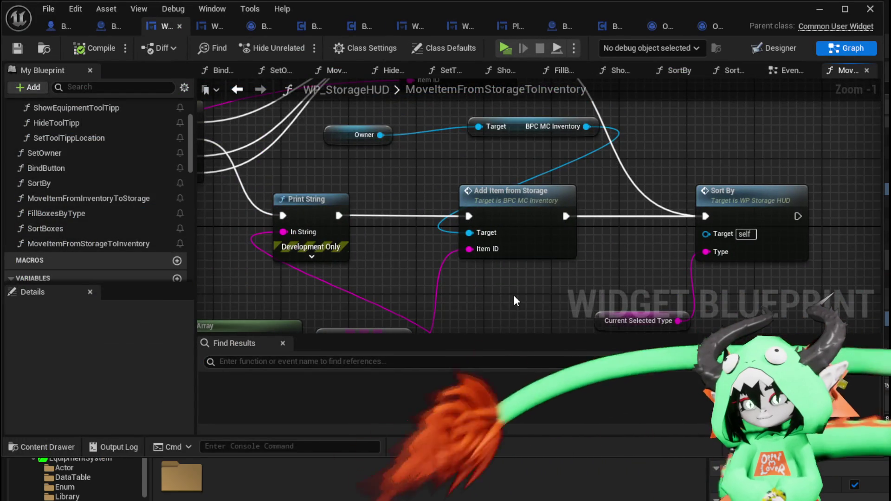
{"action": "scroll", "coordinate": [513, 294], "scroll_direction": "down", "scroll_amount": 2}
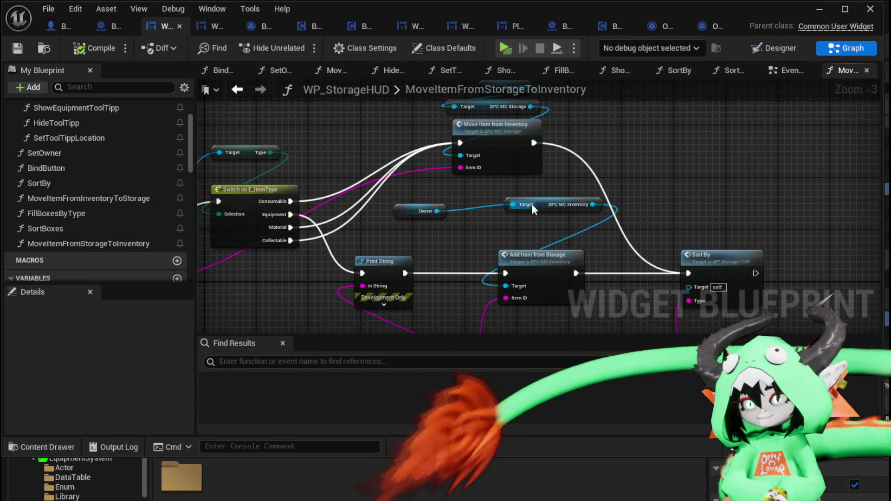
{"action": "left_click_drag", "start_coordinate": [542, 208], "coordinate": [483, 234]}
{"action": "key", "text": "ctrl+v"}
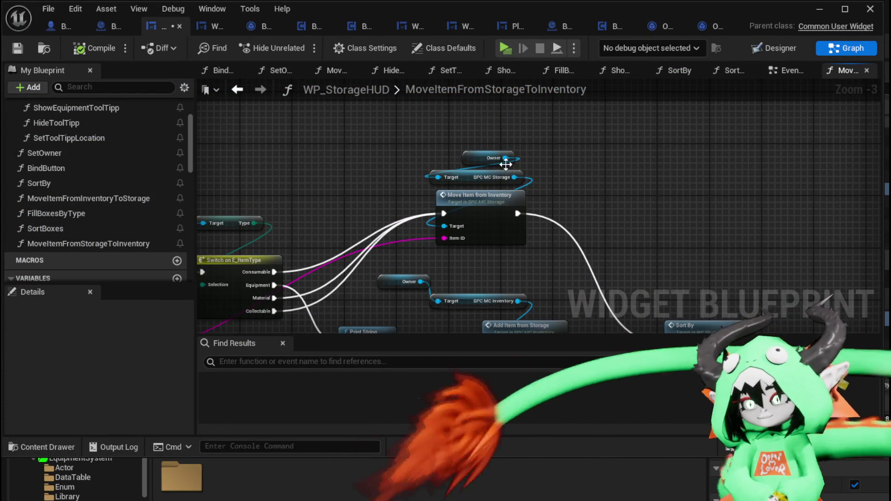
{"action": "left_click_drag", "start_coordinate": [505, 157], "coordinate": [438, 176]}
Step: Replace the Move Item from Inventory group with a copy of the Owner/Inventory/Add Item from Storage group
{"action": "left_click_drag", "start_coordinate": [370, 252], "coordinate": [466, 310]}
{"action": "left_click_drag", "start_coordinate": [498, 284], "coordinate": [507, 226]}
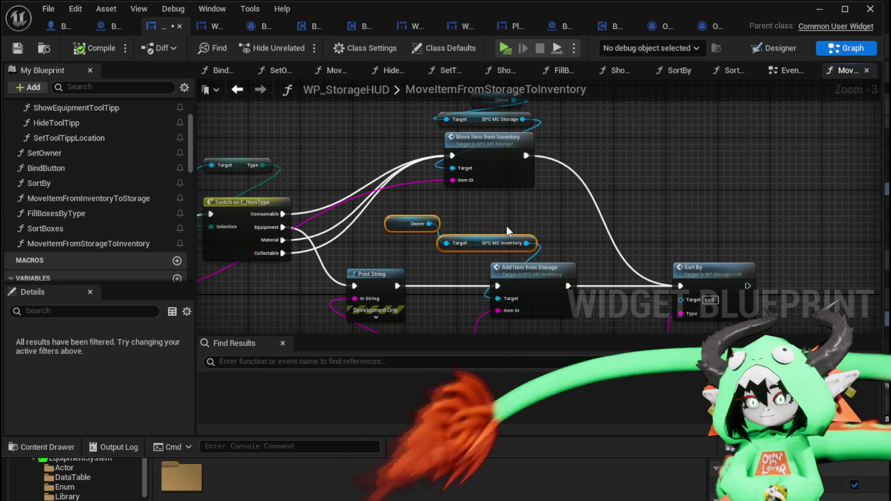
{"action": "left_click_drag", "start_coordinate": [433, 203], "coordinate": [557, 297]}
{"action": "key", "text": "ctrl+c"}
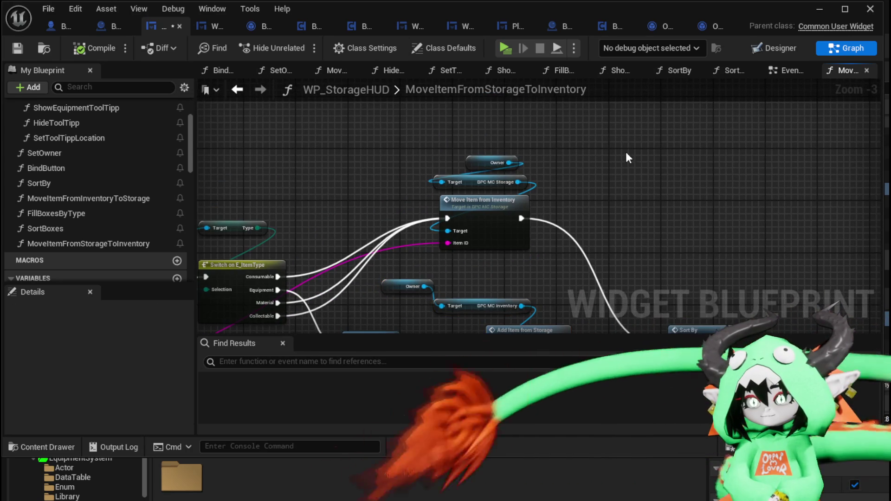
{"action": "key", "text": "ctrl+v"}
{"action": "left_click_drag", "start_coordinate": [478, 146], "coordinate": [515, 235]}
{"action": "key", "text": "Delete"}
{"action": "left_click_drag", "start_coordinate": [595, 244], "coordinate": [745, 134]}
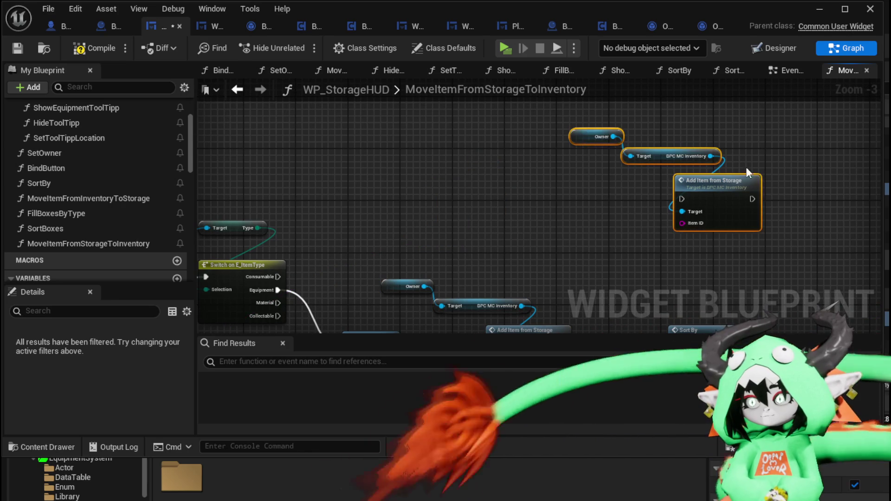
{"action": "left_click_drag", "start_coordinate": [700, 198], "coordinate": [507, 192]}
Step: Wire the Consumable, Material and Collectable branches through Add Item from Storage into Sort By, then compile
{"action": "left_click_drag", "start_coordinate": [274, 214], "coordinate": [489, 130]}
{"action": "left_click_drag", "start_coordinate": [273, 240], "coordinate": [489, 129]}
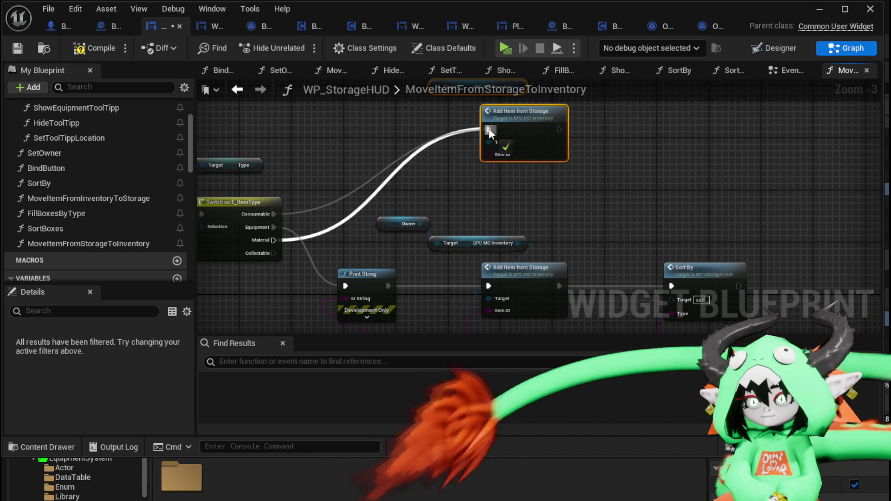
{"action": "left_click_drag", "start_coordinate": [273, 253], "coordinate": [489, 130]}
{"action": "mouse_move", "coordinate": [560, 130]}
{"action": "left_mouse_down"}
{"action": "mouse_move", "coordinate": [570, 130]}
{"action": "mouse_move", "coordinate": [572, 151]}
{"action": "mouse_move", "coordinate": [683, 291]}
{"action": "mouse_move", "coordinate": [673, 286]}
{"action": "left_mouse_up"}
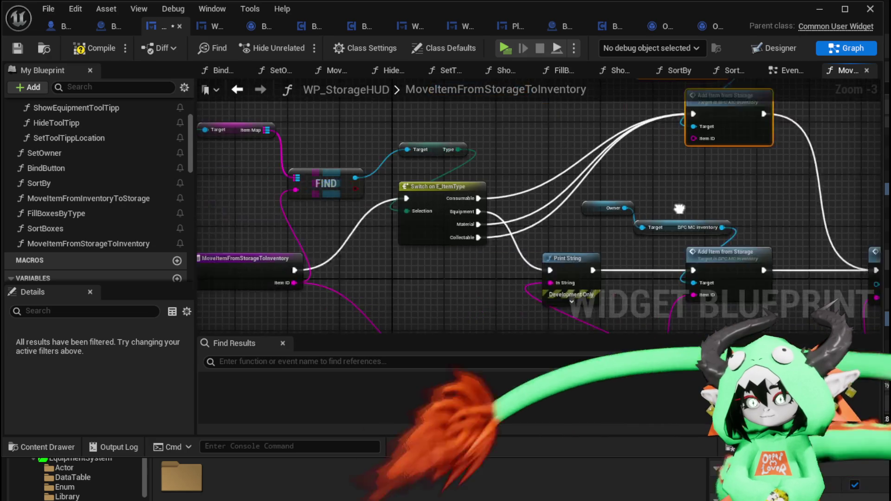
{"action": "mouse_move", "coordinate": [332, 285]}
{"action": "left_mouse_down"}
{"action": "mouse_move", "coordinate": [477, 250]}
{"action": "mouse_move", "coordinate": [748, 142]}
{"action": "left_mouse_up"}
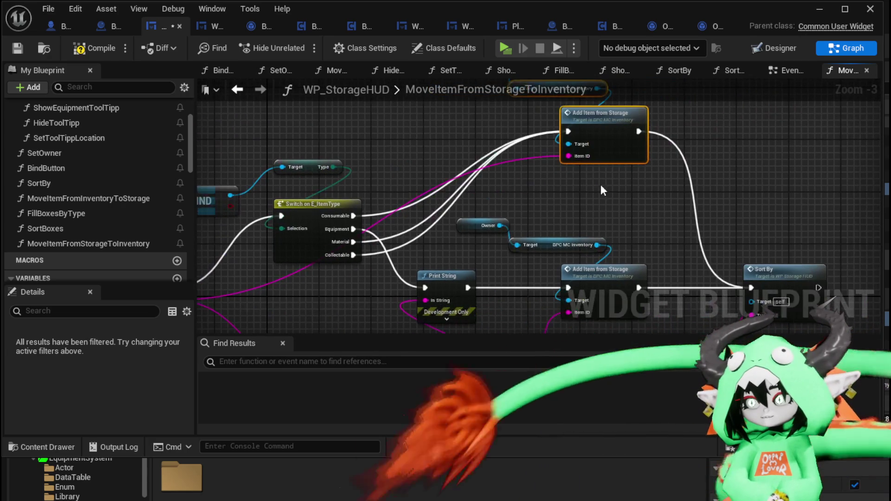
{"action": "left_click", "coordinate": [99, 48]}
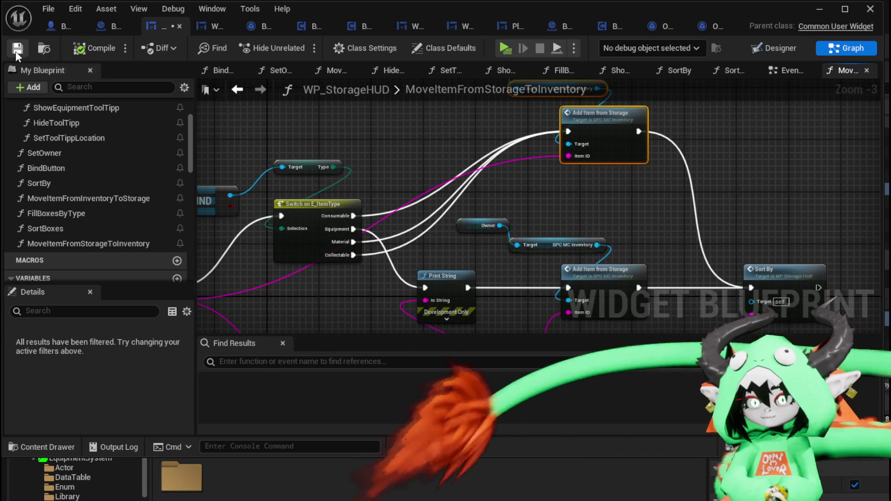
{"action": "left_click", "coordinate": [870, 9]}
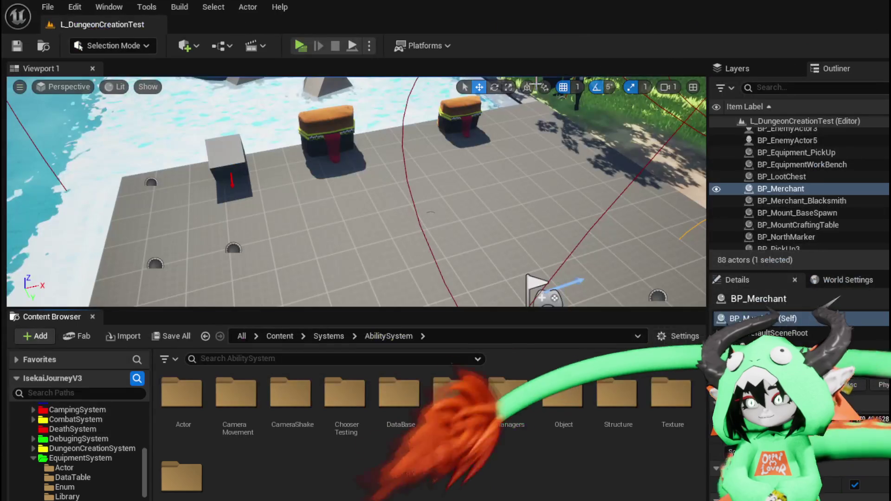
Step: Play the game, walk to the storage chest, open it and view the Material tab
{"action": "key", "text": "alt+p"}
{"action": "key", "text": "w"}
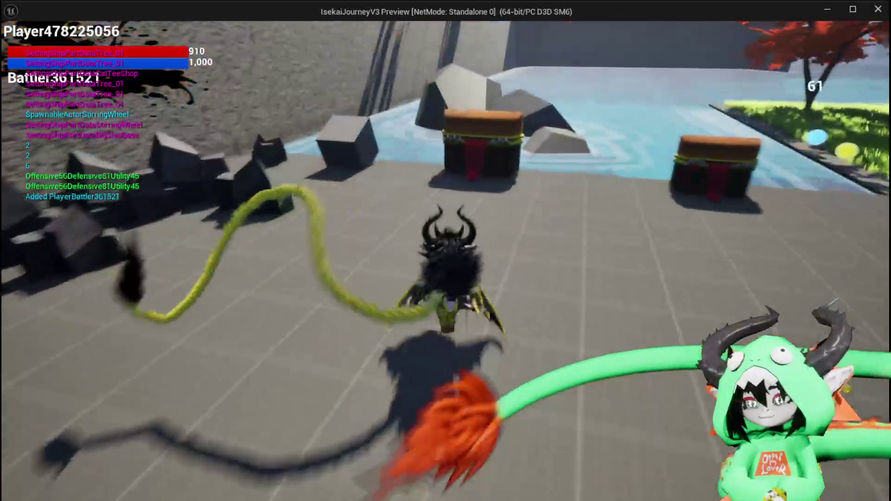
{"action": "key", "text": "e"}
{"action": "left_click", "coordinate": [394, 128]}
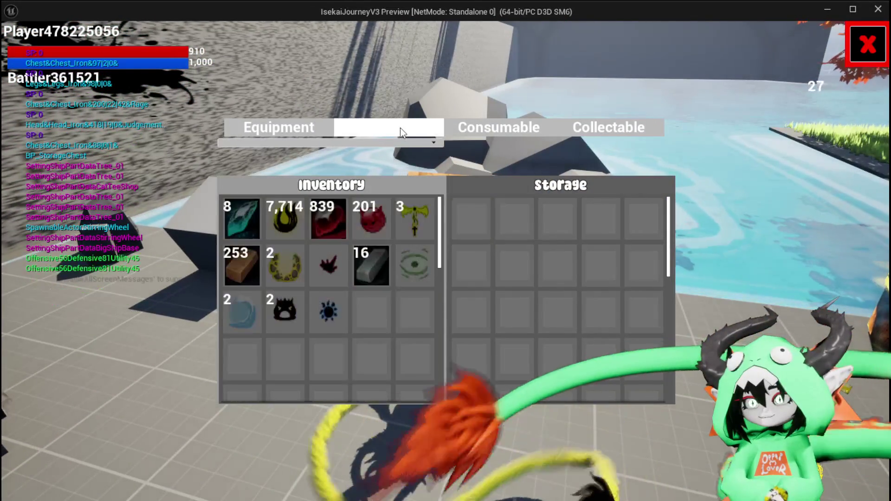